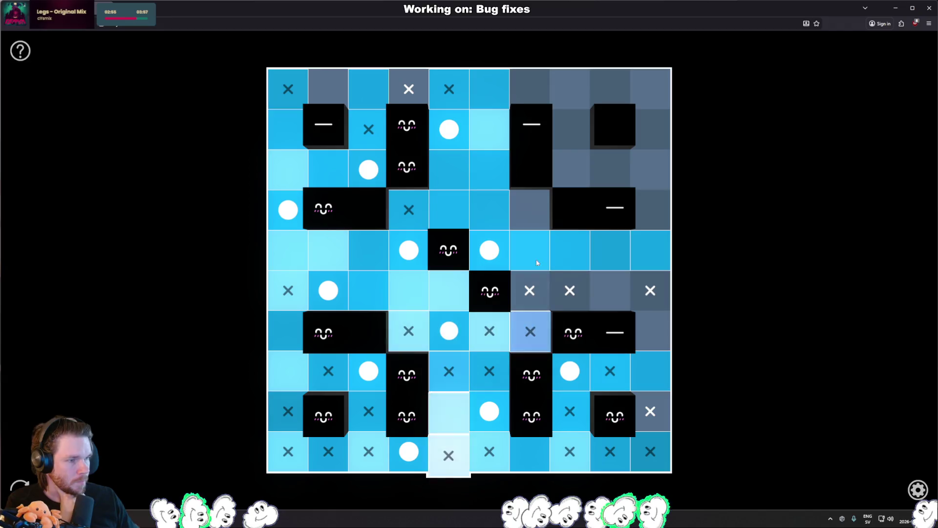
- Place the last dots and crosses to solve the grid, then return to Rider's EndGame method
{"action": "left_click", "coordinate": [531, 214]}
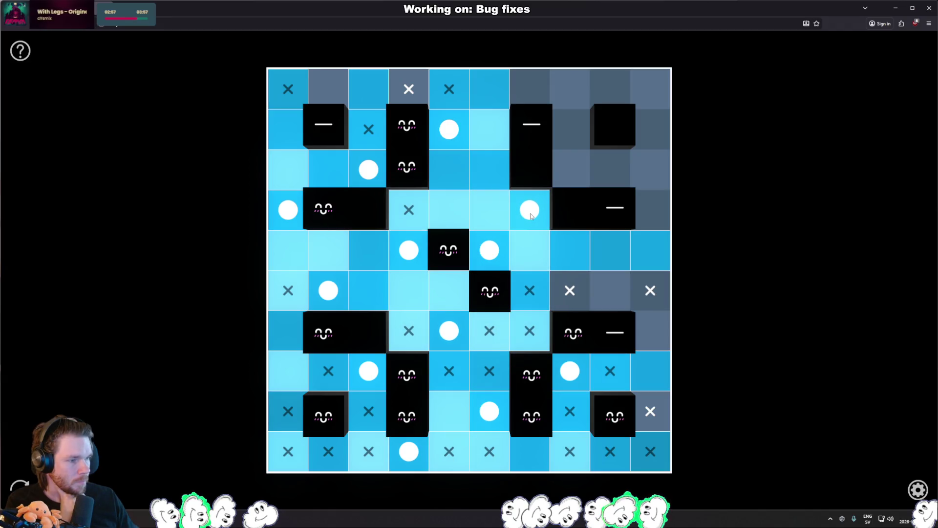
{"action": "left_click", "coordinate": [603, 297]}
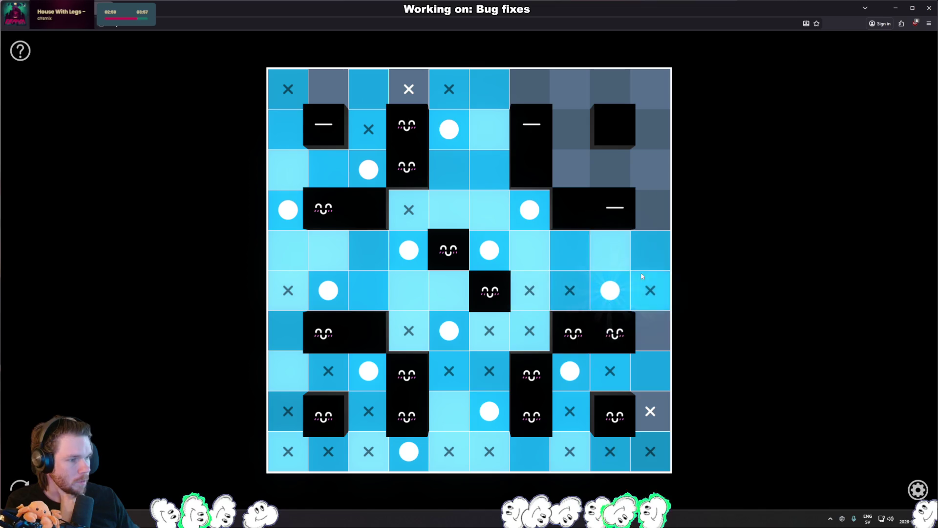
{"action": "left_click", "coordinate": [656, 336]}
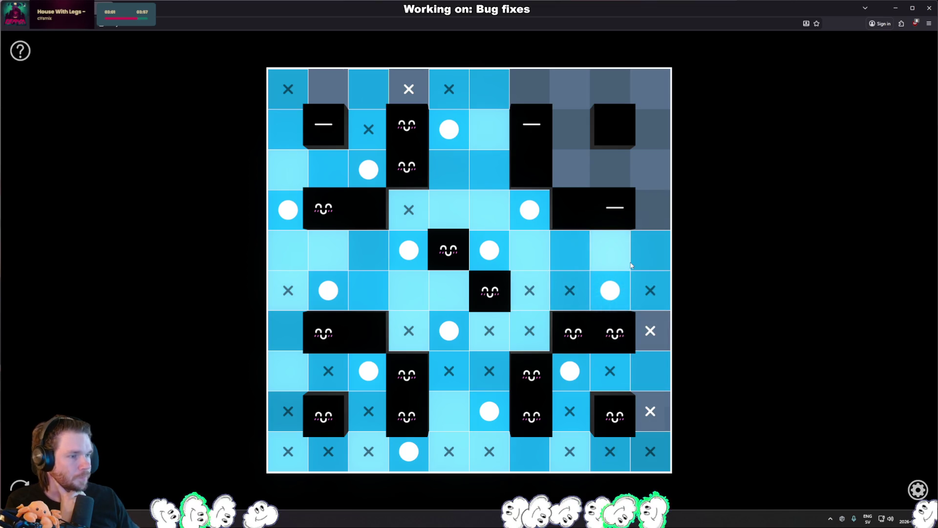
{"action": "left_click", "coordinate": [571, 89]}
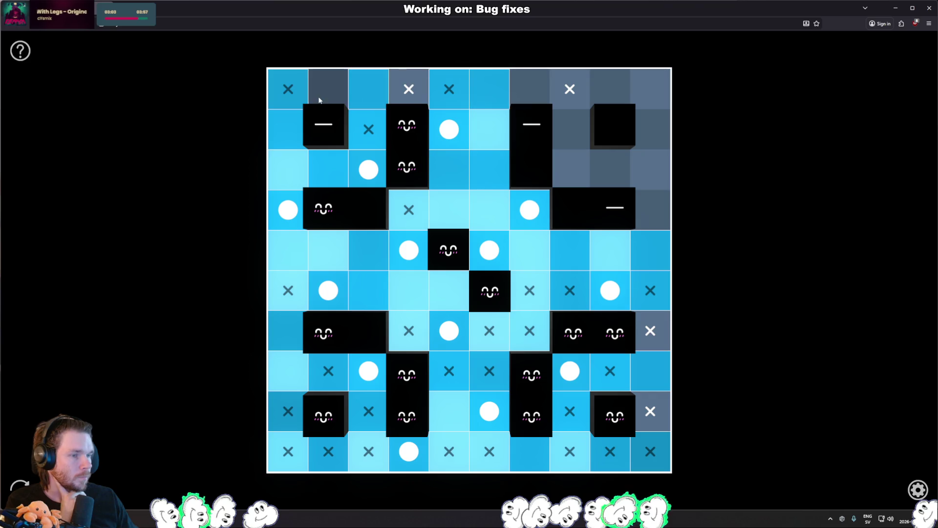
{"action": "left_click", "coordinate": [569, 130]}
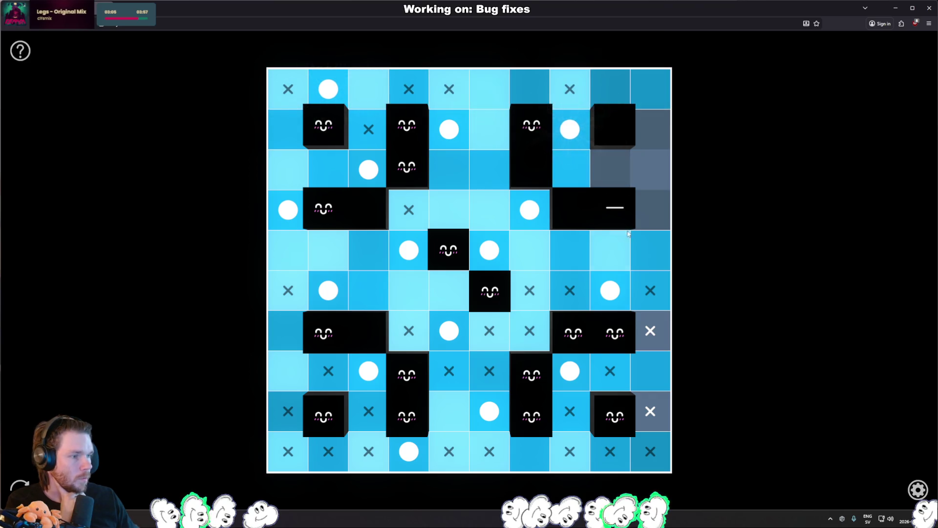
{"action": "left_click", "coordinate": [615, 169]}
{"action": "left_click", "coordinate": [651, 137]}
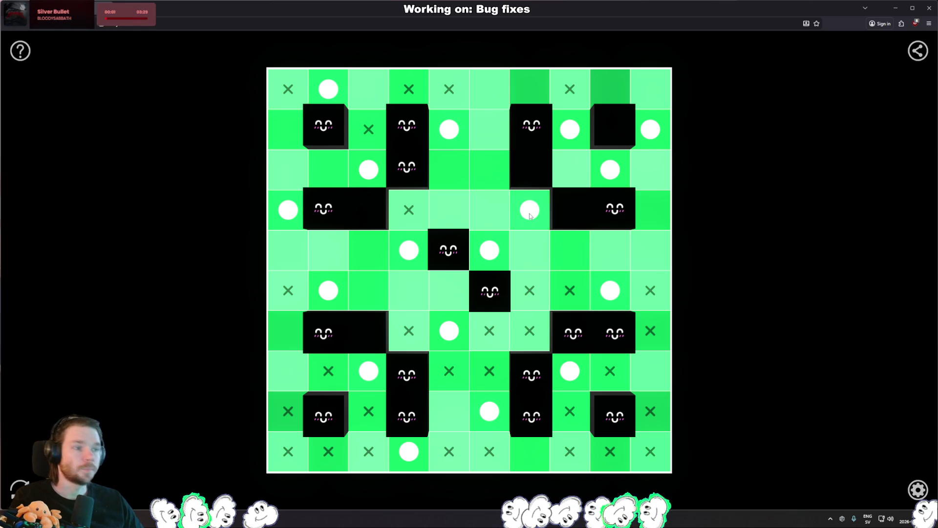
{"action": "left_click", "coordinate": [929, 8]}
{"action": "left_click", "coordinate": [463, 322]}
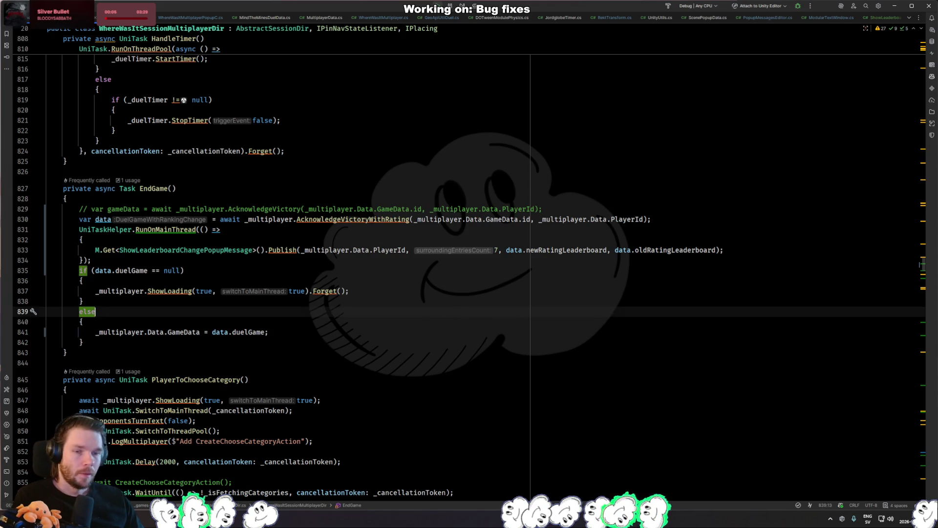
- Follow EndGame's Publish call to ShowLeaderboardChangePopupMessage and check where it is used
{"action": "key", "text": "alt+Tab"}
{"action": "key", "text": "alt+Tab"}
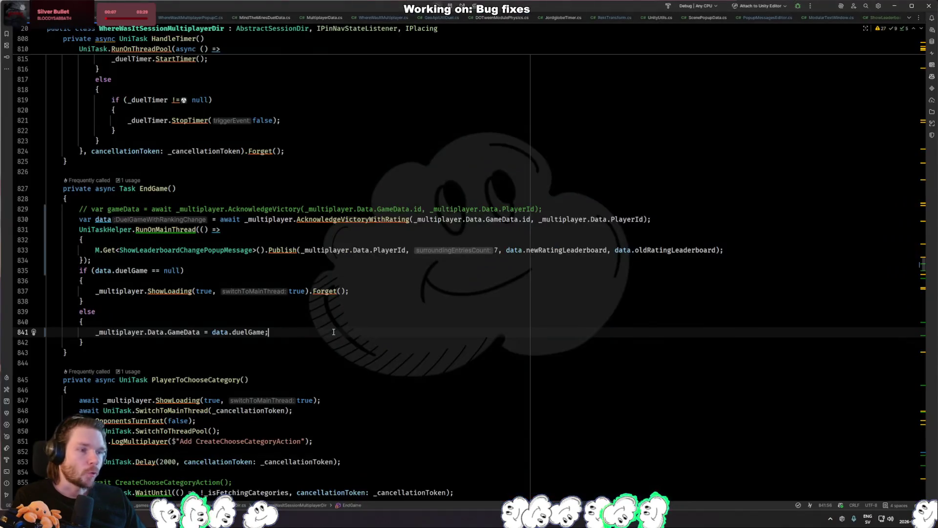
{"action": "left_click", "coordinate": [391, 283]}
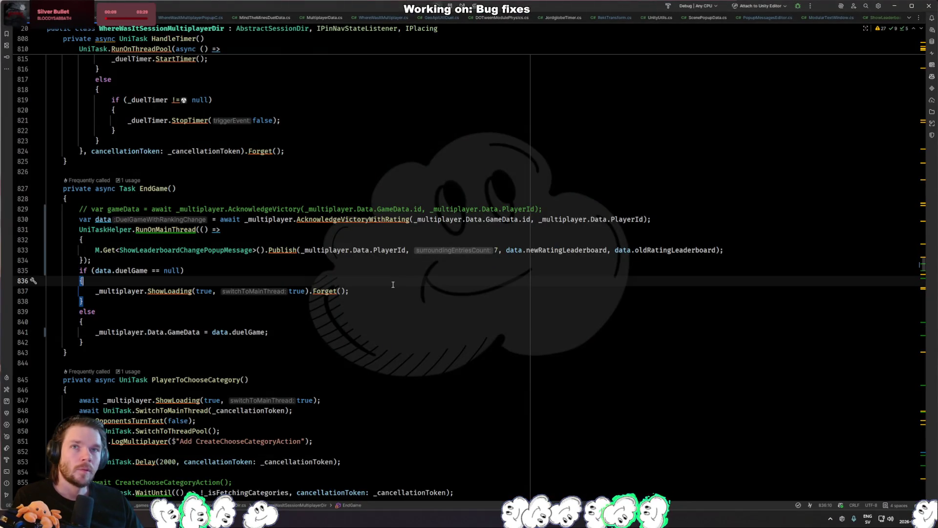
{"action": "left_click", "coordinate": [410, 263]}
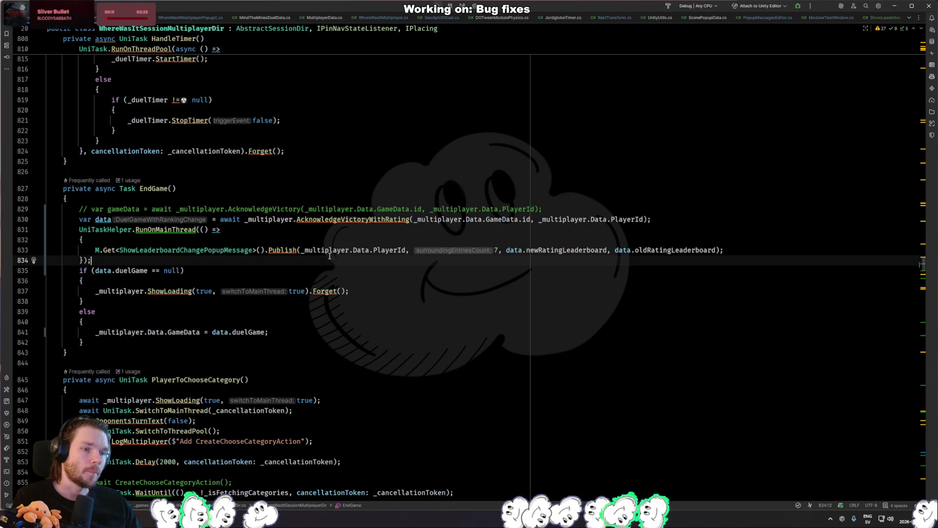
{"action": "left_click", "coordinate": [288, 250]}
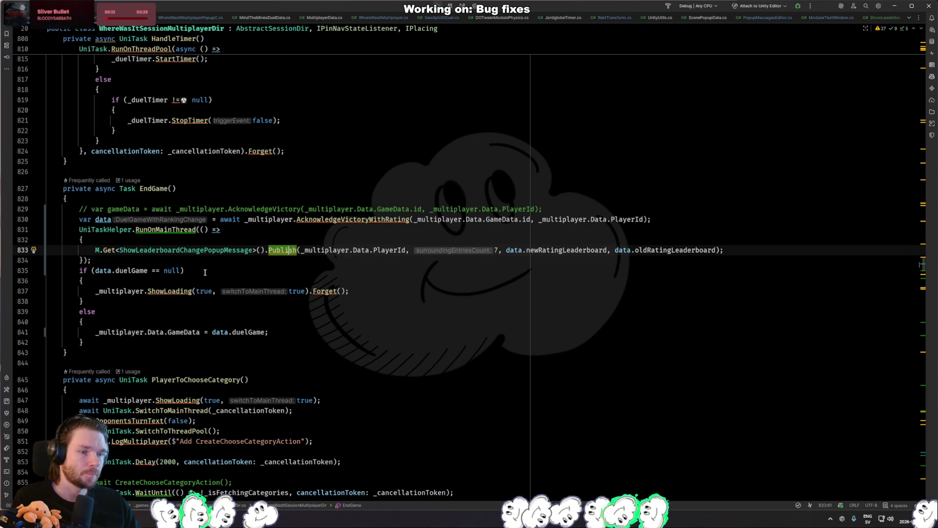
{"action": "left_click", "coordinate": [227, 250], "text": "ctrl"}
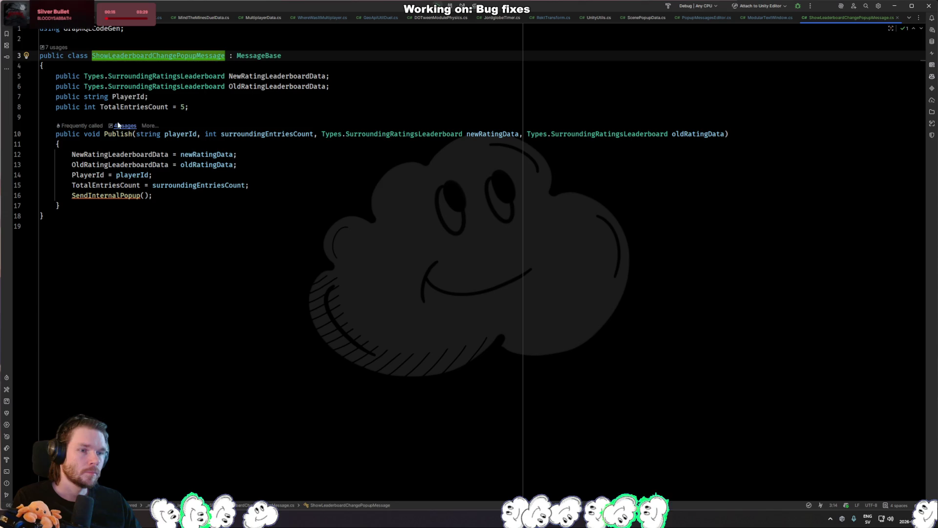
{"action": "left_click", "coordinate": [198, 56], "text": "ctrl"}
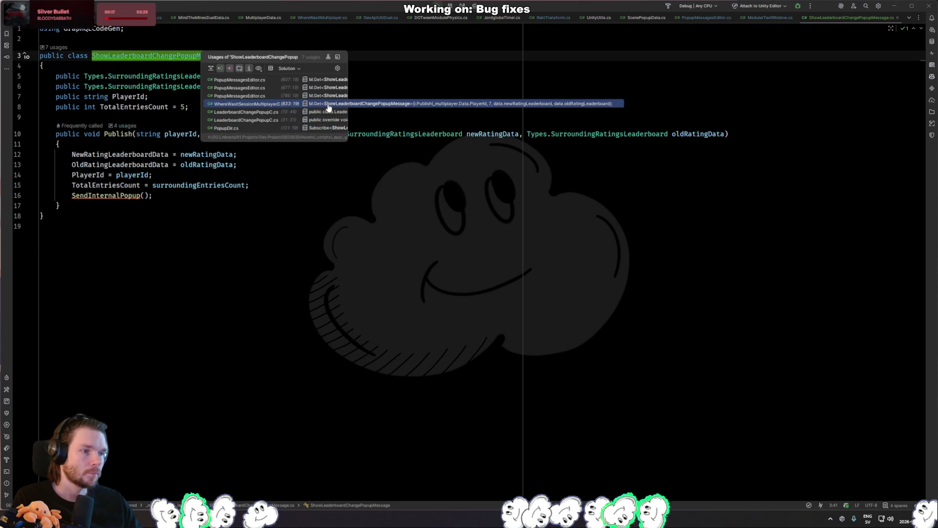
{"action": "left_click", "coordinate": [272, 108]}
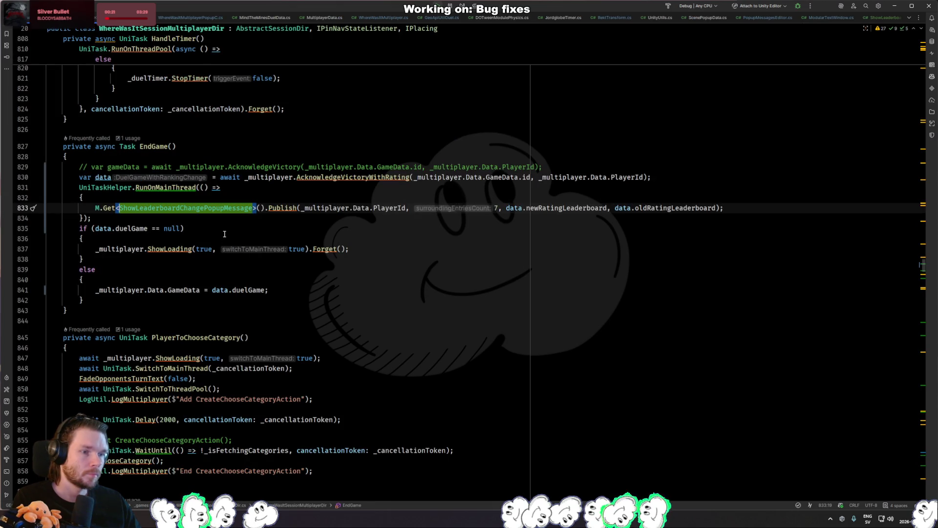
- Navigate through AcknowledgeVictoryWithRating to the GameDuelAcknowledgeVictoryWithRatingChange mutation's requested fields
{"action": "left_click", "coordinate": [342, 177], "text": "ctrl"}
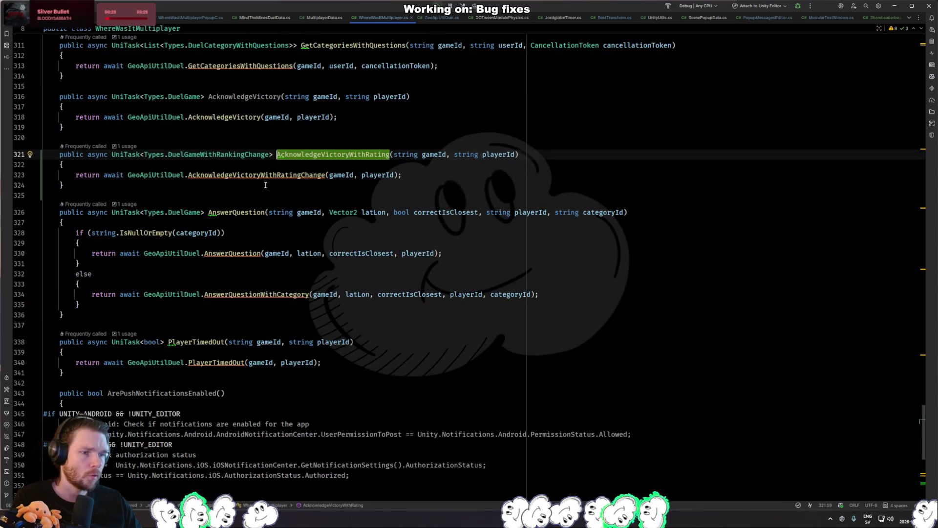
{"action": "left_click", "coordinate": [265, 176], "text": "ctrl"}
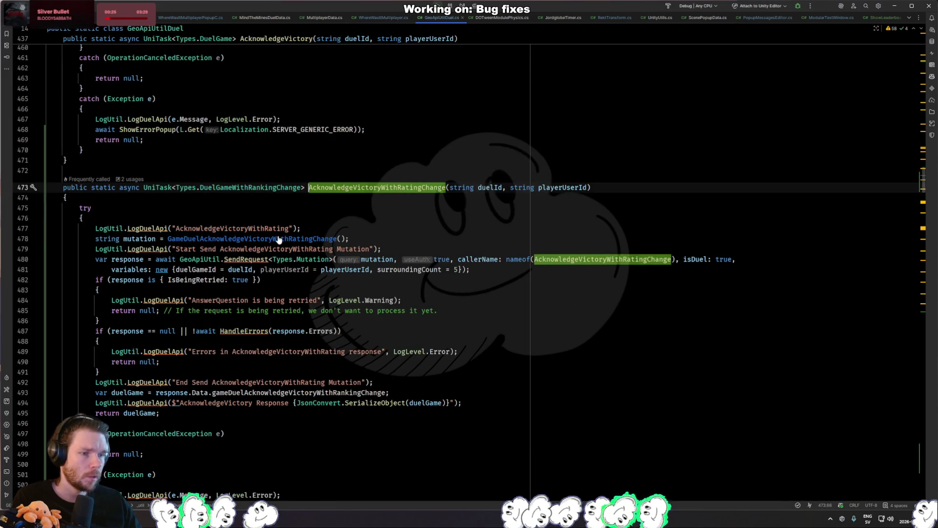
{"action": "left_click", "coordinate": [277, 239], "text": "ctrl"}
{"action": "scroll", "coordinate": [249, 261], "scroll_direction": "down", "scroll_amount": 5}
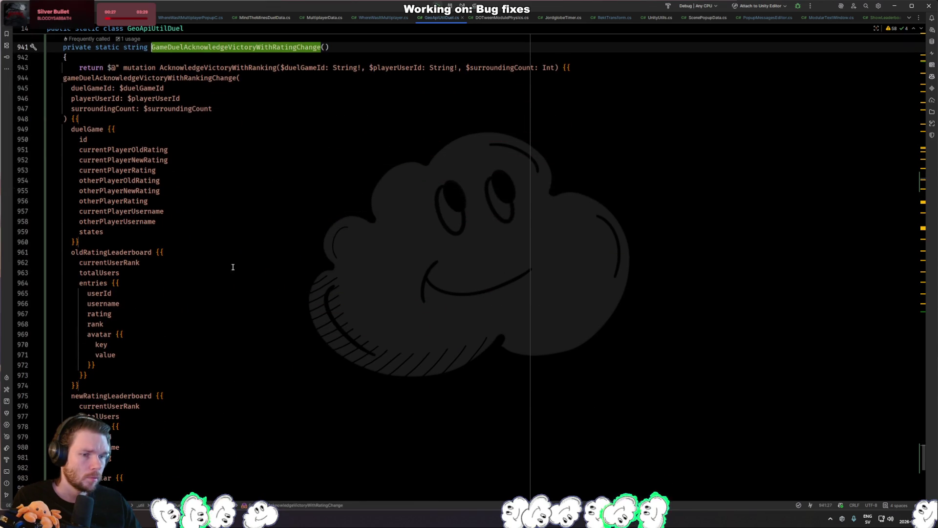
{"action": "left_click", "coordinate": [122, 286]}
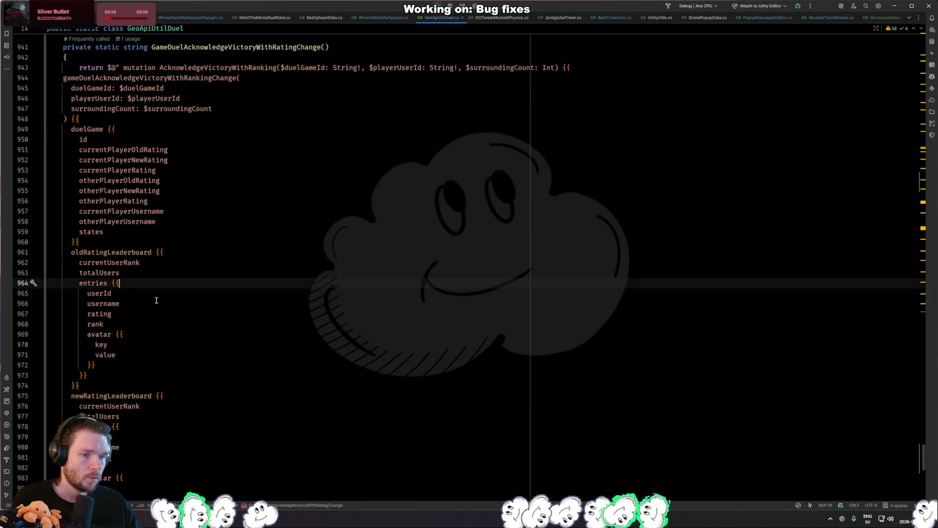
{"action": "left_click", "coordinate": [109, 335]}
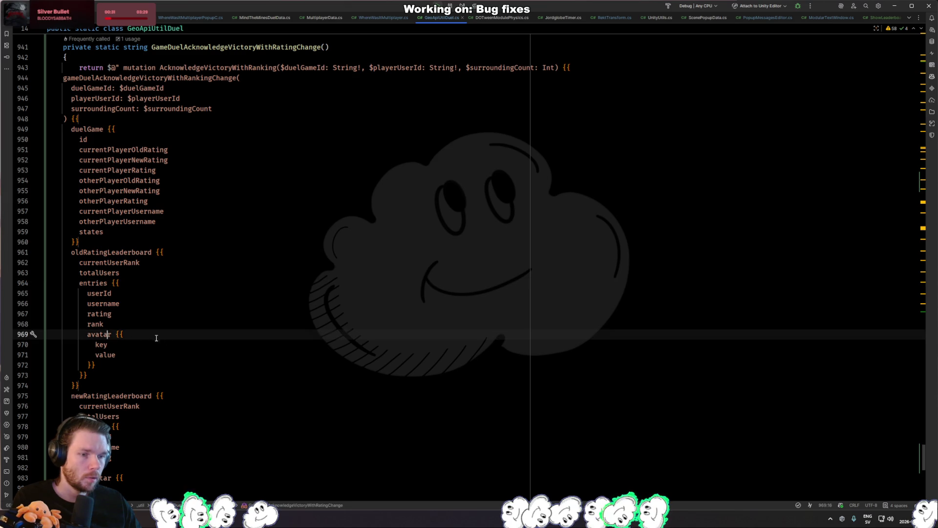
{"action": "scroll", "coordinate": [168, 346], "scroll_direction": "down", "scroll_amount": 4}
{"action": "key", "text": "ctrl+Tab"}
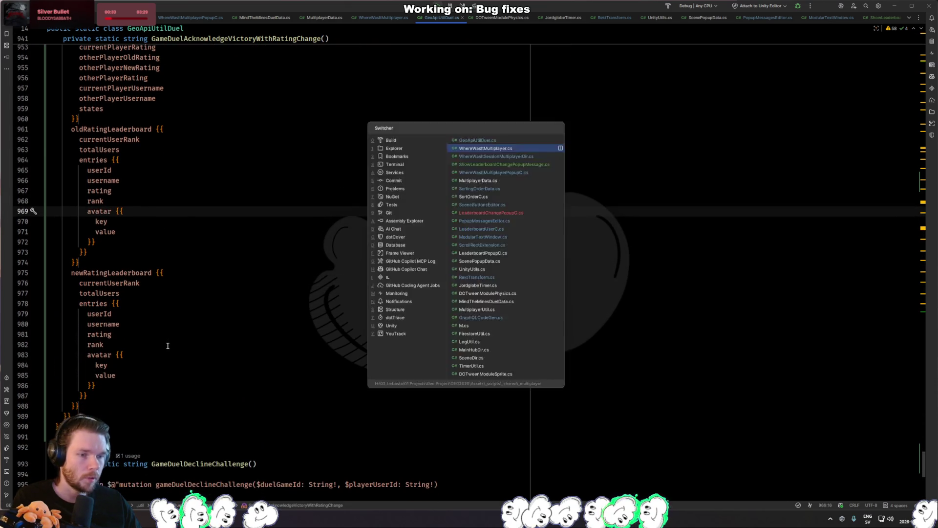
- Cycle through recently open files to reach LeaderboardChangePopupC.cs
{"action": "key", "text": "ctrl+Tab"}
{"action": "key", "text": "ctrl+Tab"}
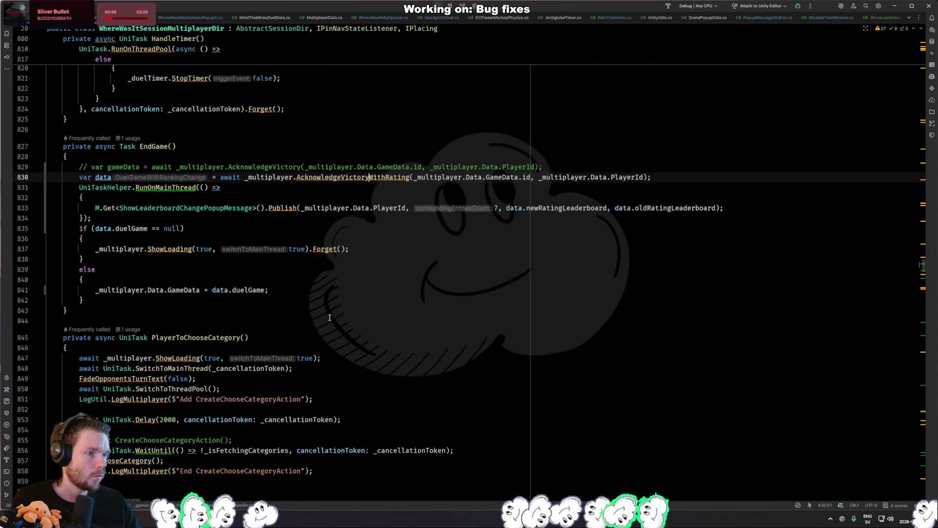
{"action": "key", "text": "ctrl+Tab"}
{"action": "key", "text": "ctrl+Tab"}
{"action": "key", "text": "ctrl+Tab"}
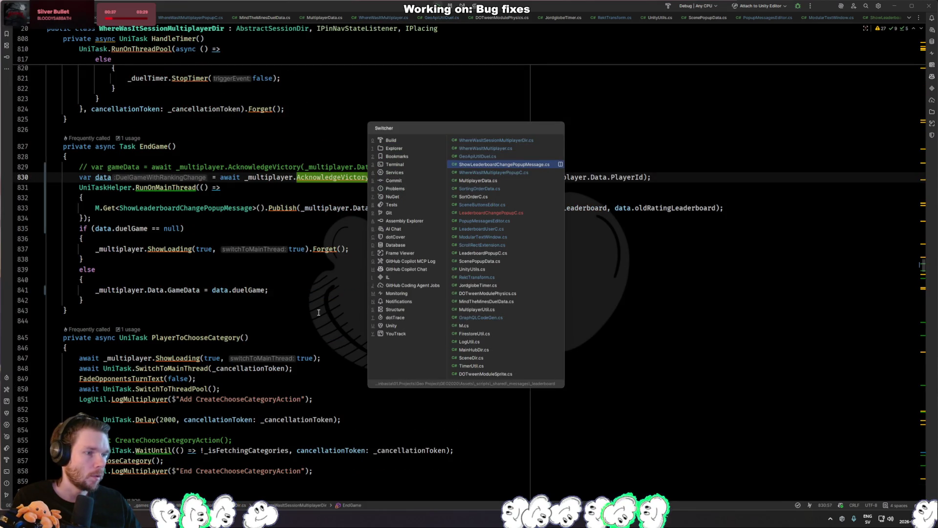
{"action": "key", "text": "ctrl+Tab"}
{"action": "left_click", "coordinate": [314, 307]}
{"action": "scroll", "coordinate": [333, 349], "scroll_direction": "up", "scroll_amount": 6}
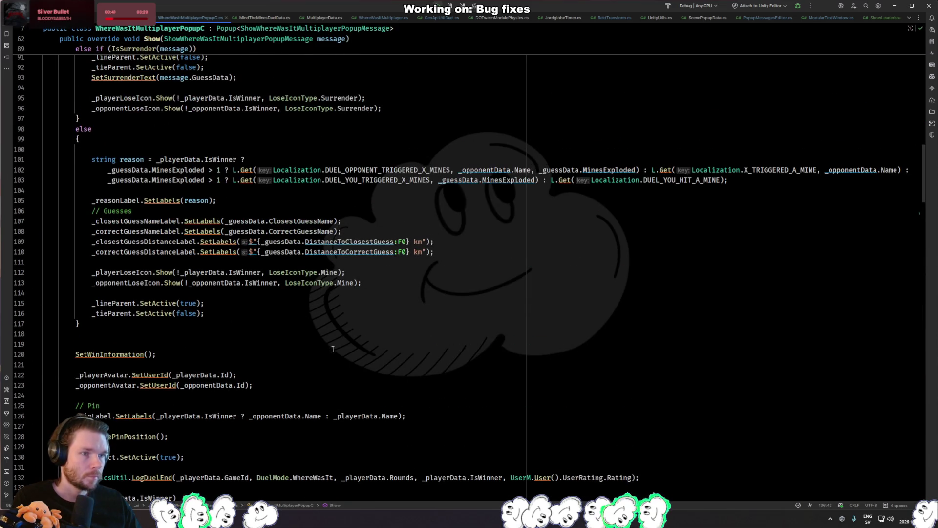
{"action": "key", "text": "ctrl+Tab"}
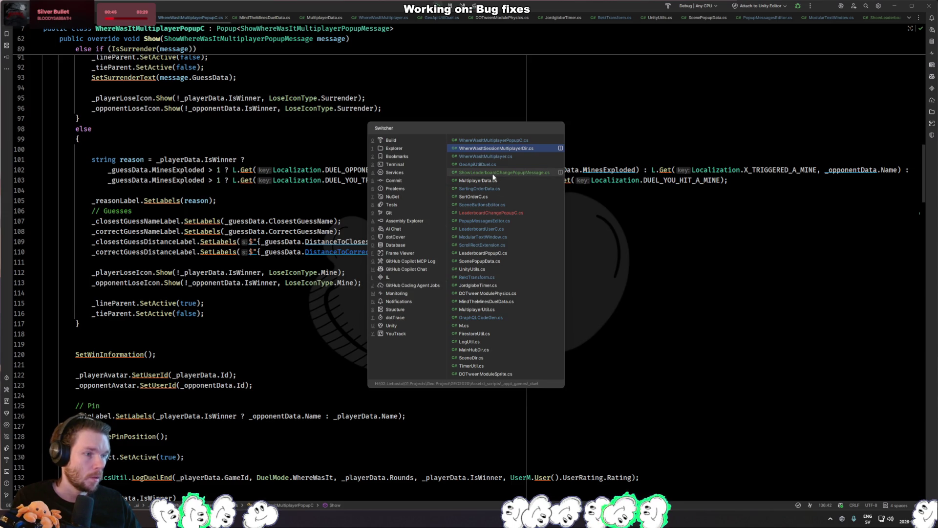
{"action": "left_click", "coordinate": [491, 213]}
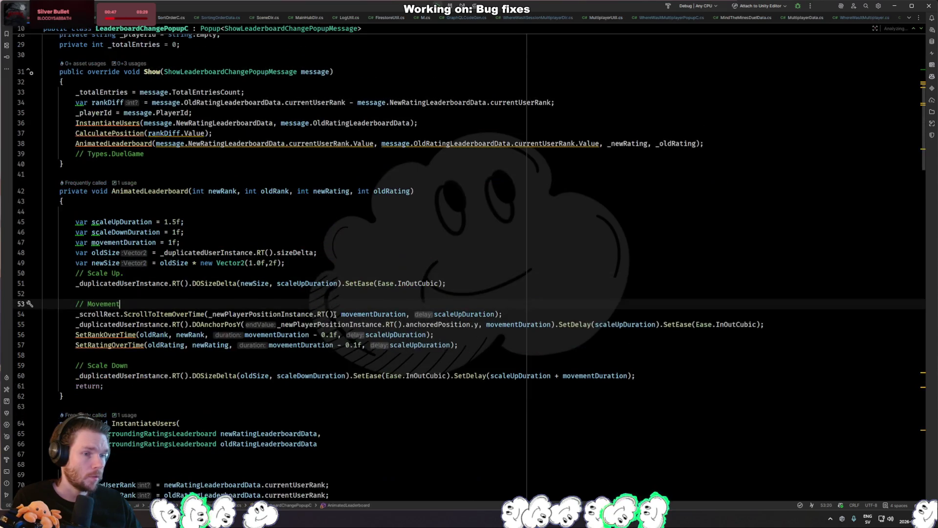
{"action": "scroll", "coordinate": [320, 252], "scroll_direction": "up", "scroll_amount": 6}
- Follow OldRatingLeaderboardData to SurroundingRatingsLeaderboard in Types.cs and view RatingLeaderboardEntry's fields
{"action": "left_click", "coordinate": [247, 259], "text": "ctrl"}
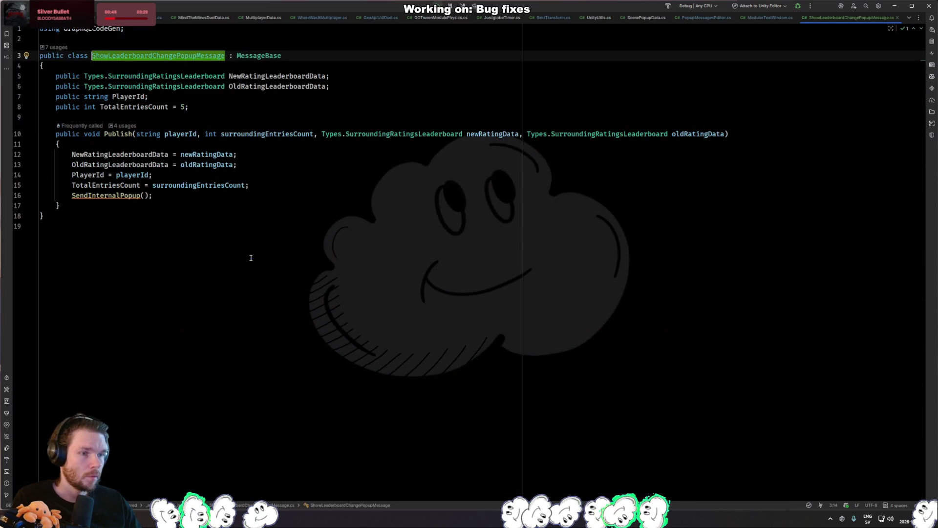
{"action": "left_click", "coordinate": [370, 90]}
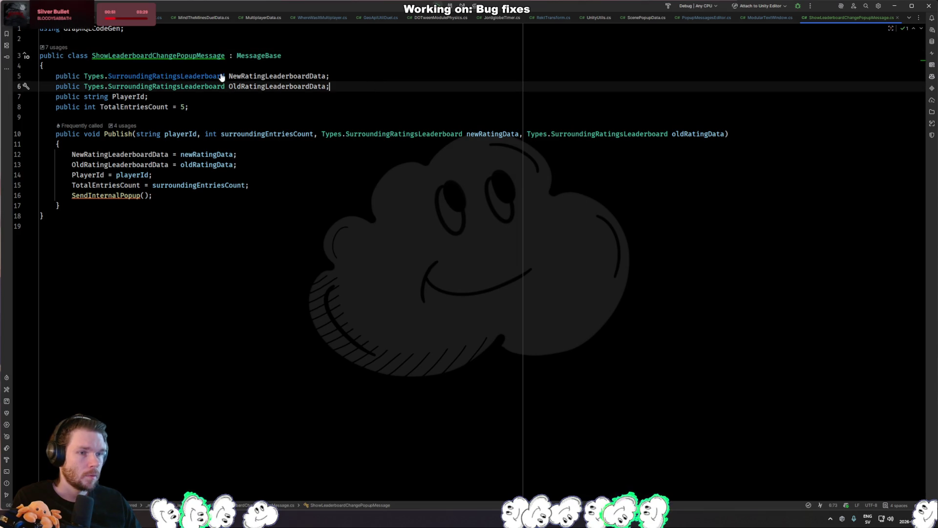
{"action": "left_click", "coordinate": [219, 76], "text": "ctrl"}
{"action": "scroll", "coordinate": [189, 282], "scroll_direction": "up", "scroll_amount": 10}
{"action": "scroll", "coordinate": [189, 282], "scroll_direction": "down", "scroll_amount": 3}
{"action": "key", "text": "ctrl+minus"}
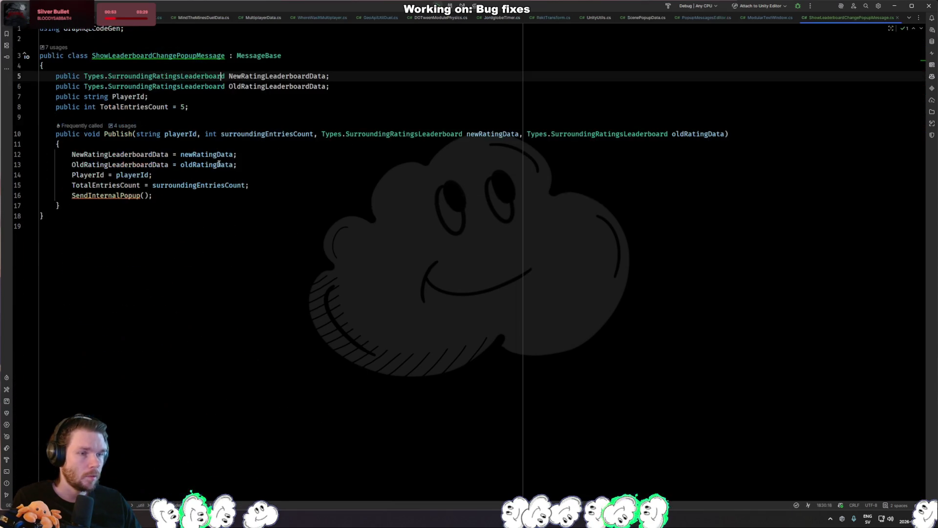
{"action": "left_click", "coordinate": [200, 76], "text": "ctrl"}
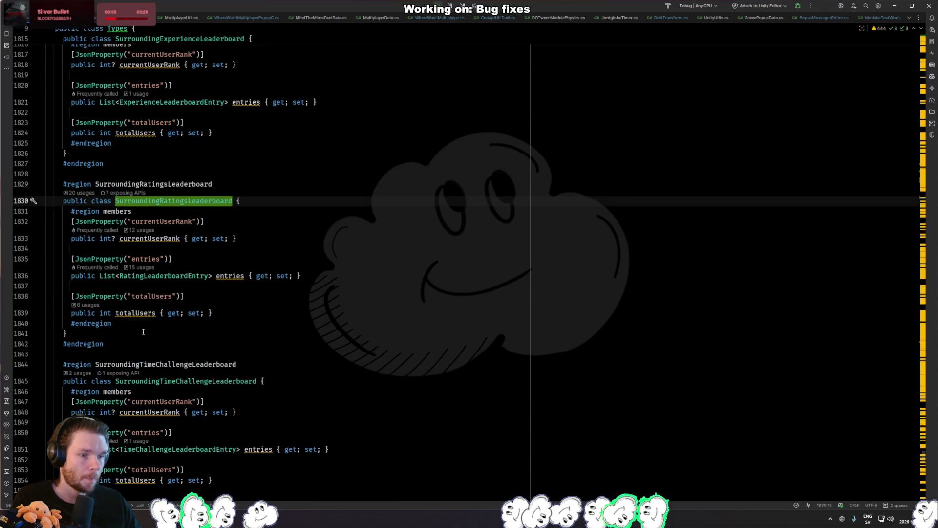
{"action": "left_click", "coordinate": [179, 277], "text": "ctrl"}
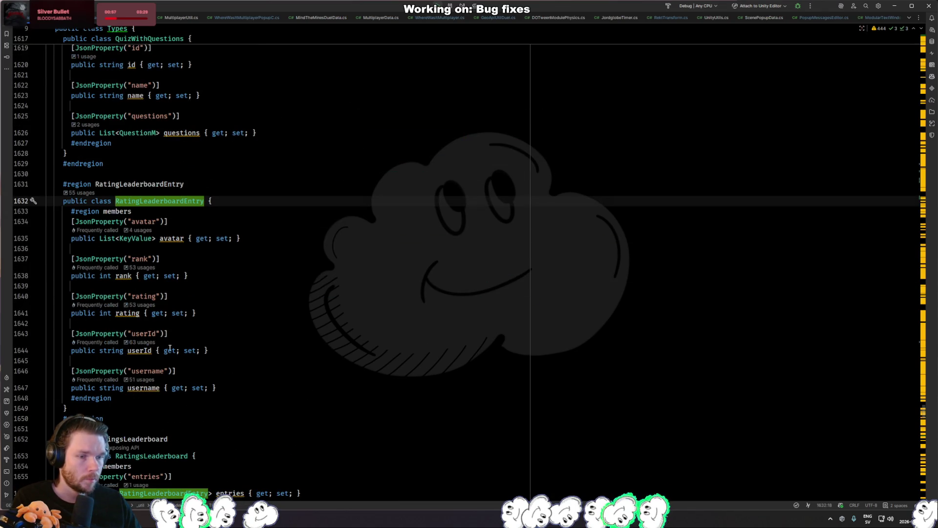
{"action": "left_click", "coordinate": [172, 239]}
{"action": "key", "text": "ctrl+Tab"}
{"action": "key", "text": "ctrl+Tab"}
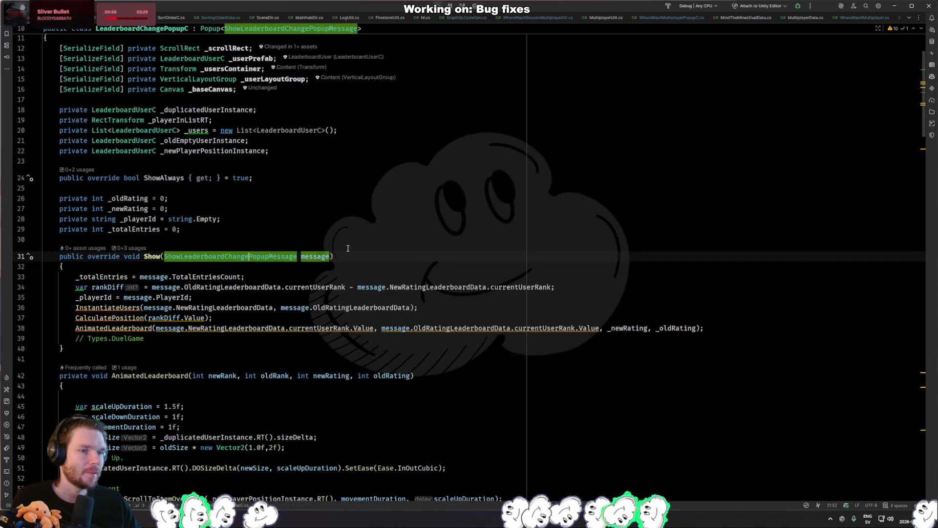
- Go from LeaderboardChangePopupC.cs through InstantiateUsers to CreateNewPlayerPositionEntries and add a line after the bounds check
{"action": "left_click", "coordinate": [299, 357]}
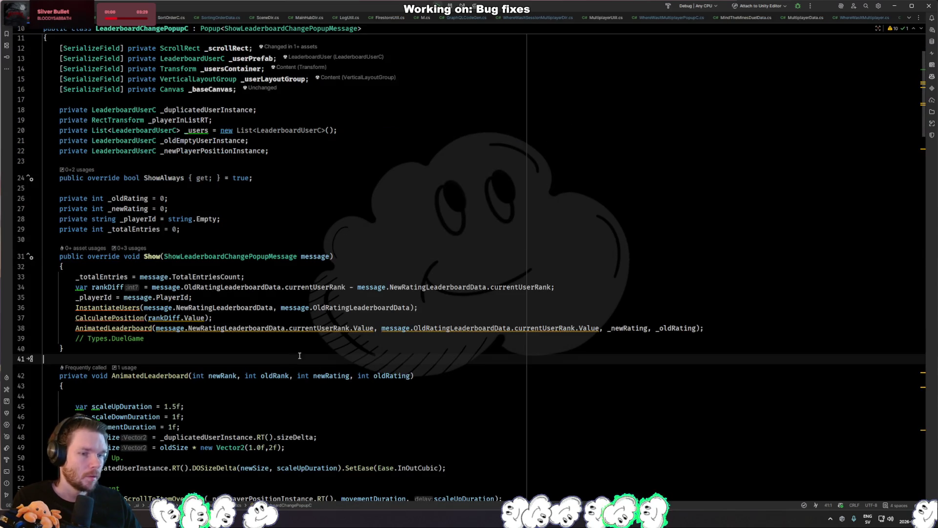
{"action": "left_click", "coordinate": [126, 308], "text": "ctrl"}
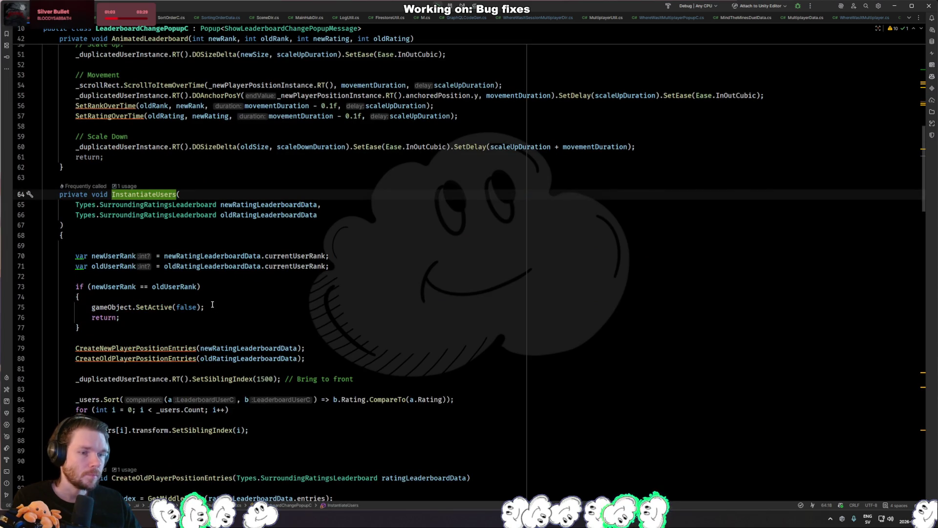
{"action": "left_click", "coordinate": [171, 349], "text": "ctrl"}
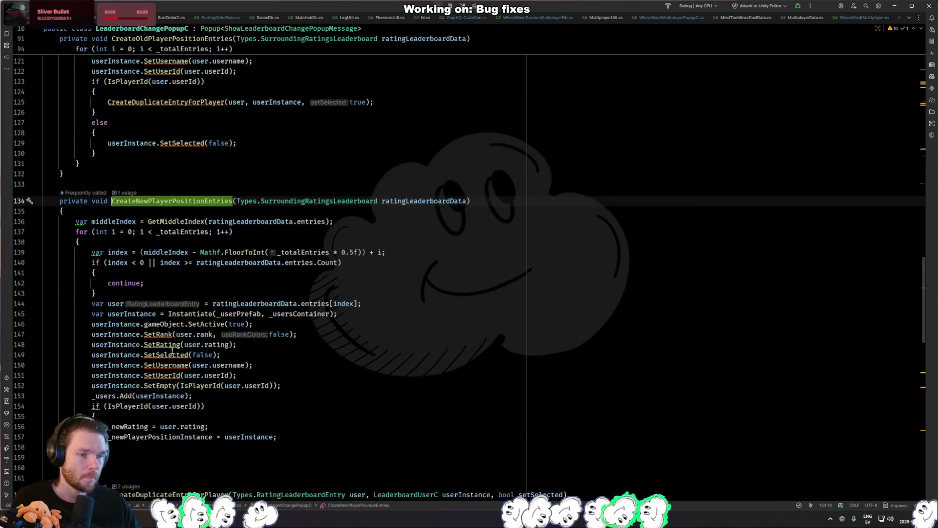
{"action": "left_click", "coordinate": [236, 297]}
{"action": "left_click", "coordinate": [405, 243]}
{"action": "left_click", "coordinate": [373, 292]}
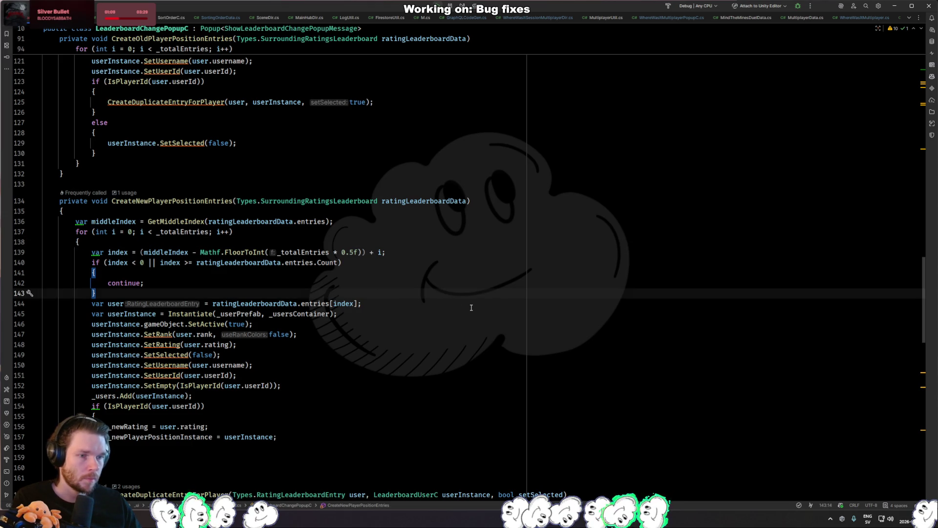
{"action": "key", "text": "Return"}
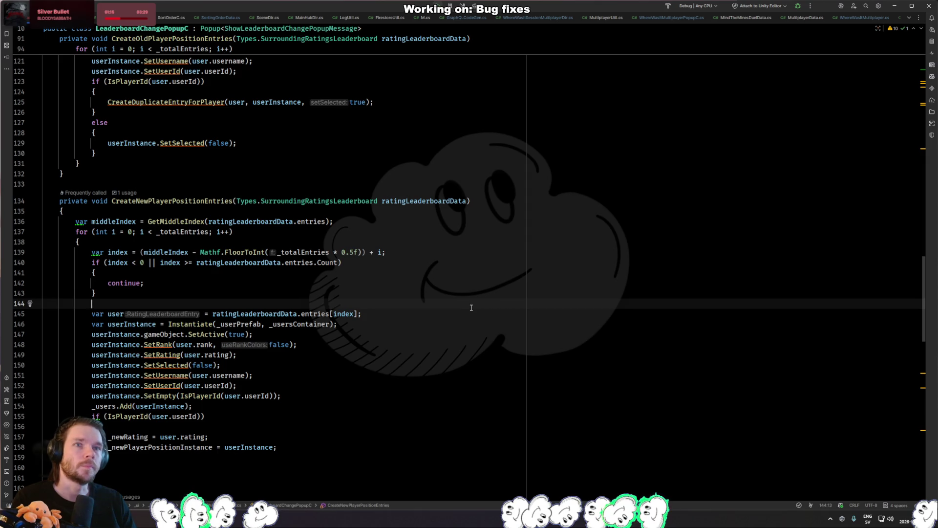
- Type AvatarDir.Instance.CreateAvatarForUserId using code completion, retyping the method name once
{"action": "type", "text": "AvatarDir."}
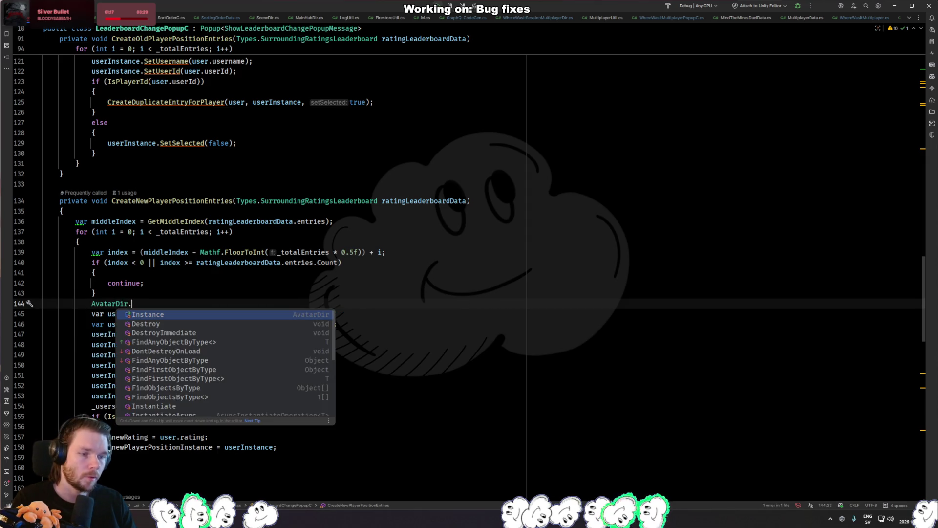
{"action": "key", "text": "Return"}
{"action": "type", "text": ".CreateA"}
{"action": "key", "text": "Return"}
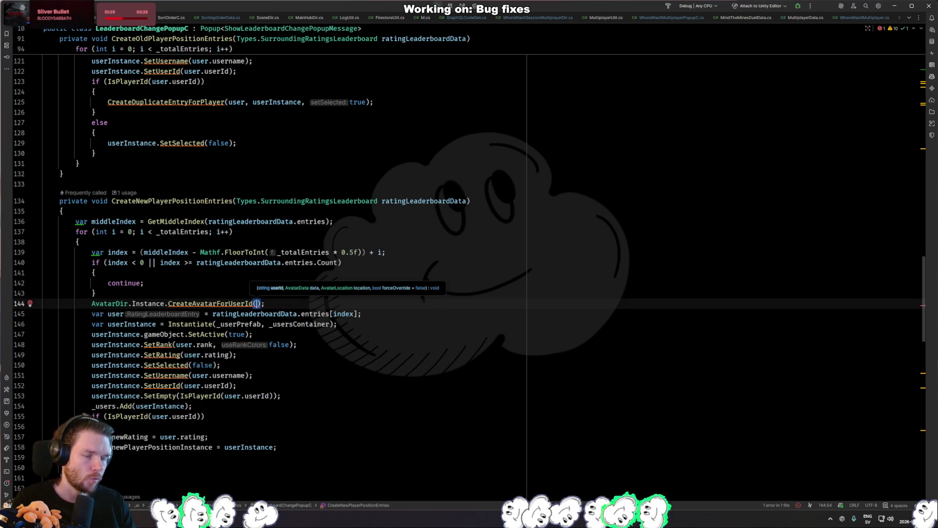
{"action": "key", "text": "ctrl+shift+Left"}
{"action": "key", "text": "BackSpace"}
{"action": "key", "text": "Escape"}
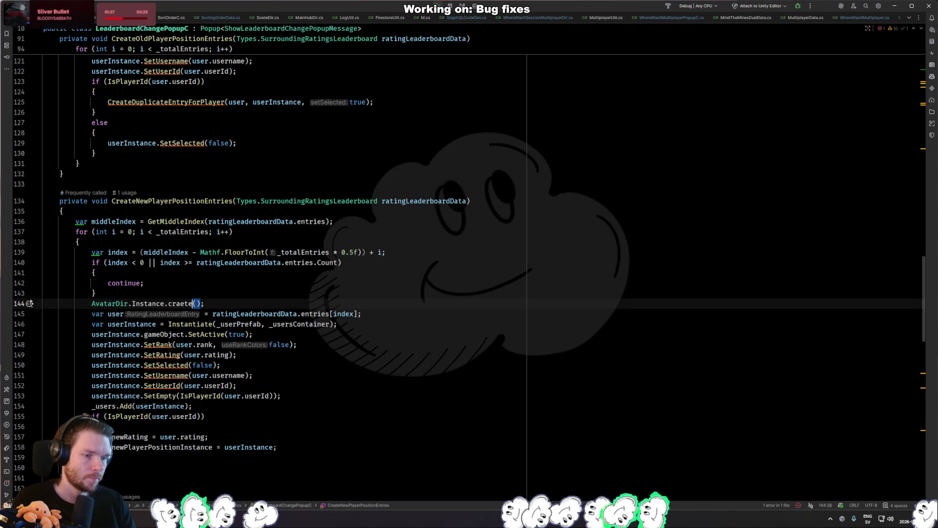
{"action": "type", "text": "Create"}
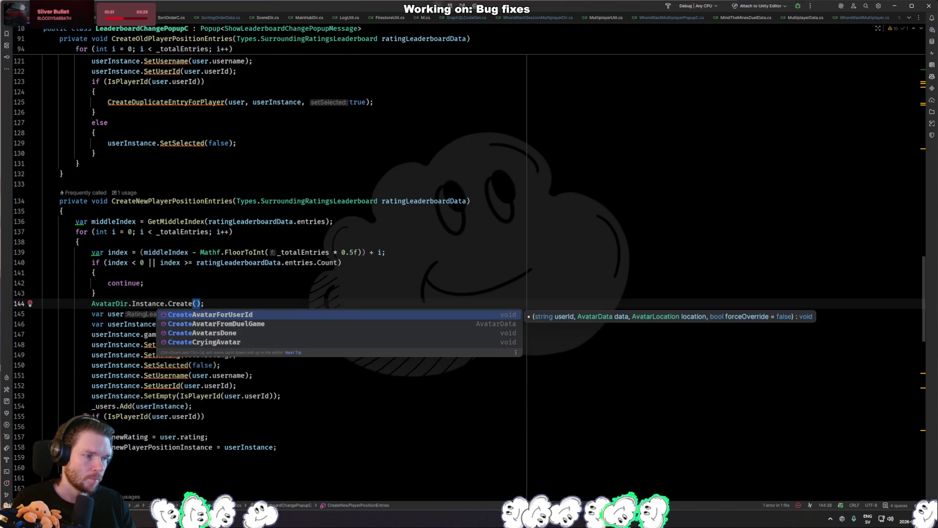
{"action": "key", "text": "Return"}
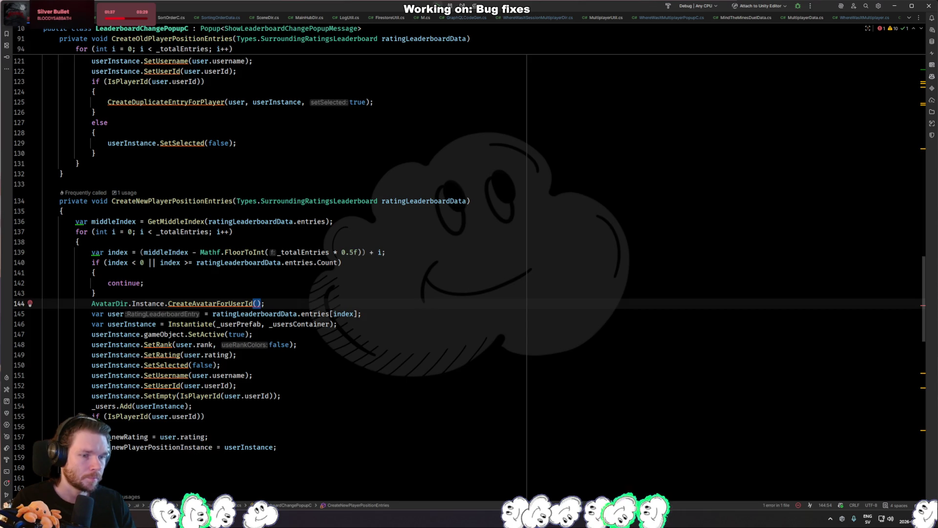
- Move the call below the user lookup and pass user.userId, converted avatar data and AvatarLocation.Leaderboard
{"action": "key", "text": "ctrl+shift+Down"}
{"action": "type", "text": "user."}
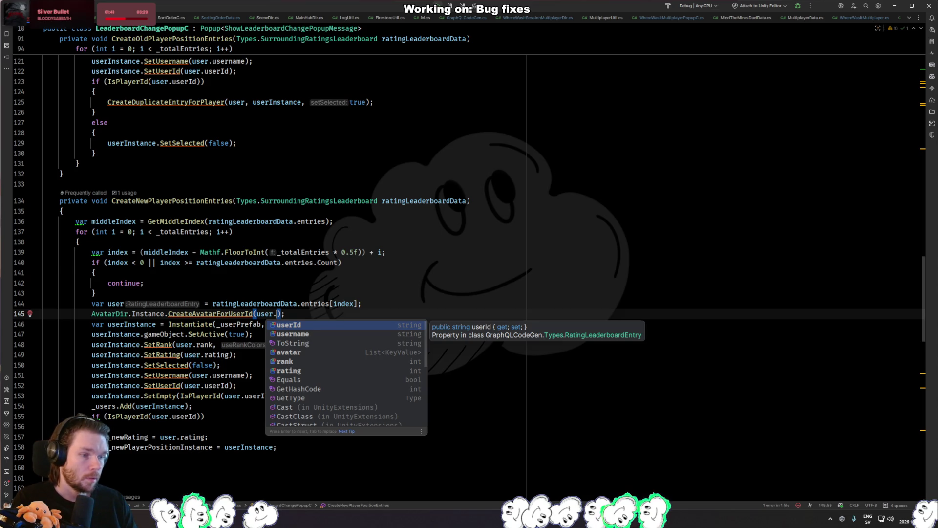
{"action": "key", "text": "Return"}
{"action": "type", "text": ","}
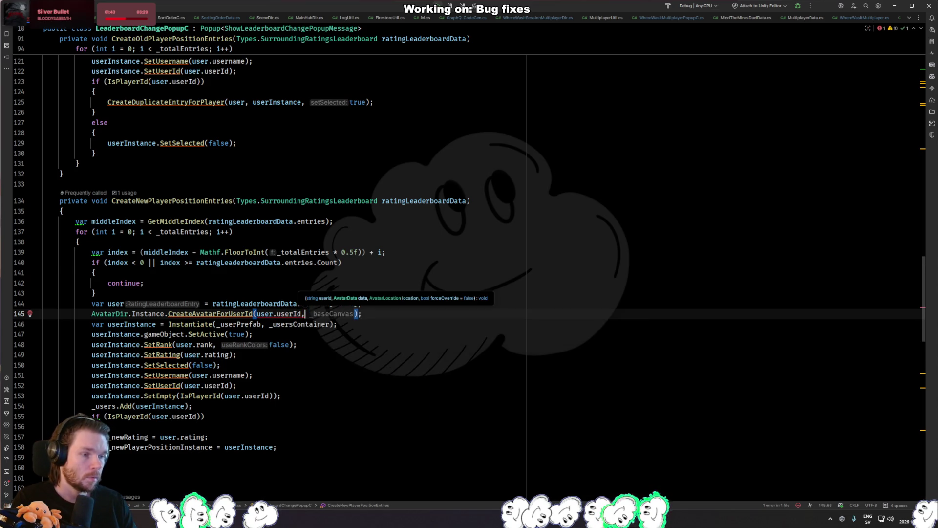
{"action": "type", "text": " user.avatar."}
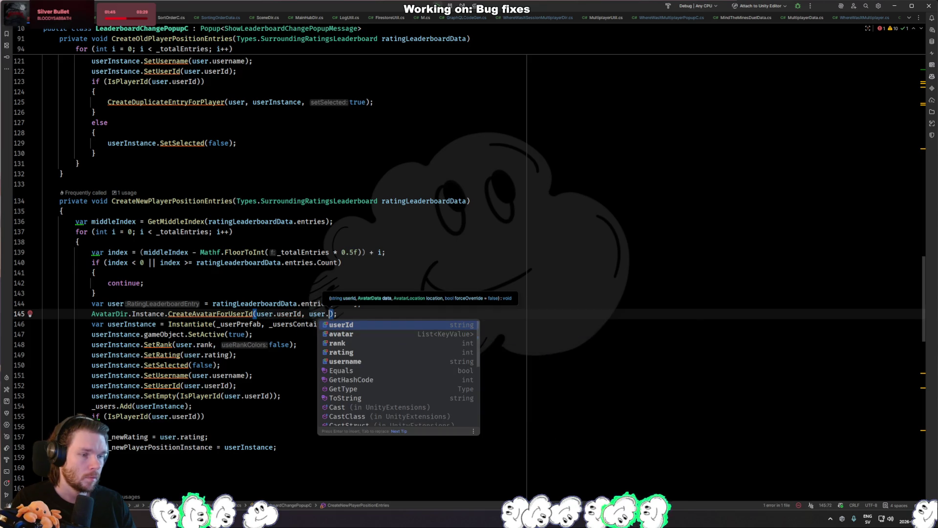
{"action": "key", "text": "Return"}
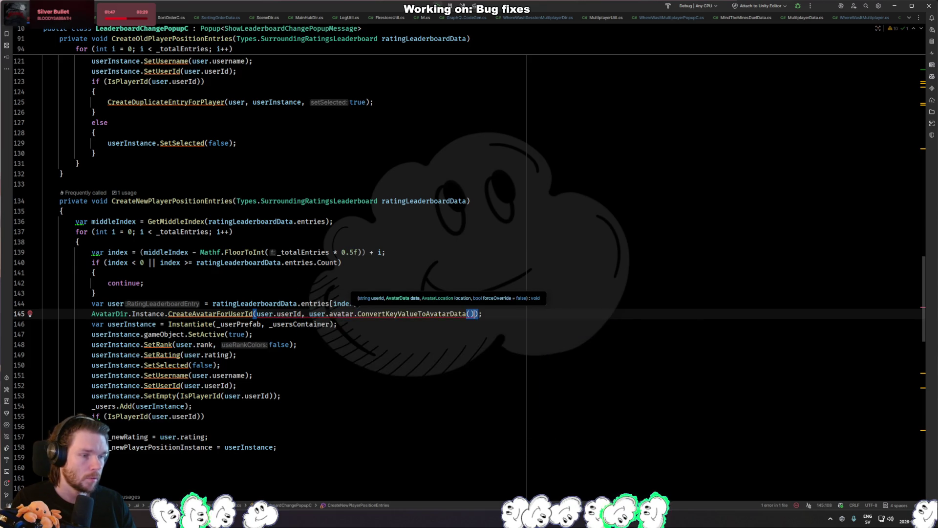
{"action": "type", "text": ","}
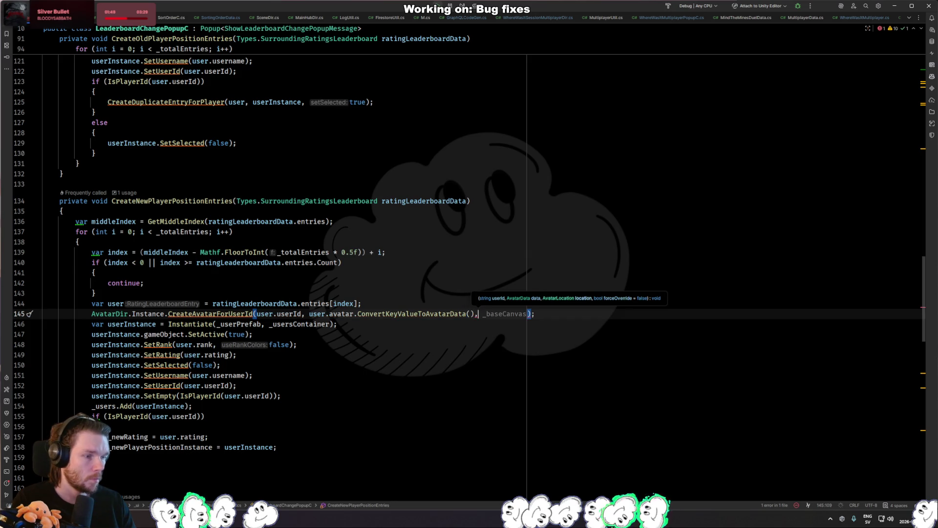
{"action": "key", "text": "Down"}
{"action": "key", "text": "Down"}
{"action": "key", "text": "Return"}
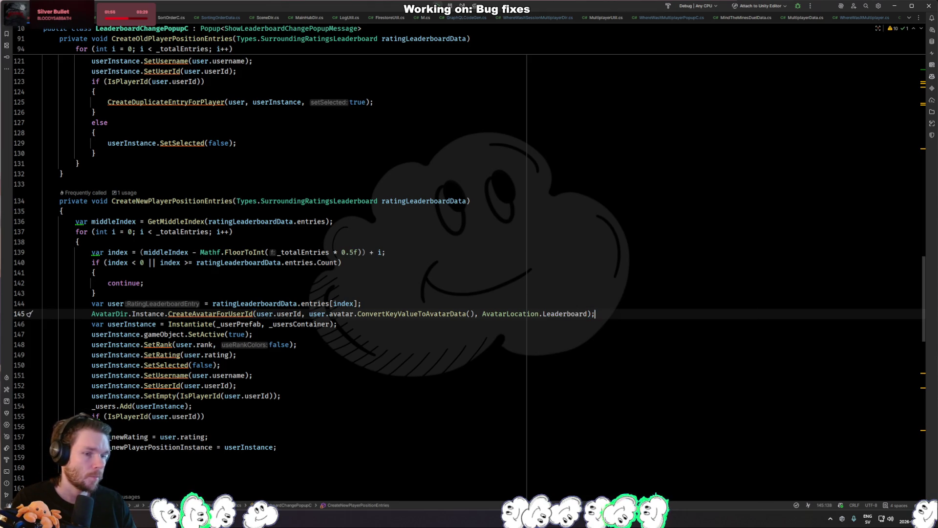
{"action": "triple_click", "coordinate": [462, 312]}
- Paste the avatar creation call after the userInstance instantiation in CreateOldPlayerPositionEntries
{"action": "scroll", "coordinate": [462, 312], "scroll_direction": "down", "scroll_amount": 8}
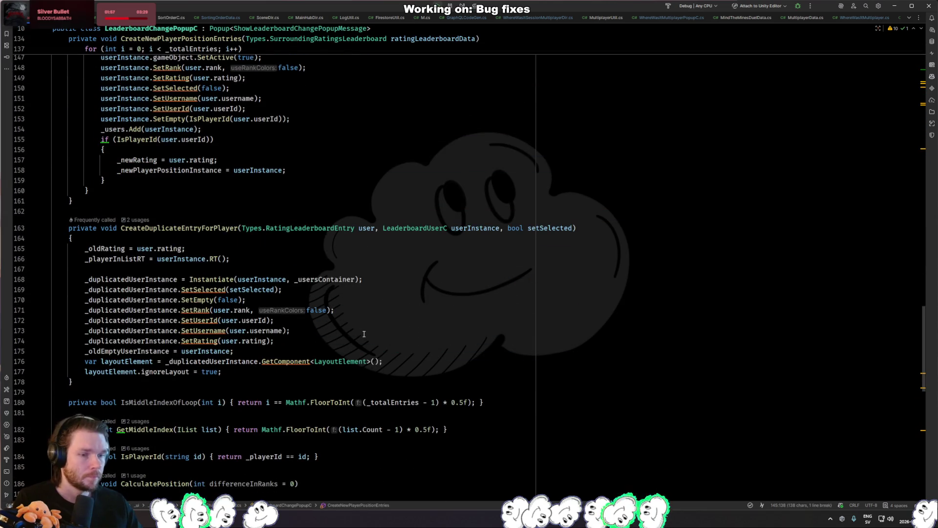
{"action": "scroll", "coordinate": [362, 330], "scroll_direction": "up", "scroll_amount": 10}
{"action": "scroll", "coordinate": [281, 304], "scroll_direction": "up", "scroll_amount": 10}
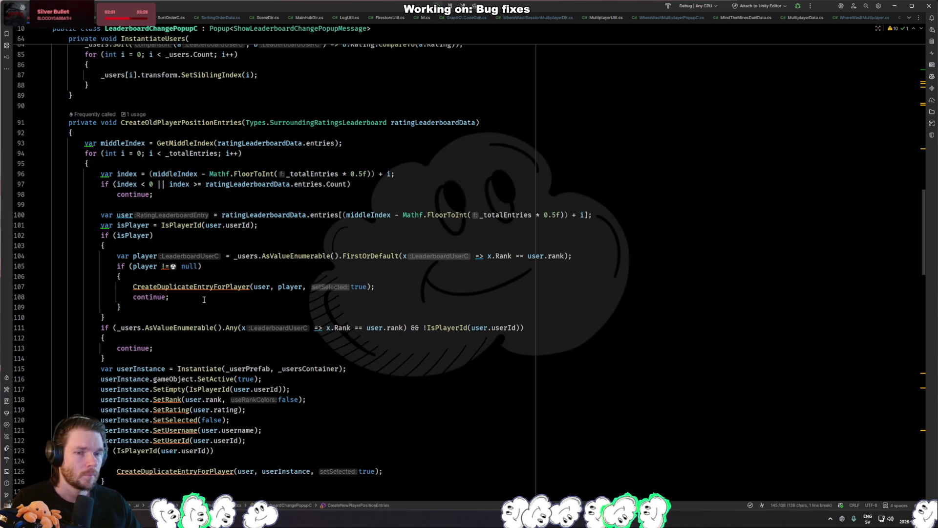
{"action": "left_click", "coordinate": [144, 314]}
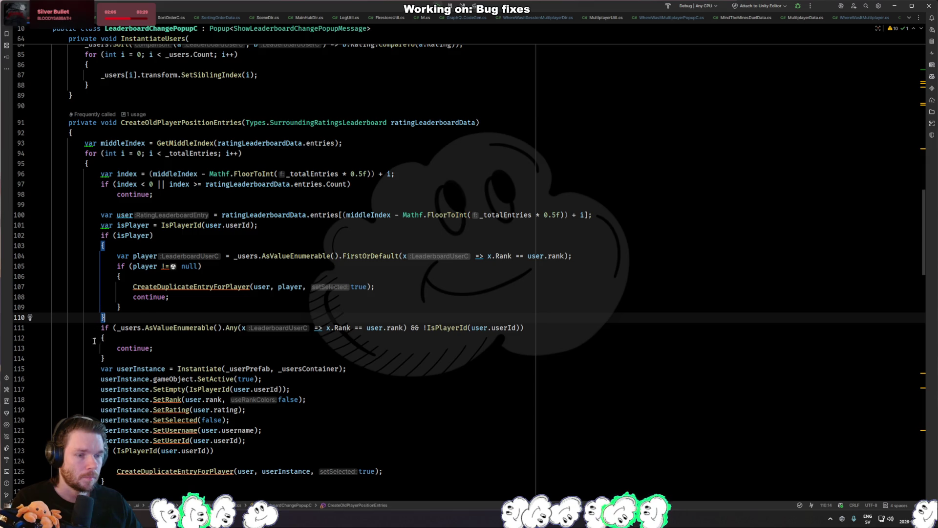
{"action": "left_click", "coordinate": [195, 360]}
{"action": "left_click", "coordinate": [349, 381]}
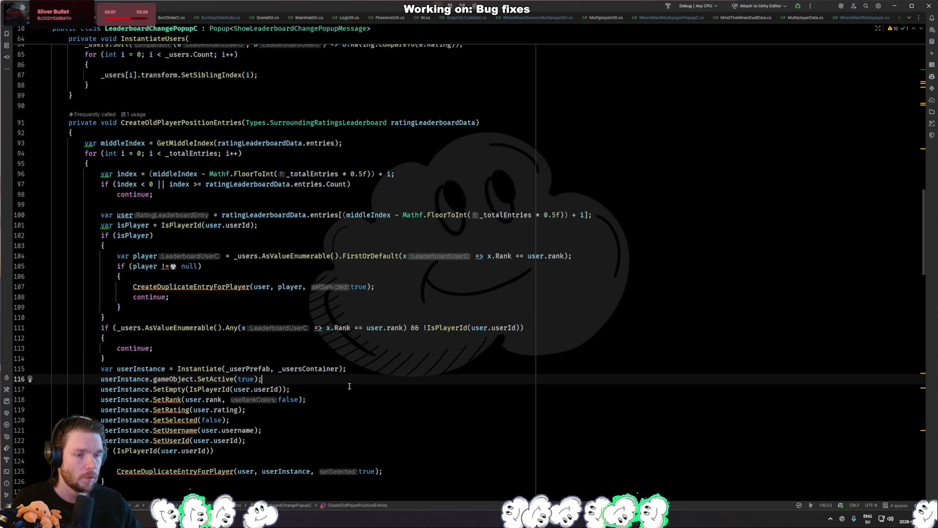
{"action": "left_click", "coordinate": [379, 369]}
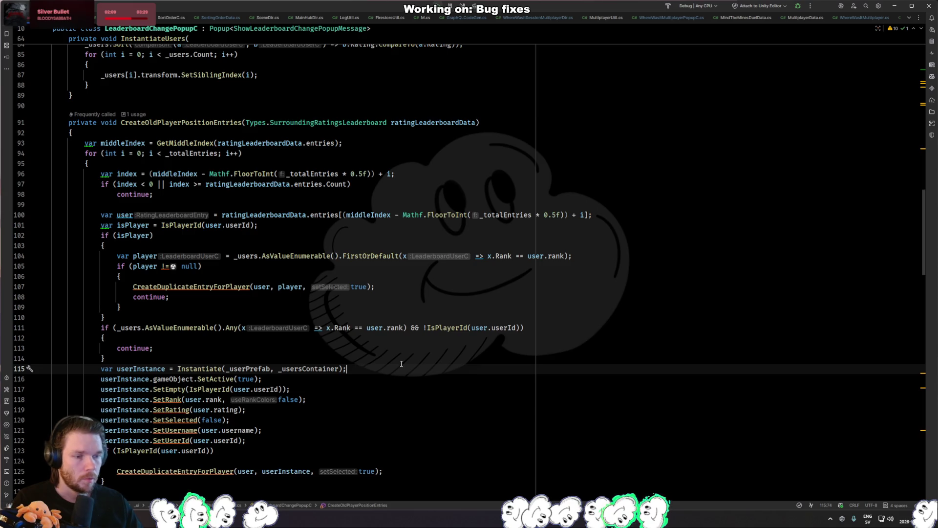
{"action": "key", "text": "Return"}
{"action": "key", "text": "ctrl+v"}
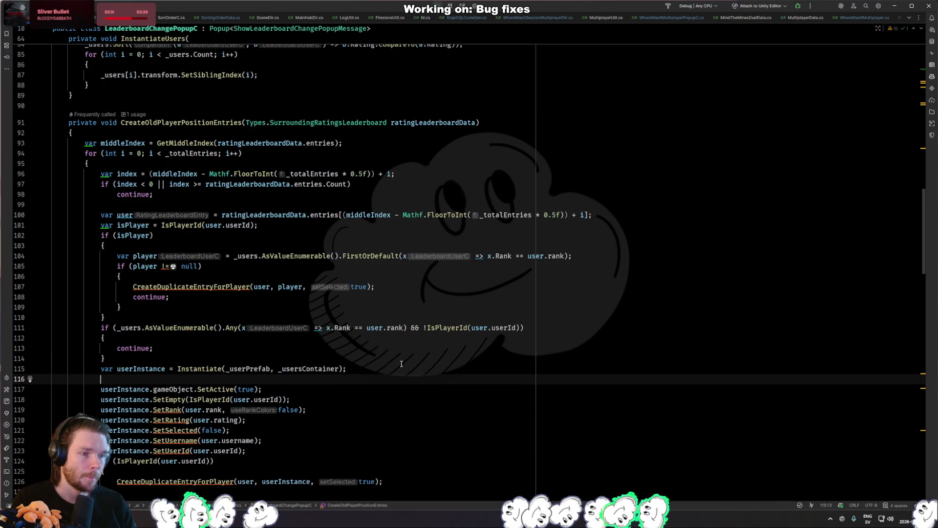
{"action": "key", "text": "Return"}
{"action": "key", "text": "BackSpace"}
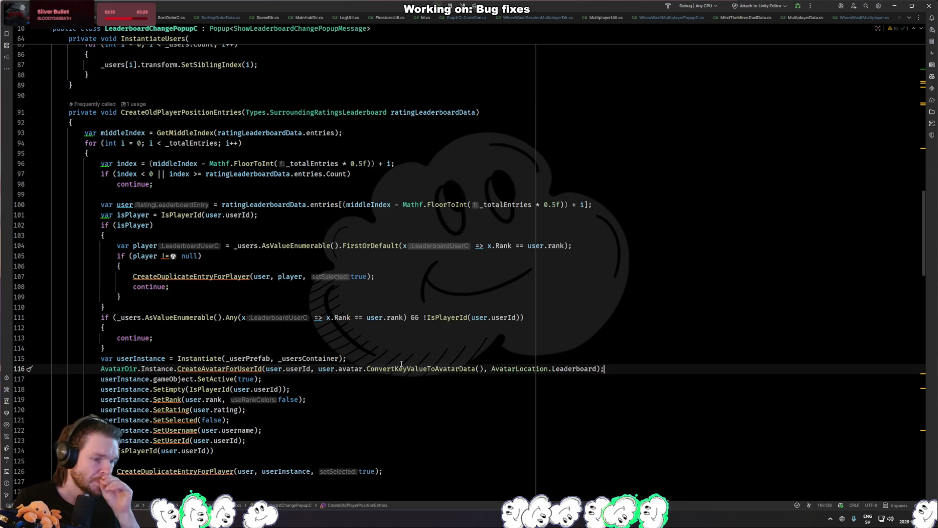
- Go to CreateDuplicateEntryForPlayer's SetRating(user.rating) line, then switch to Unity for Hot Reload
{"action": "scroll", "coordinate": [386, 350], "scroll_direction": "down", "scroll_amount": 3}
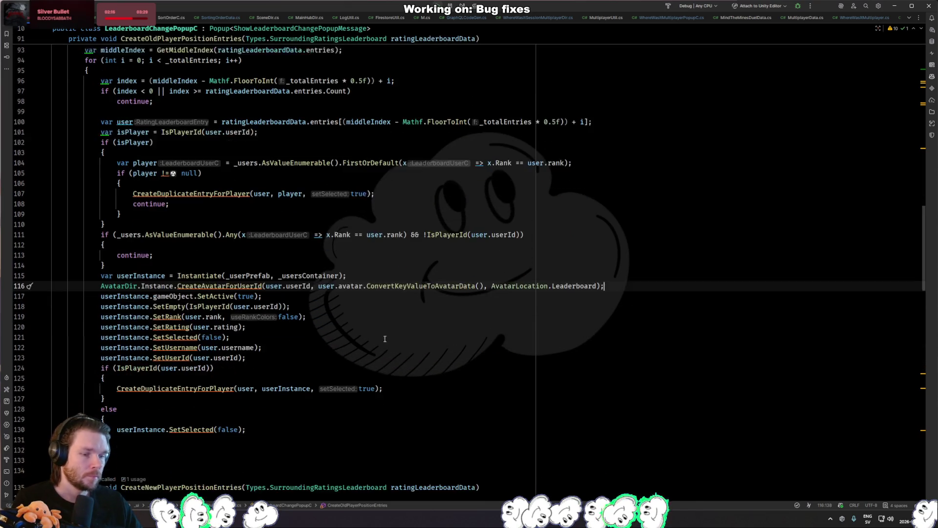
{"action": "left_click", "coordinate": [194, 378]}
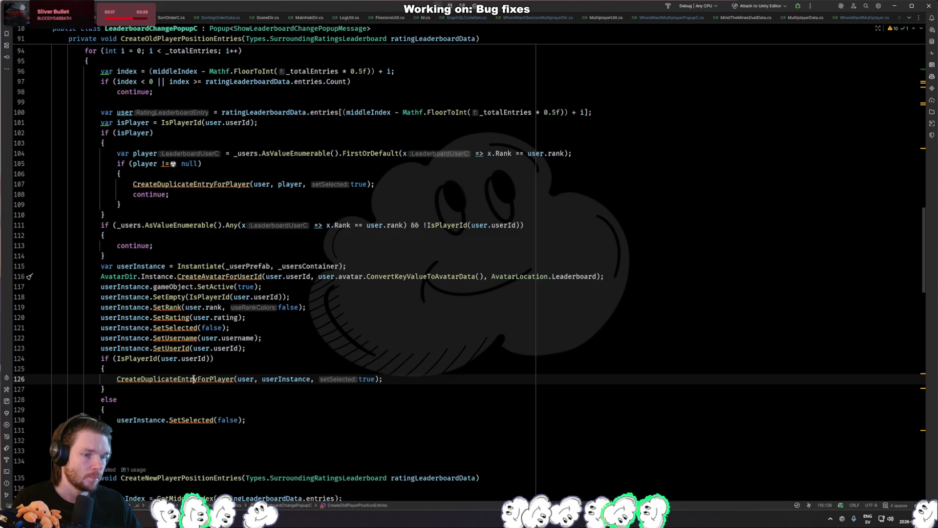
{"action": "left_click", "coordinate": [212, 380], "text": "ctrl"}
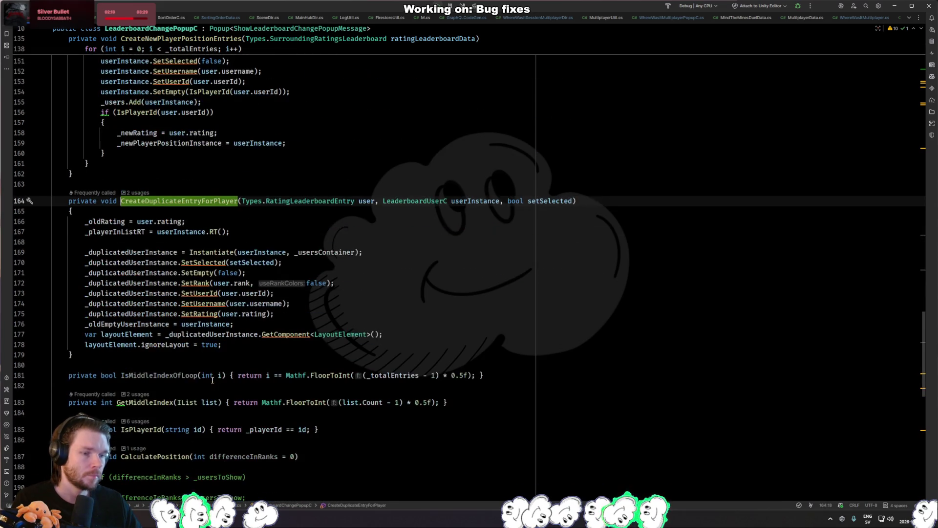
{"action": "left_click", "coordinate": [327, 316]}
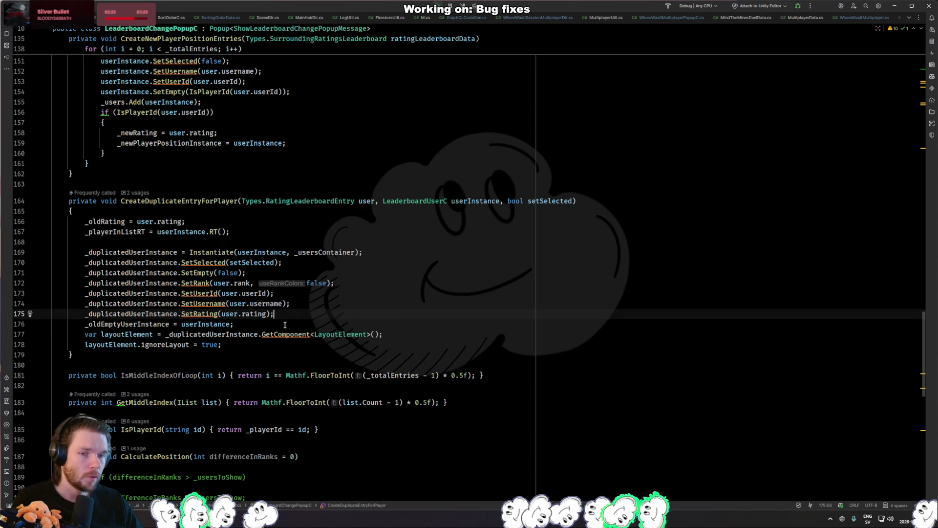
{"action": "key", "text": "alt+Tab"}
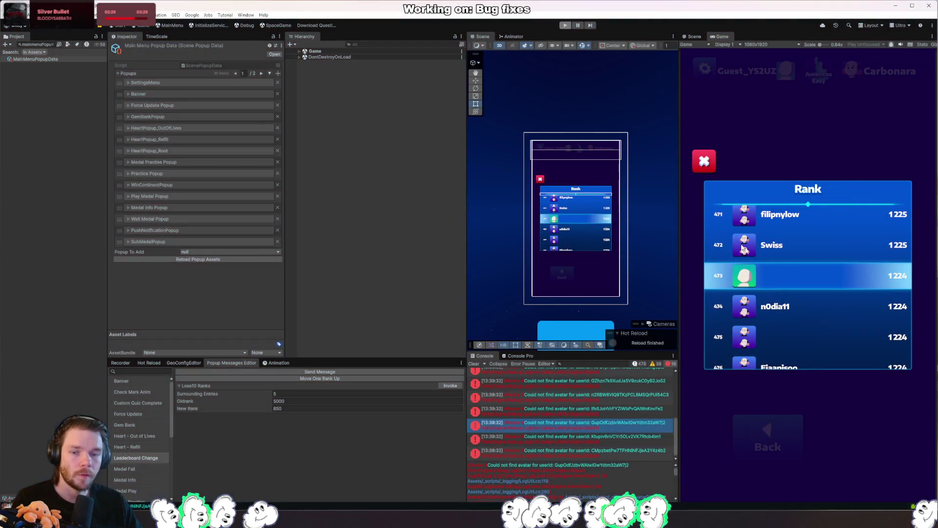
- Stop Play mode and open MultiplayerUtil.cs line 32 from the NullReferenceException stack trace
{"action": "key", "text": "ctrl+p"}
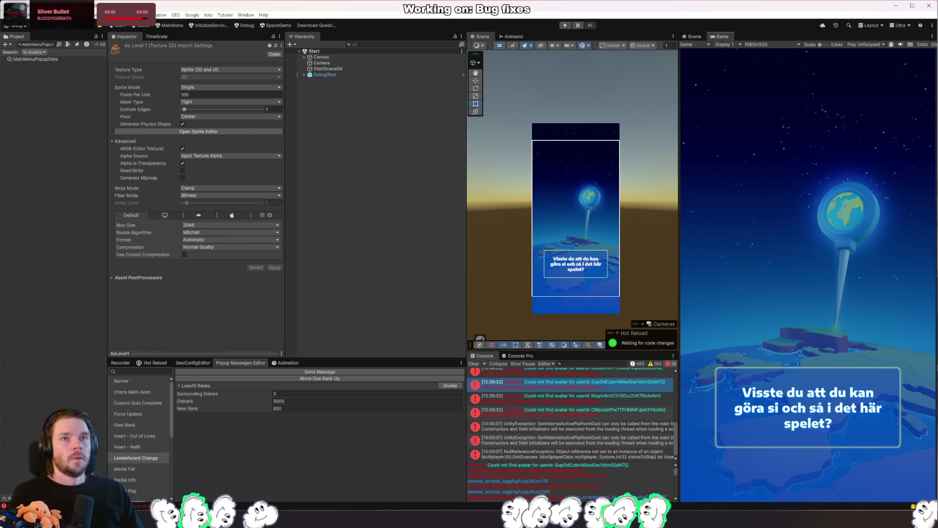
{"action": "left_click", "coordinate": [609, 454]}
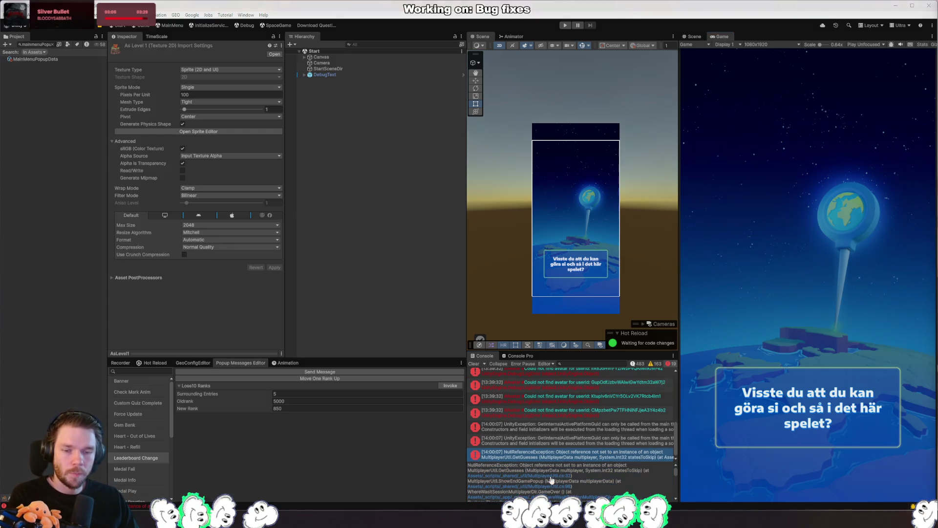
{"action": "left_click", "coordinate": [550, 477]}
{"action": "scroll", "coordinate": [198, 312], "scroll_direction": "up", "scroll_amount": 5}
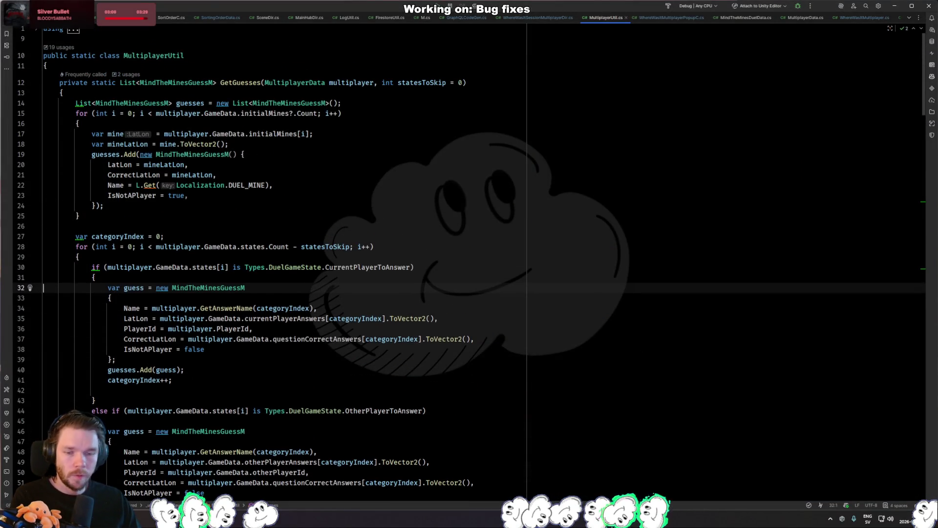
- Inspect ShowEndGamePopup's declaration and insert a blank line above its call in GameOver
{"action": "key", "text": "alt+Tab"}
{"action": "left_click", "coordinate": [561, 483]}
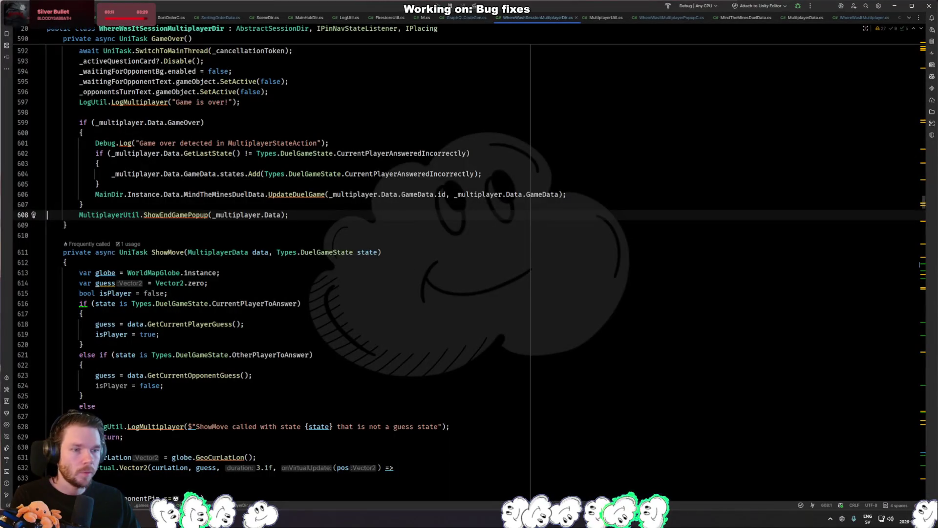
{"action": "scroll", "coordinate": [261, 299], "scroll_direction": "up", "scroll_amount": 3}
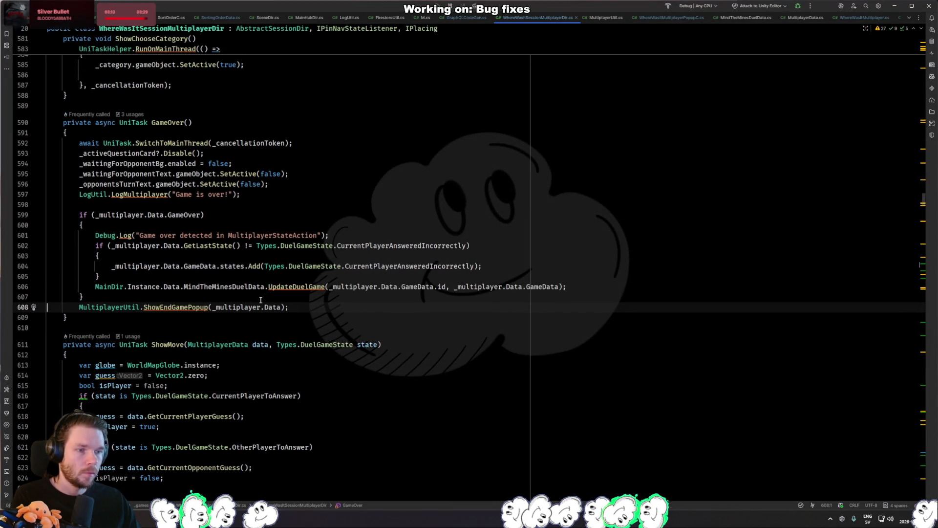
{"action": "left_click", "coordinate": [197, 306], "text": "ctrl"}
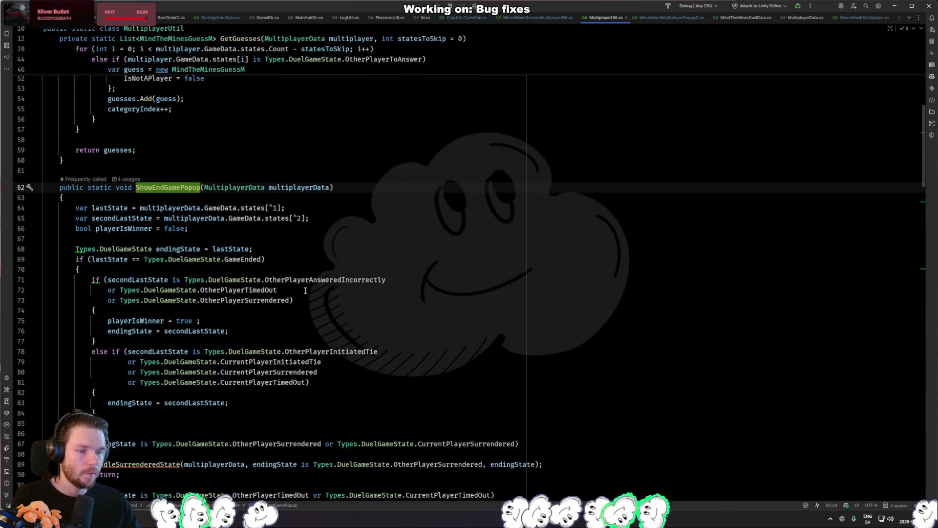
{"action": "key", "text": "ctrl+minus"}
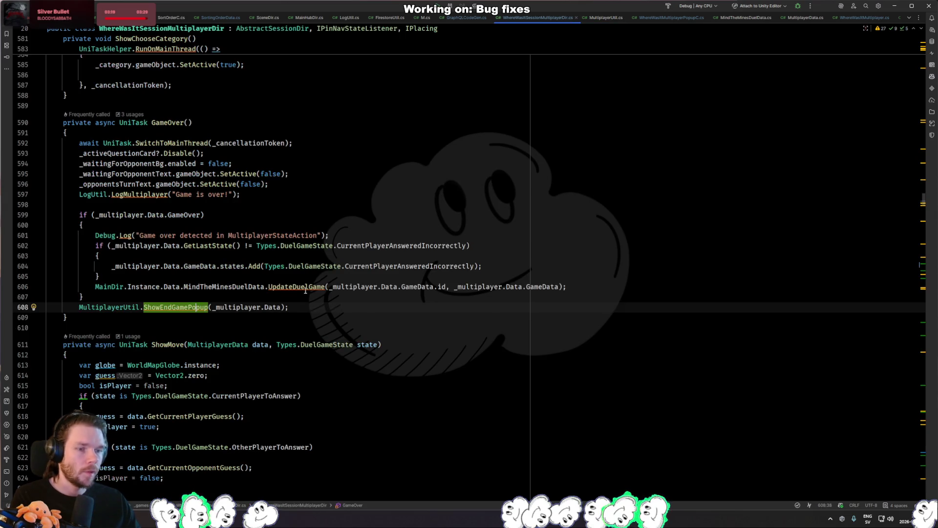
{"action": "key", "text": "ctrl+Return"}
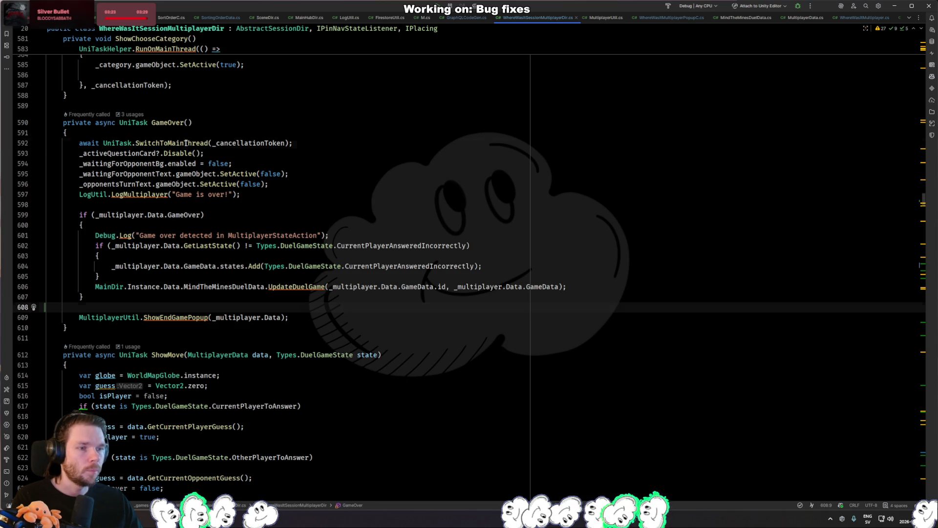
- Follow UpdateDuelGame into SaveDuelGames, then navigate back to GameOver
{"action": "left_click", "coordinate": [186, 143]}
{"action": "left_click", "coordinate": [297, 287]}
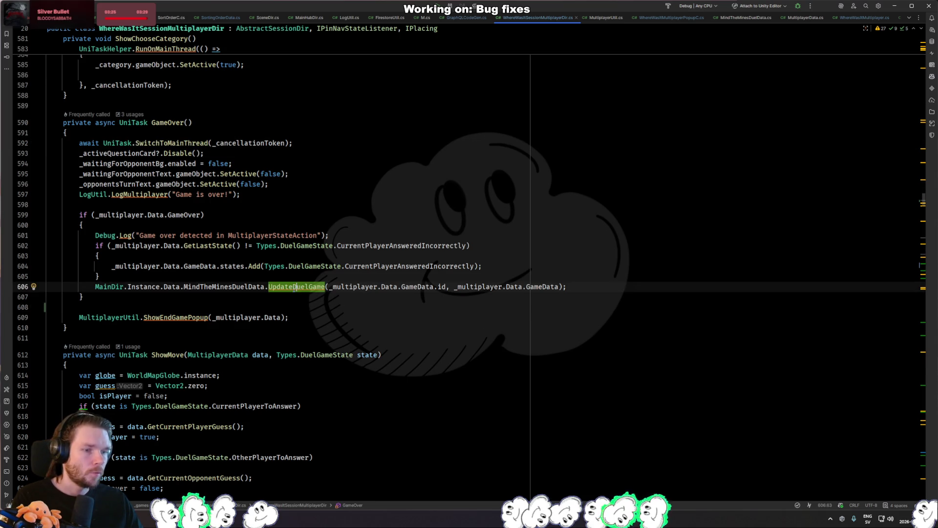
{"action": "left_click", "coordinate": [295, 286], "text": "ctrl"}
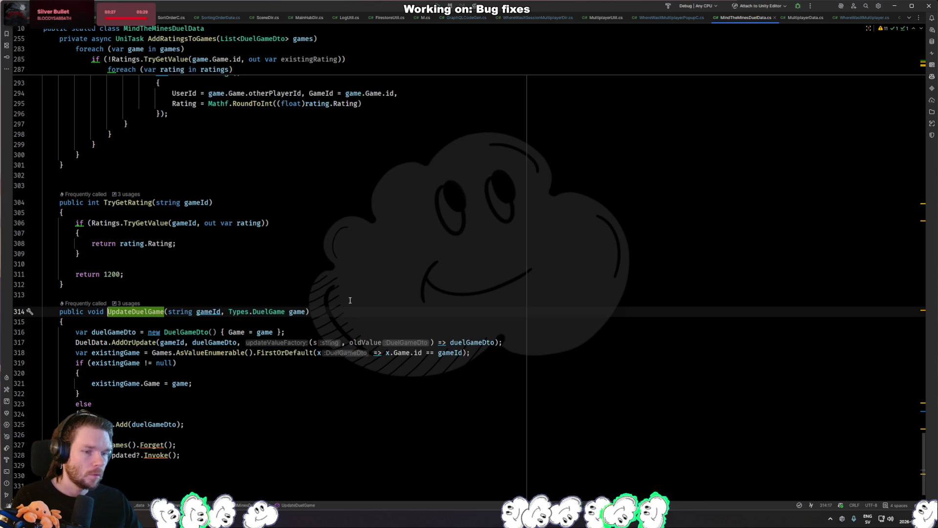
{"action": "left_click", "coordinate": [127, 445], "text": "ctrl"}
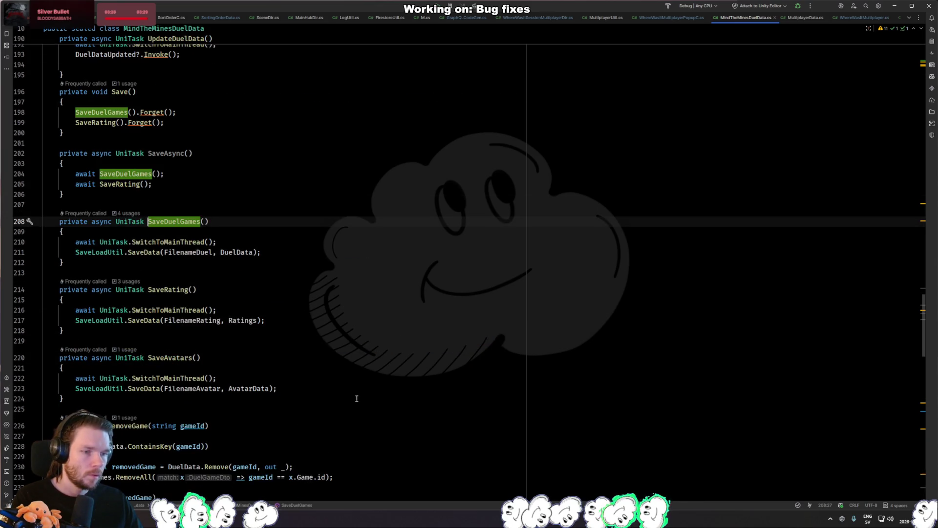
{"action": "key", "text": "ctrl+Tab"}
{"action": "scroll", "coordinate": [356, 398], "scroll_direction": "down", "scroll_amount": 5}
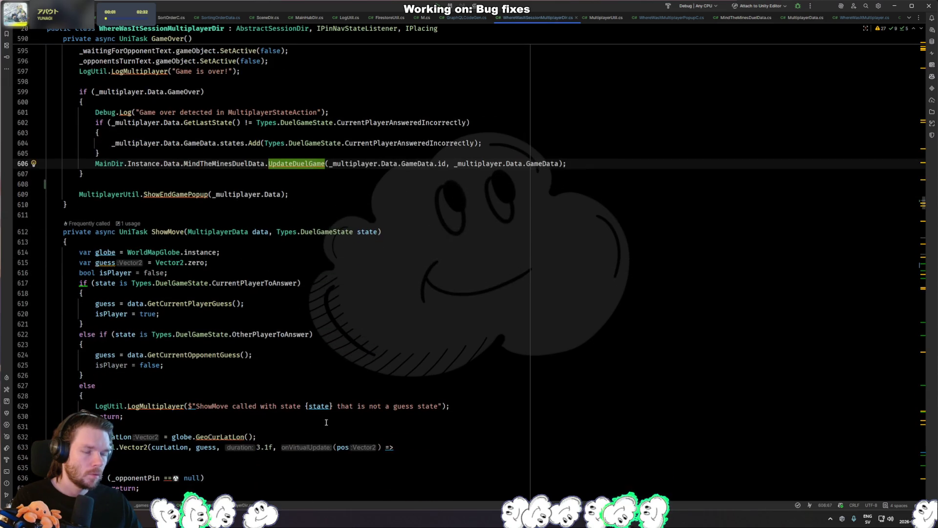
{"action": "key", "text": "ctrl+Tab"}
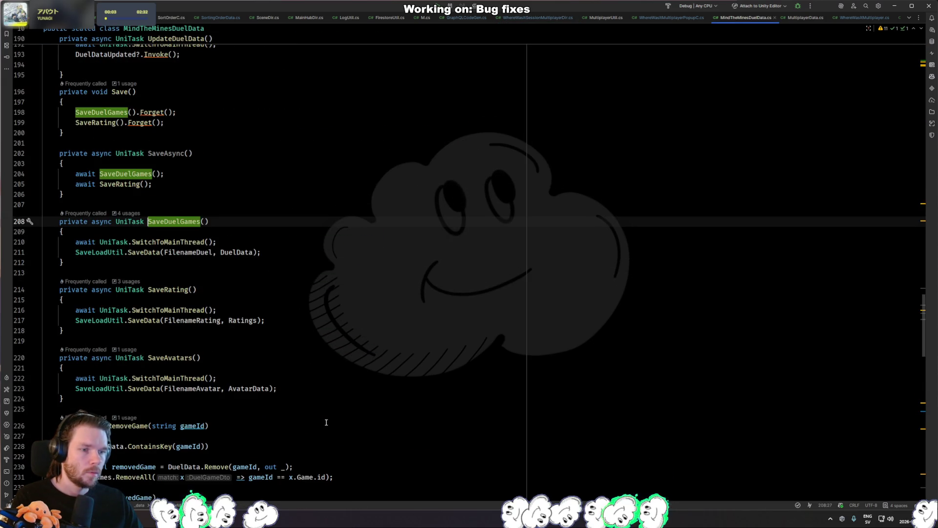
{"action": "key", "text": "ctrl+minus"}
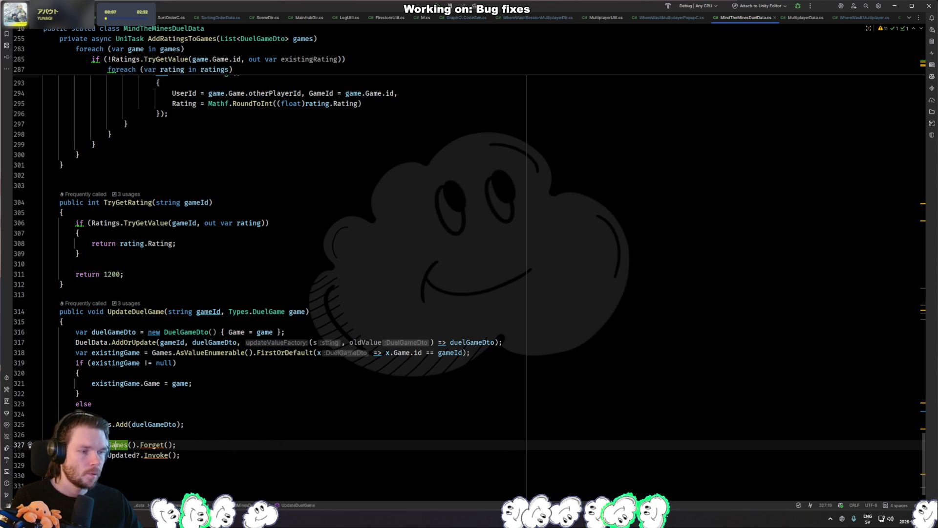
{"action": "key", "text": "ctrl+minus"}
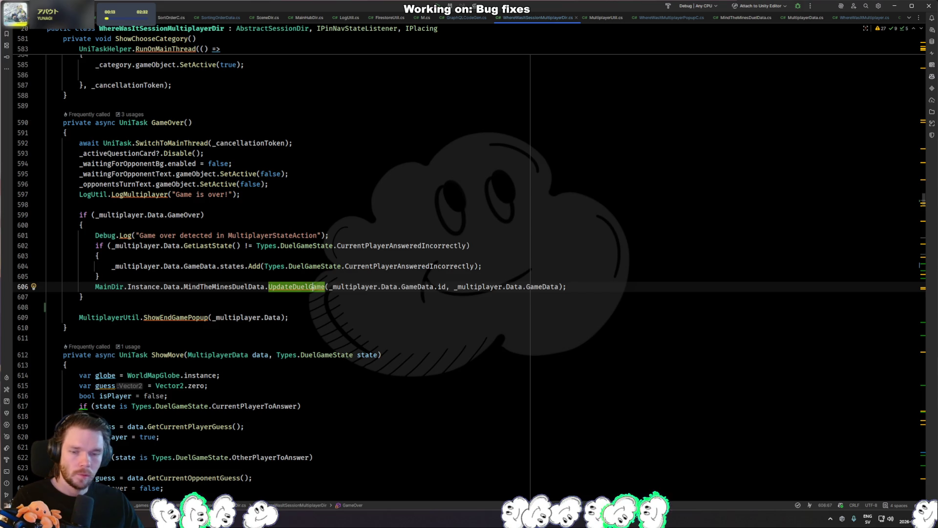
- Reopen the stack trace's call, inspect HandleTimedOut and GetGuesses, then return to the blank line
{"action": "key", "text": "alt+Tab"}
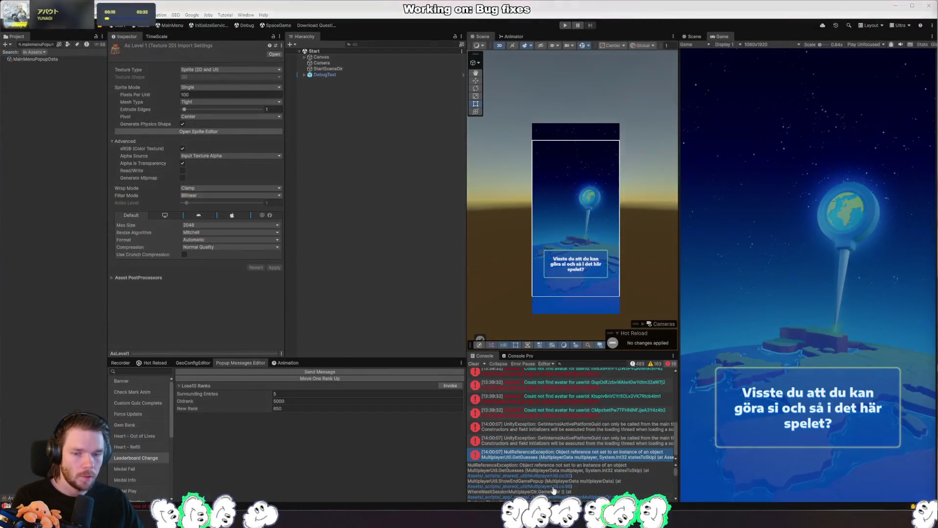
{"action": "left_click", "coordinate": [553, 487]}
{"action": "scroll", "coordinate": [206, 264], "scroll_direction": "up", "scroll_amount": 8}
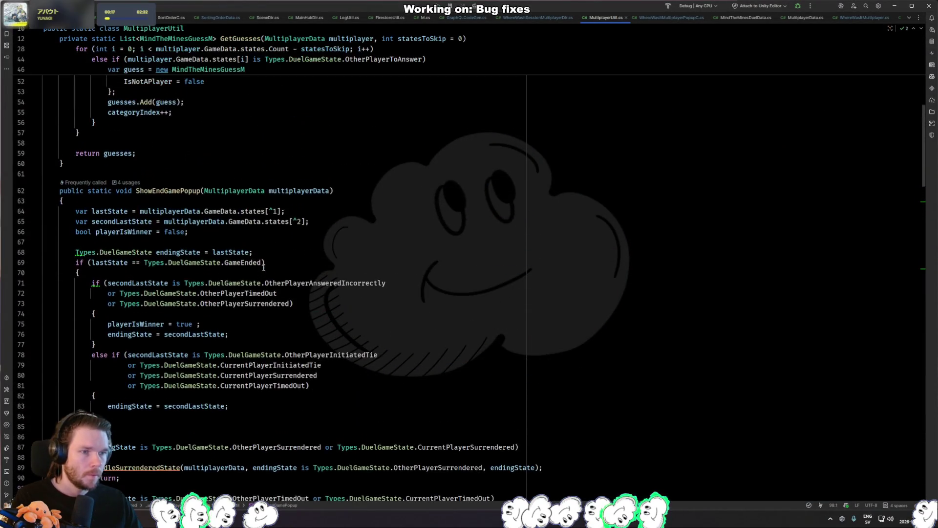
{"action": "scroll", "coordinate": [206, 265], "scroll_direction": "down", "scroll_amount": 5}
{"action": "left_click", "coordinate": [134, 251]}
{"action": "left_click", "coordinate": [135, 304], "text": "ctrl"}
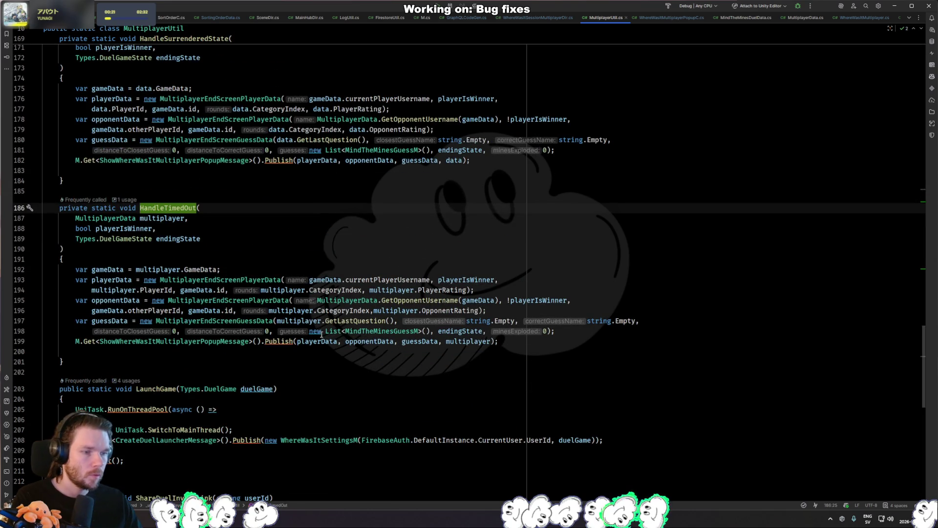
{"action": "key", "text": "ctrl+minus"}
{"action": "scroll", "coordinate": [260, 259], "scroll_direction": "down", "scroll_amount": 3}
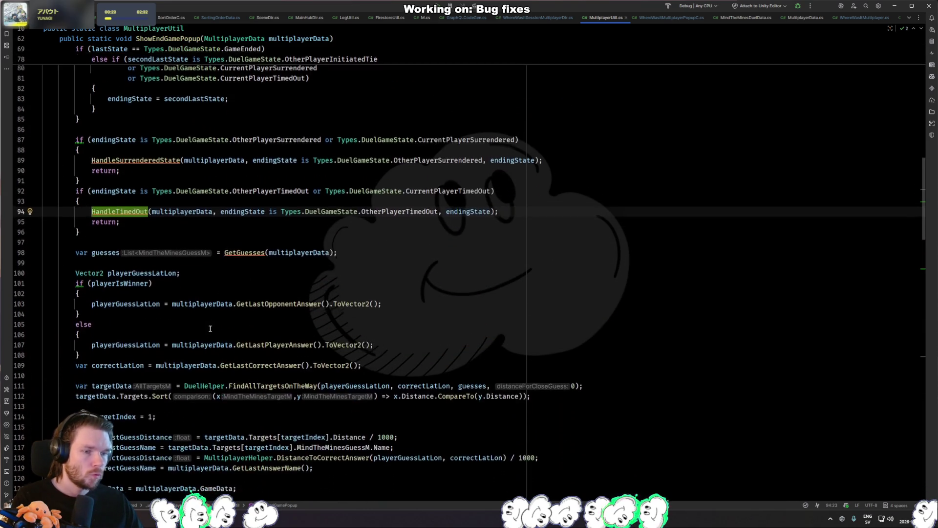
{"action": "left_click", "coordinate": [241, 253], "text": "ctrl"}
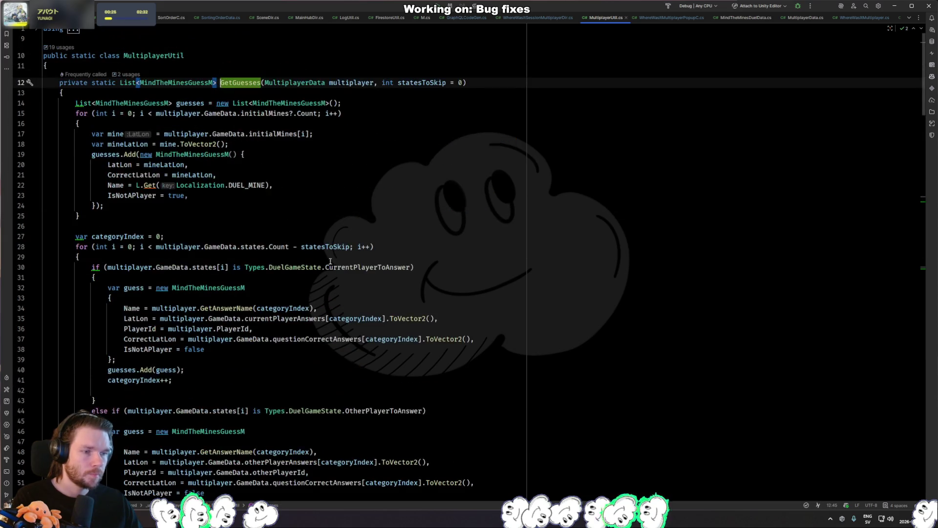
{"action": "mouse_move", "coordinate": [376, 267]}
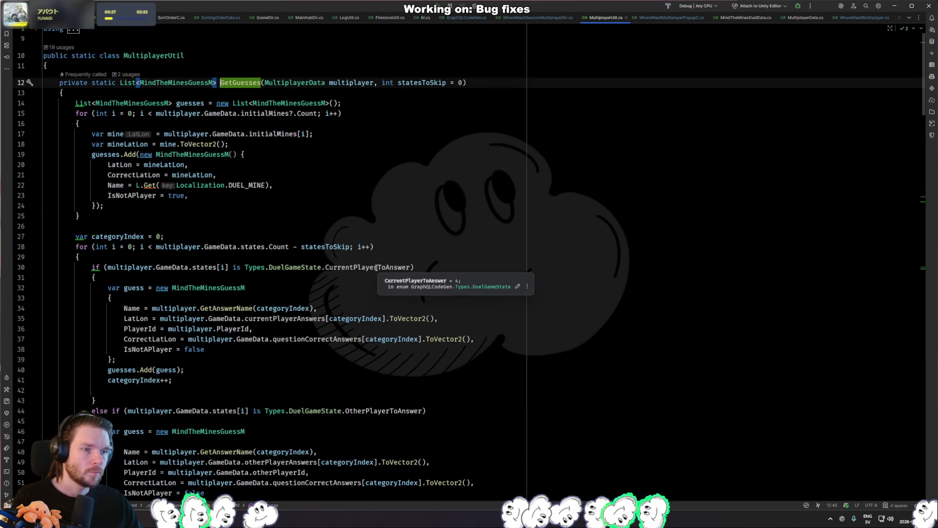
{"action": "key", "text": "ctrl+minus"}
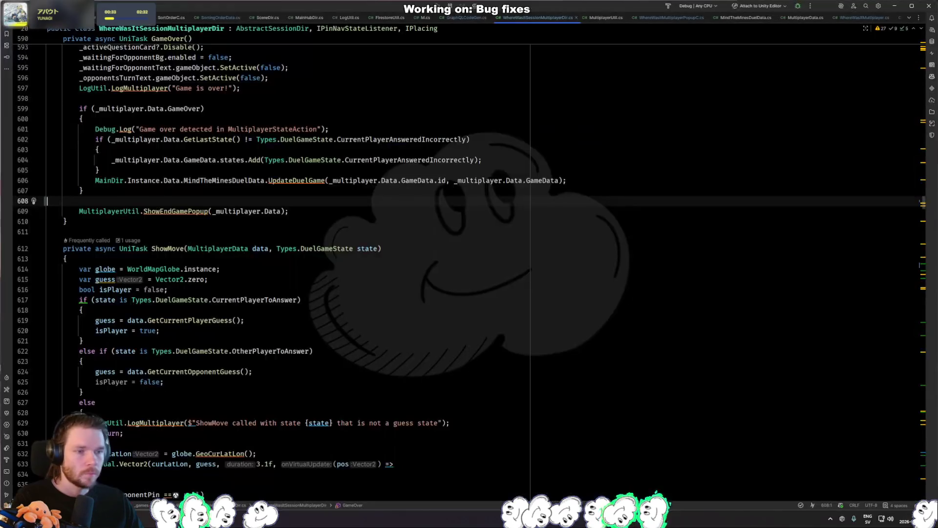
{"action": "left_click", "coordinate": [217, 307]}
- Wrap the ShowEndGamePopup call inside a UniTaskHelper.RunOnMainThread(() => { }) lambda
{"action": "scroll", "coordinate": [217, 326], "scroll_direction": "down", "scroll_amount": 1}
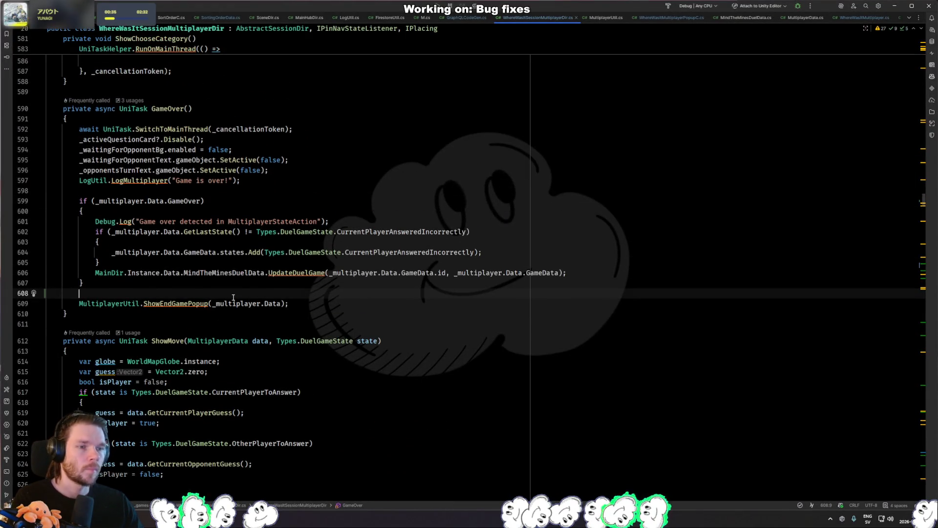
{"action": "type", "text": "UniTaskHelper.Run"}
{"action": "key", "text": "Return"}
{"action": "type", "text": "() => {});"}
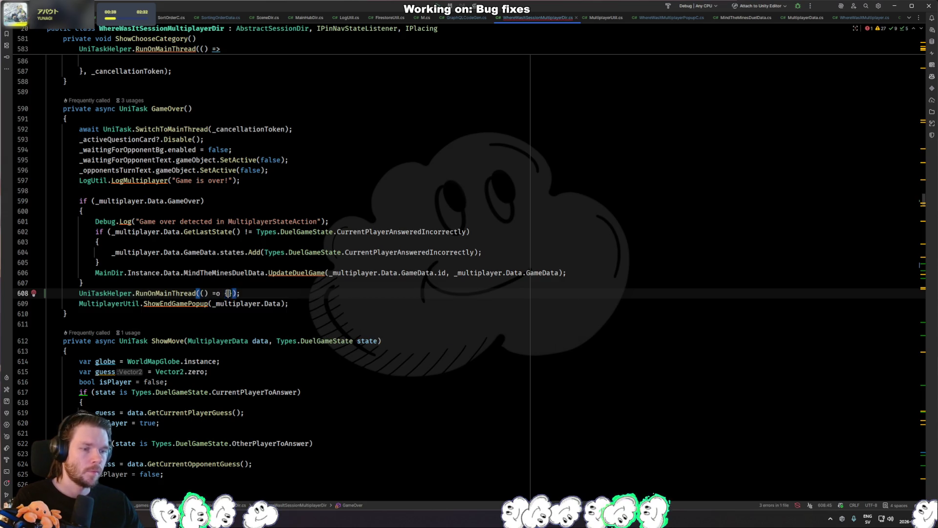
{"action": "key", "text": "Return"}
{"action": "left_click", "coordinate": [94, 334]}
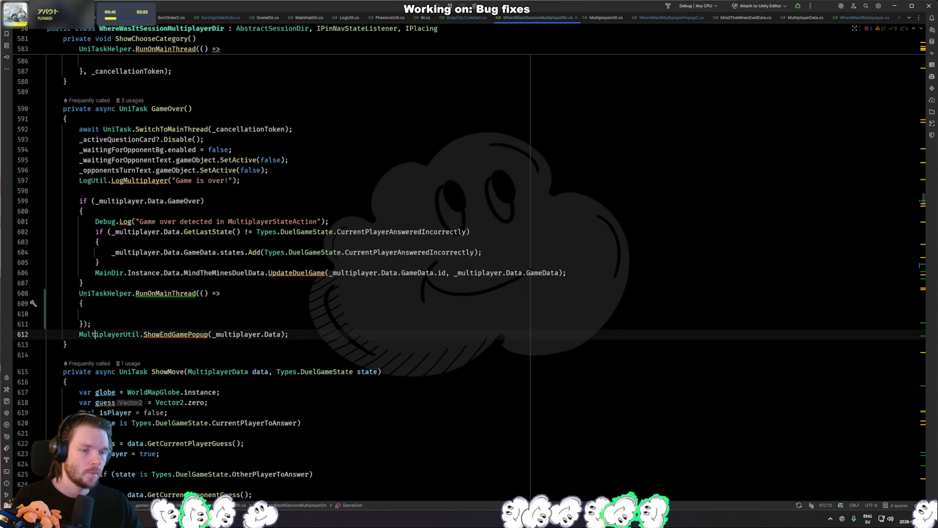
{"action": "key", "text": "ctrl+shift+alt+Up"}
- Try passing the cancellation token to RunOnMainThread, undo it, and switch to Unity
{"action": "left_click", "coordinate": [212, 293]}
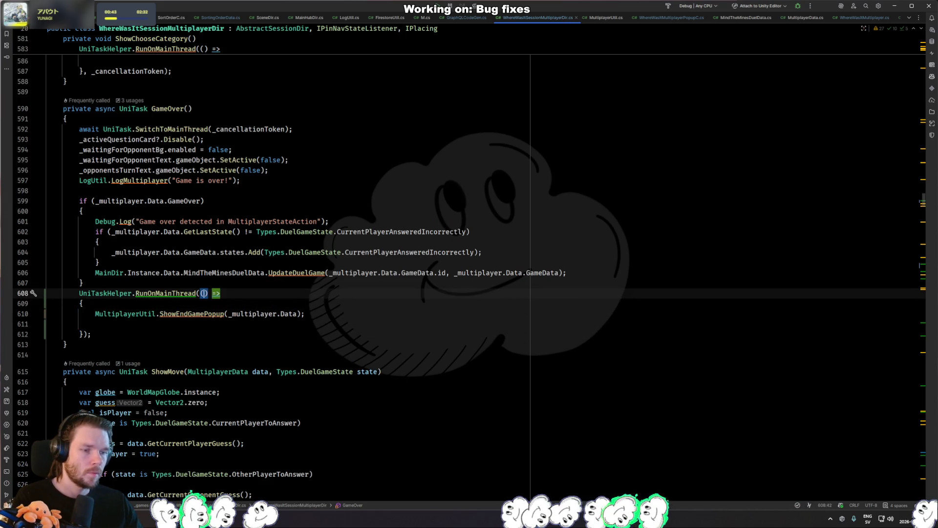
{"action": "key", "text": "ctrl+Left"}
{"action": "key", "text": "ctrl+Left"}
{"action": "key", "text": "alt+Return"}
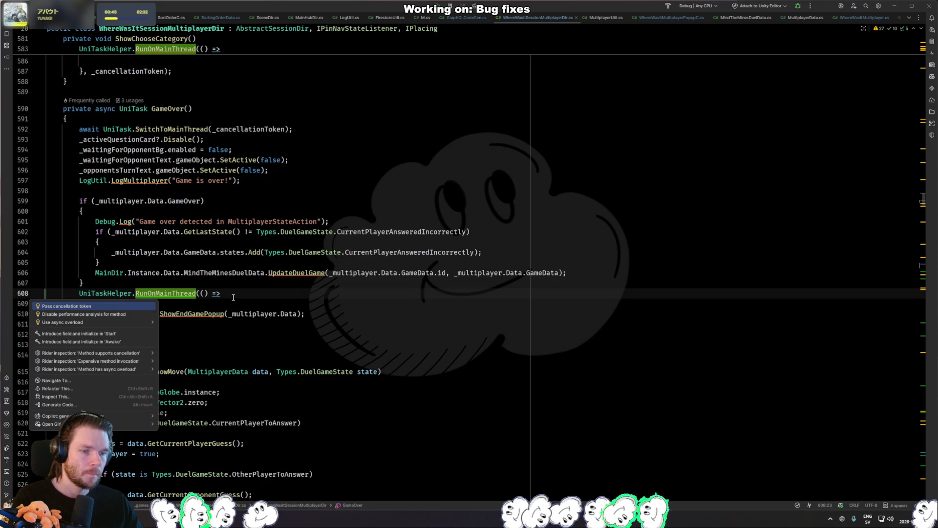
{"action": "key", "text": "Return"}
{"action": "key", "text": "Return"}
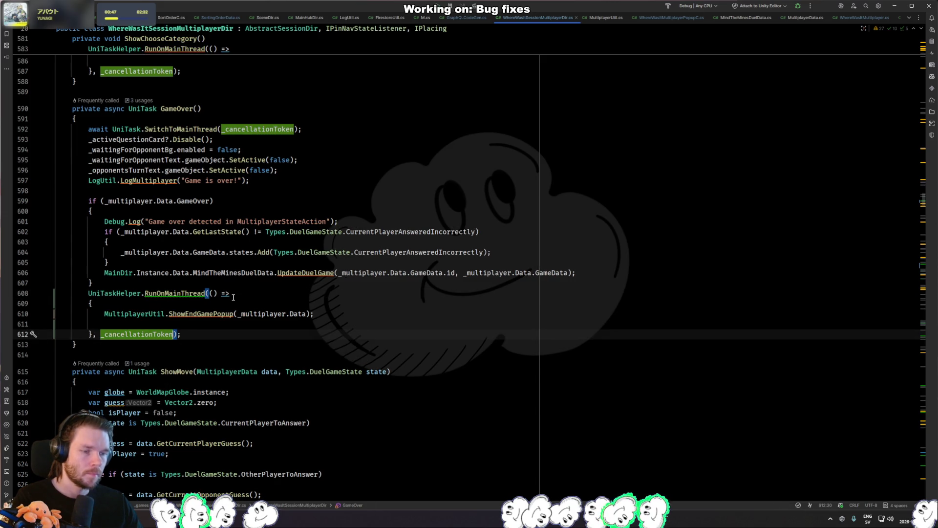
{"action": "left_click", "coordinate": [181, 293]}
{"action": "key", "text": "alt+Return"}
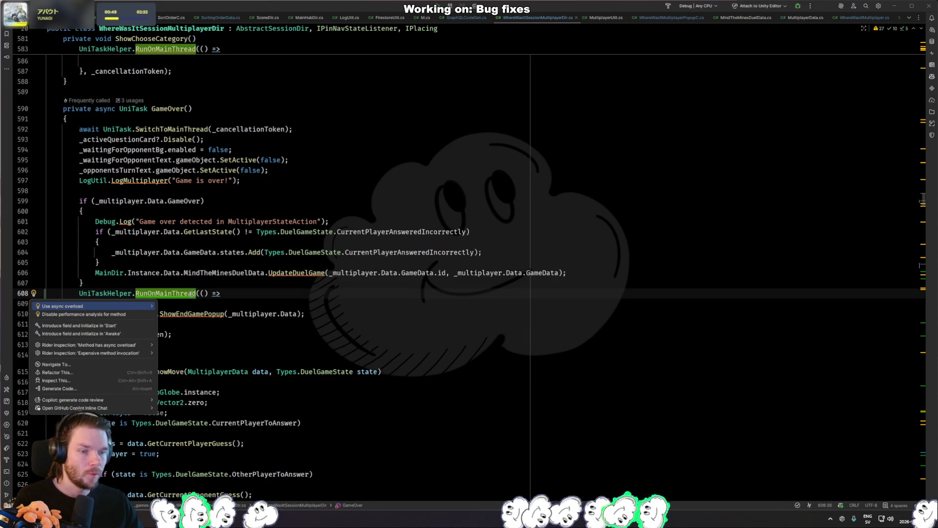
{"action": "key", "text": "Escape"}
{"action": "key", "text": "ctrl+z"}
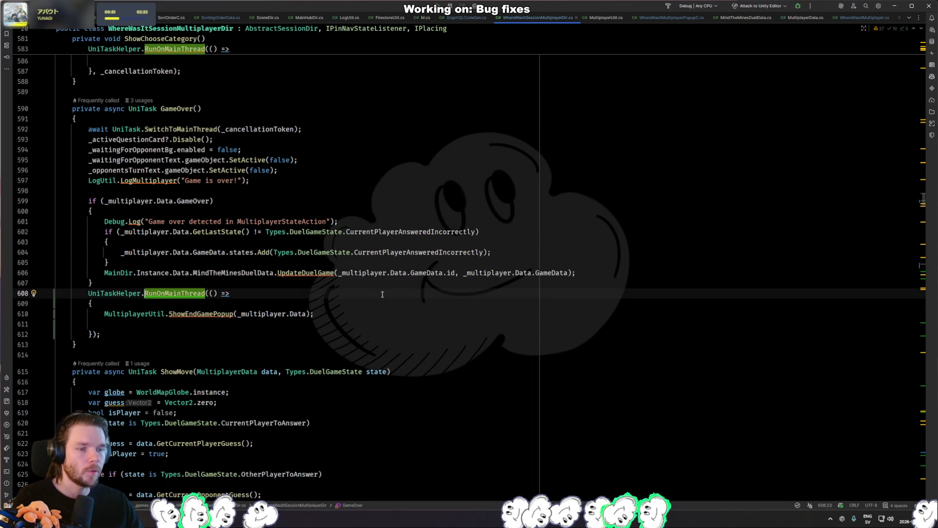
{"action": "left_click", "coordinate": [342, 339]}
{"action": "key", "text": "alt+Tab"}
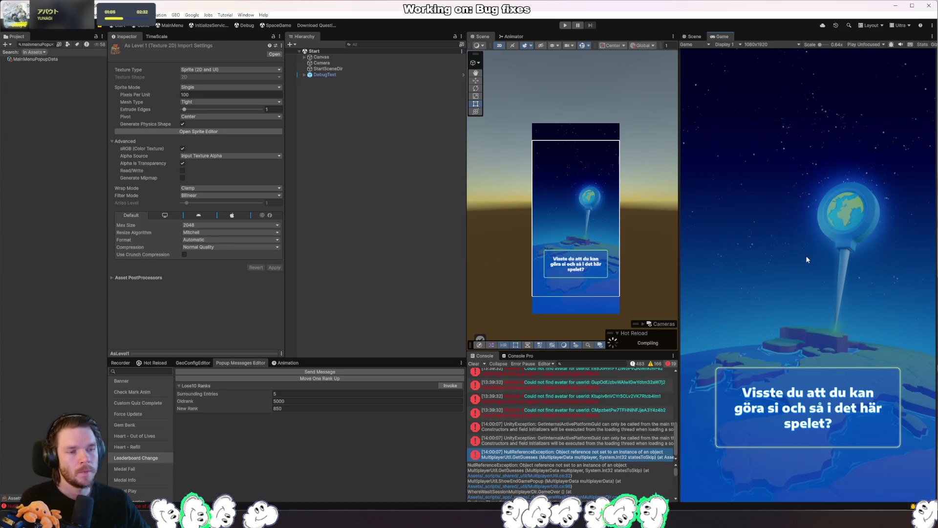
- Clear the Console and enter Play mode to load the game's home screen
{"action": "left_click", "coordinate": [473, 364]}
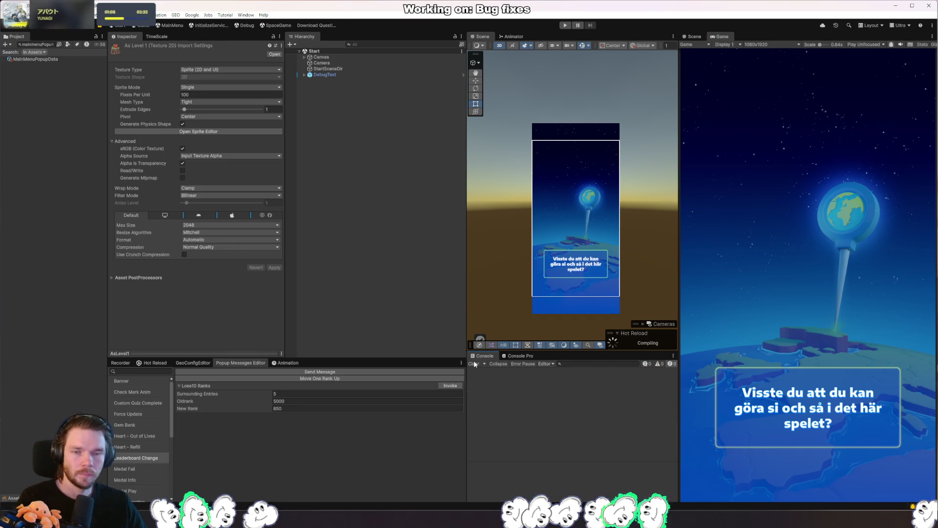
{"action": "left_click", "coordinate": [566, 26]}
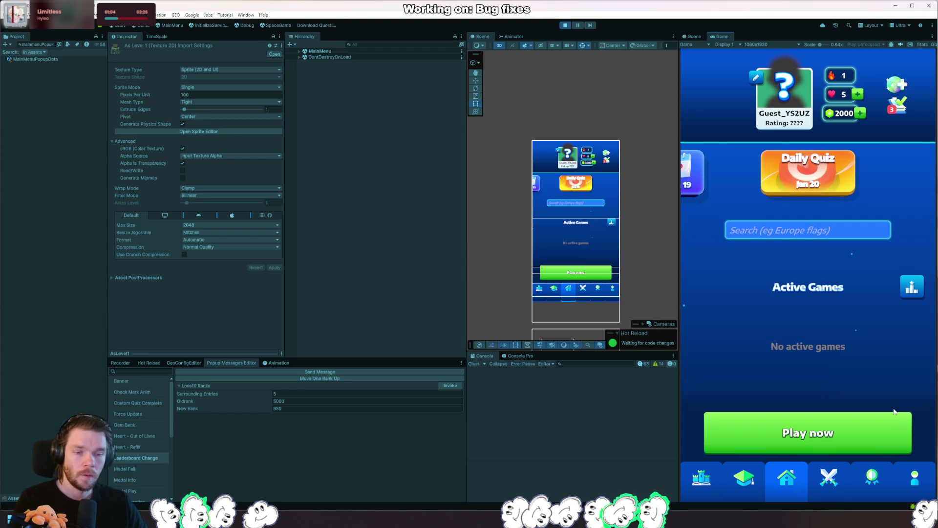
- Start a duel against the invited opponent and play the Berlin and New York rounds
{"action": "left_click", "coordinate": [812, 432]}
{"action": "left_click", "coordinate": [818, 385]}
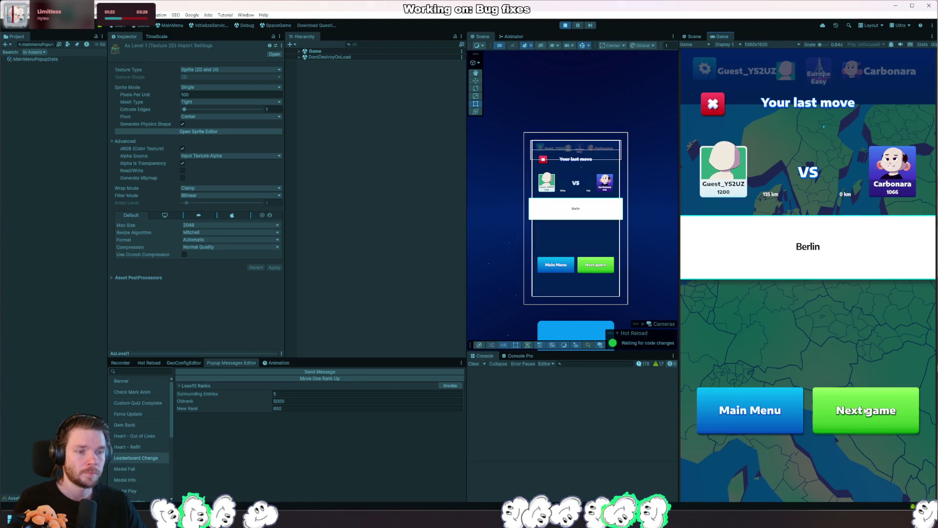
{"action": "left_click", "coordinate": [865, 412]}
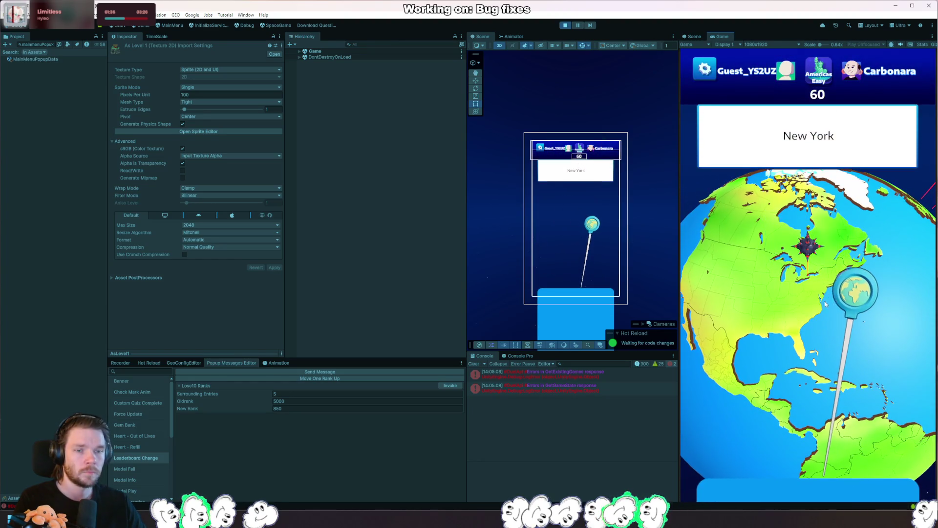
{"action": "left_click", "coordinate": [828, 337]}
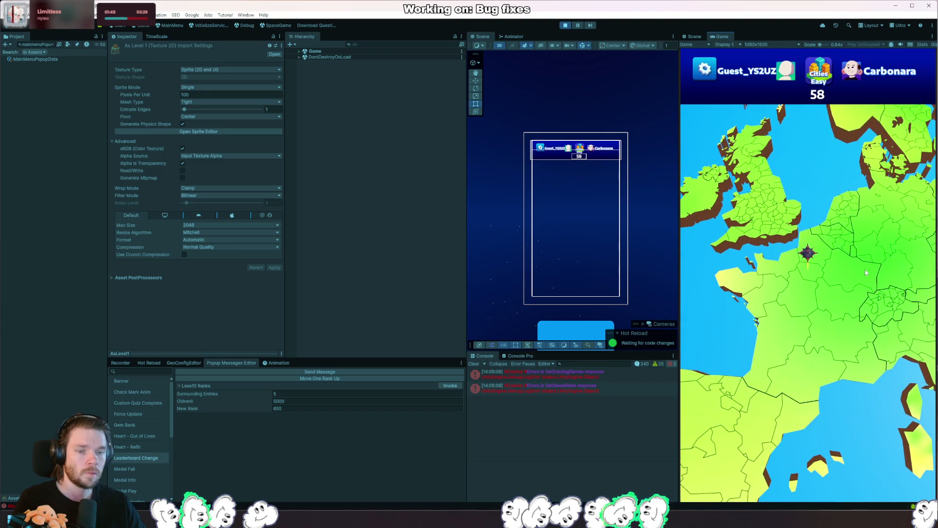
- Guess Paris, continue to the rank screen, and open the NullReferenceException's GetGuesses source line
{"action": "left_click", "coordinate": [807, 226]}
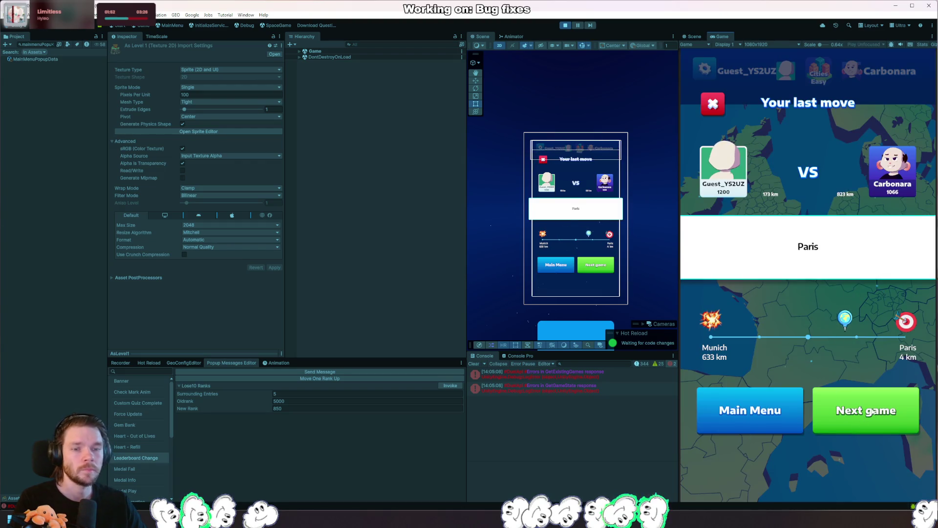
{"action": "left_click", "coordinate": [887, 399]}
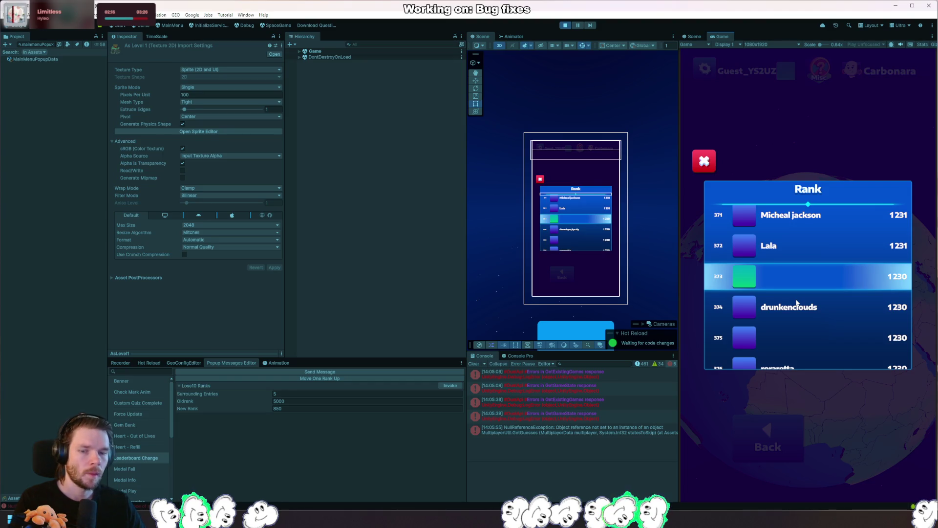
{"action": "left_click", "coordinate": [617, 431]}
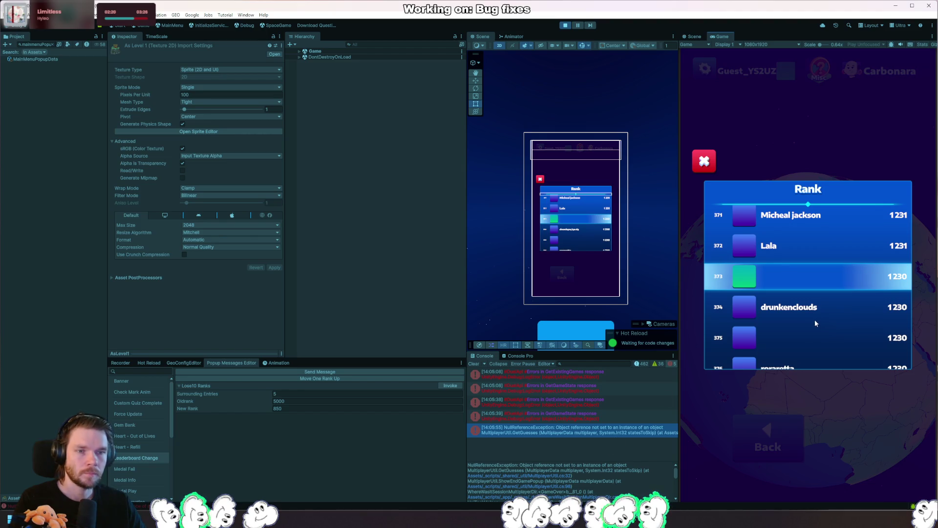
{"action": "left_click", "coordinate": [552, 476]}
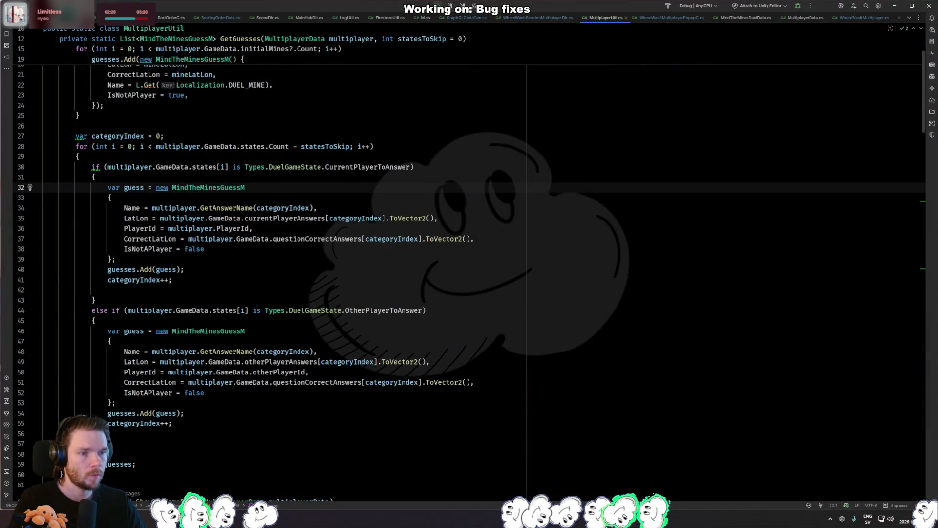
- Set a breakpoint on the line 30 CurrentPlayerToAnswer state check in MultiplayerUtil.cs
{"action": "key", "text": "alt+Tab"}
{"action": "key", "text": "alt+Tab"}
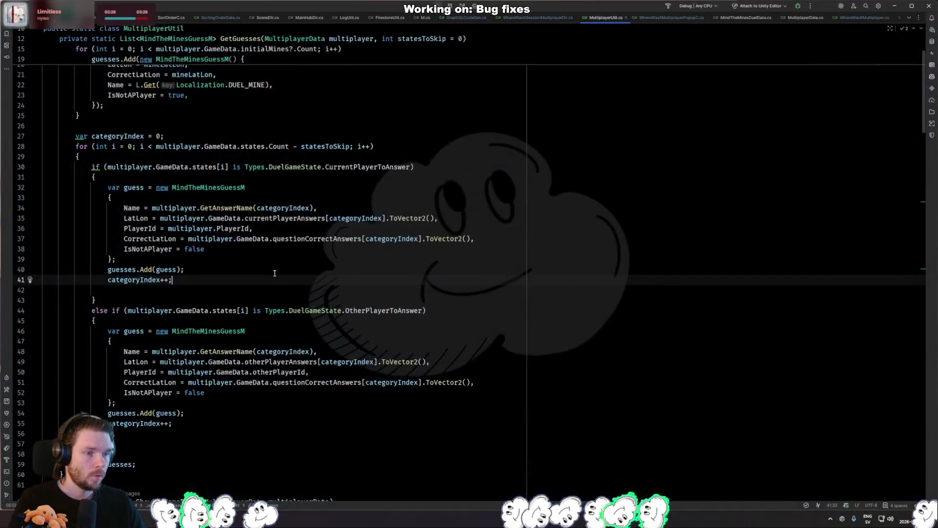
{"action": "left_click", "coordinate": [254, 259]}
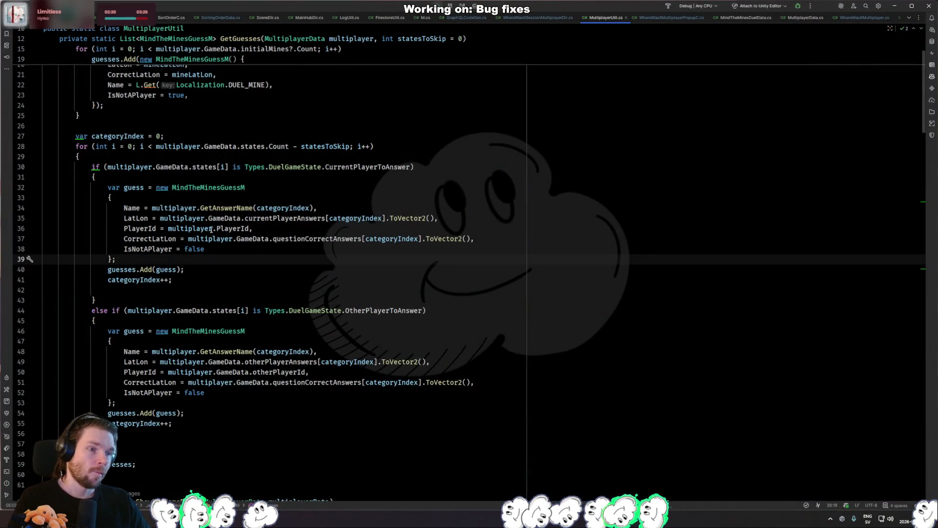
{"action": "left_click", "coordinate": [22, 168]}
- Check the game in Unity, look over the GameOver end-game callback, and bring up the recent-files Switcher
{"action": "key", "text": "alt+Tab"}
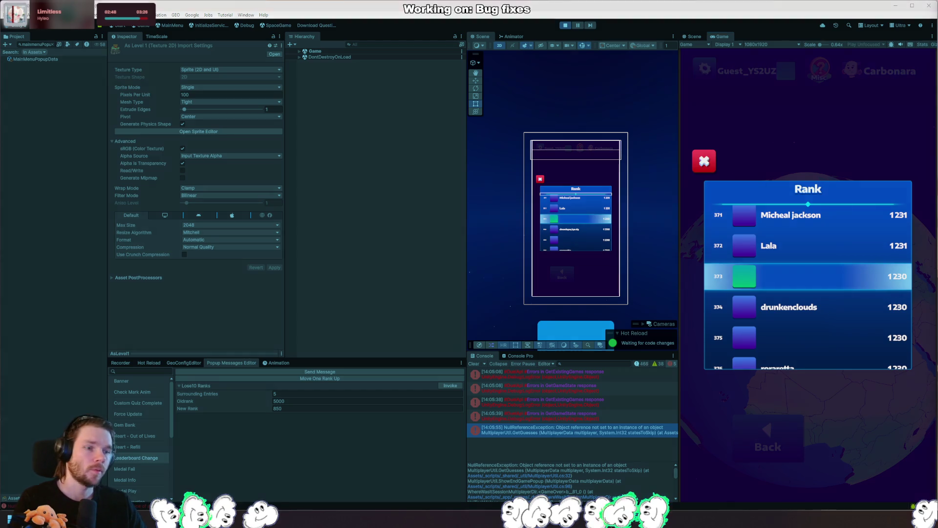
{"action": "key", "text": "alt+Tab"}
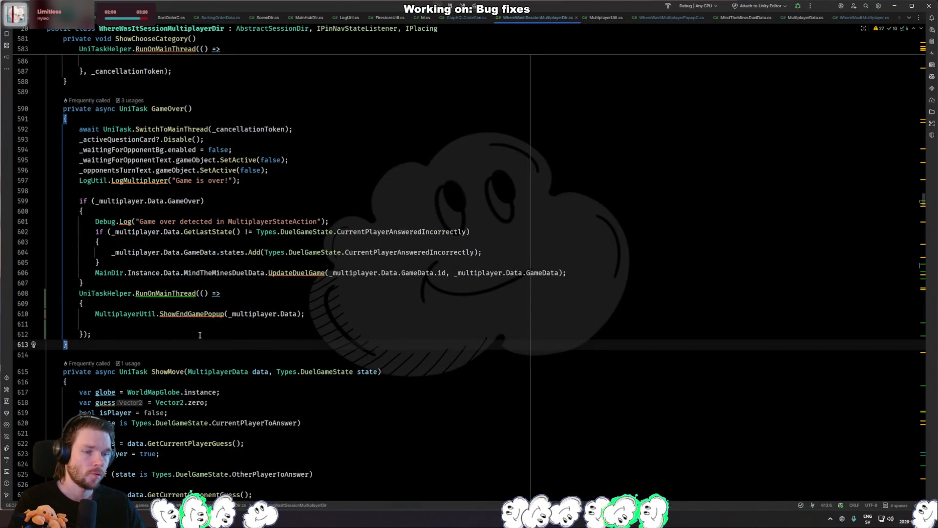
{"action": "left_click", "coordinate": [171, 326]}
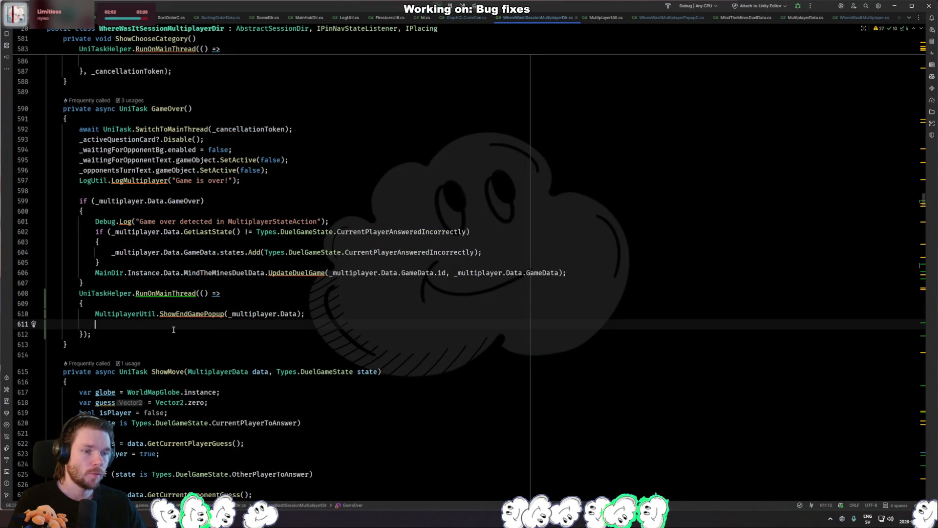
{"action": "key", "text": "ctrl+Tab"}
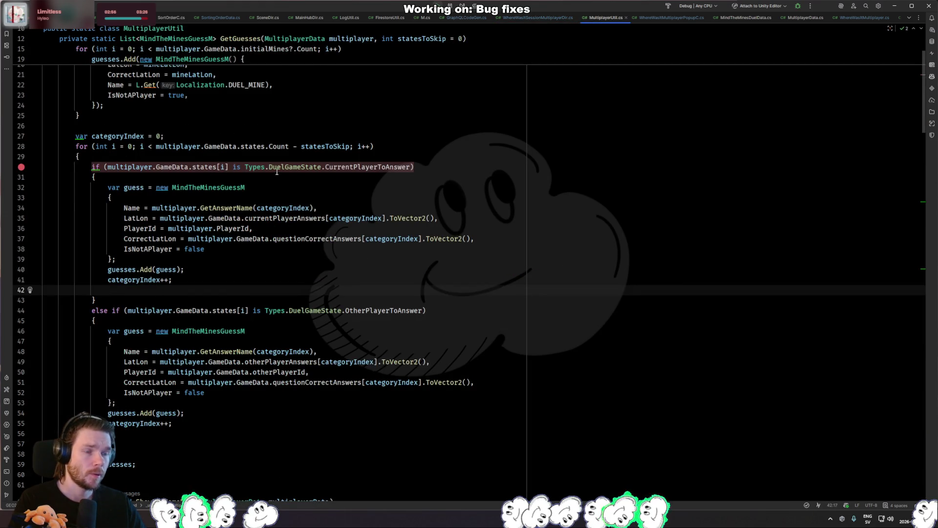
{"action": "mouse_move", "coordinate": [275, 170]}
{"action": "key", "text": "ctrl+Tab"}
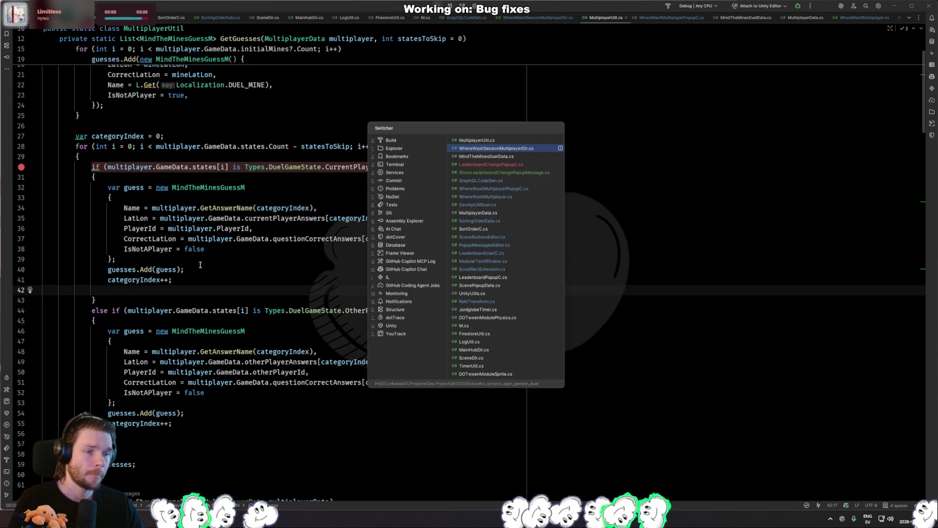
- Open LeaderboardChangePopupC.cs, check the Rank leaderboard in Unity, and go to CreateOldPlayerPositionEntries
{"action": "key", "text": "ctrl+Tab"}
{"action": "key", "text": "ctrl+Tab"}
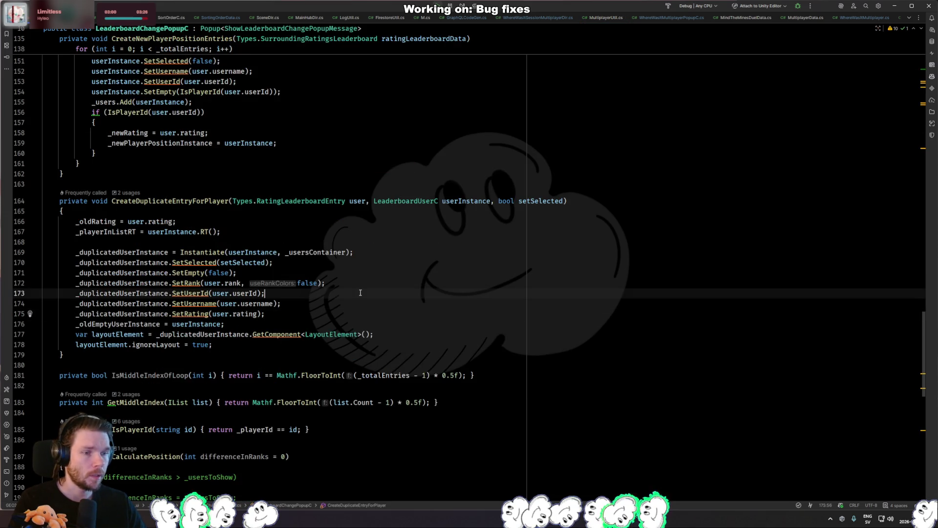
{"action": "key", "text": "alt+Tab"}
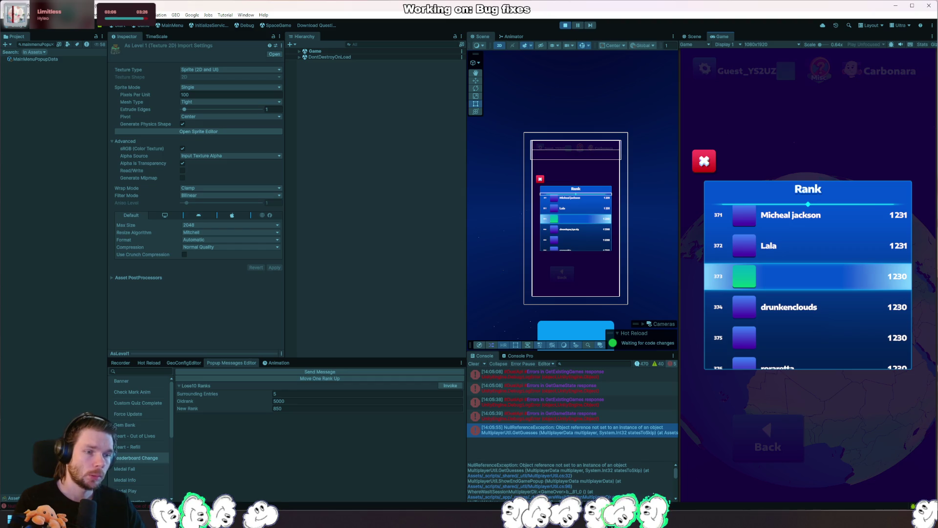
{"action": "key", "text": "alt+Tab"}
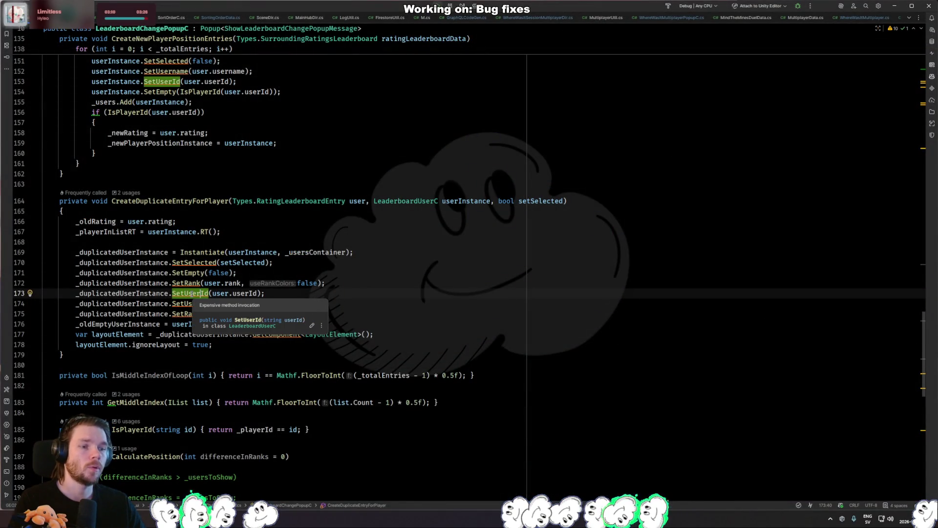
{"action": "left_click", "coordinate": [191, 292]}
{"action": "scroll", "coordinate": [181, 268], "scroll_direction": "up", "scroll_amount": 15}
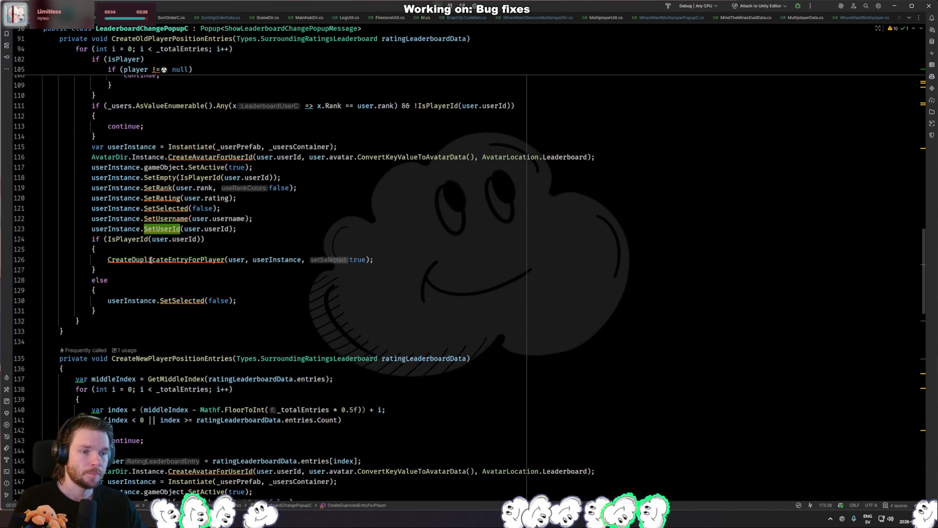
{"action": "scroll", "coordinate": [171, 256], "scroll_direction": "up", "scroll_amount": 12}
{"action": "left_click", "coordinate": [191, 239], "text": "ctrl"}
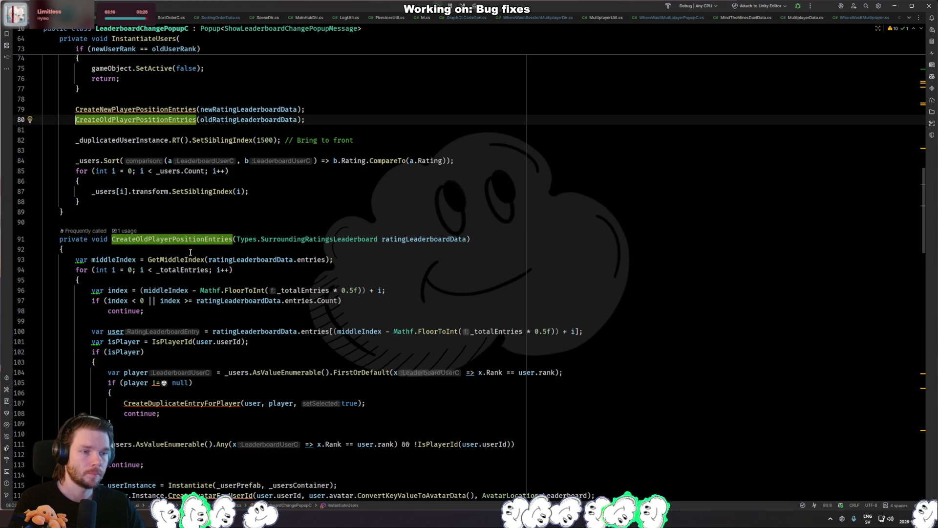
- Add AvatarDir.Instance.CreateAvatarsDone(); on a new line after the two entry builders
{"action": "key", "text": "Down"}
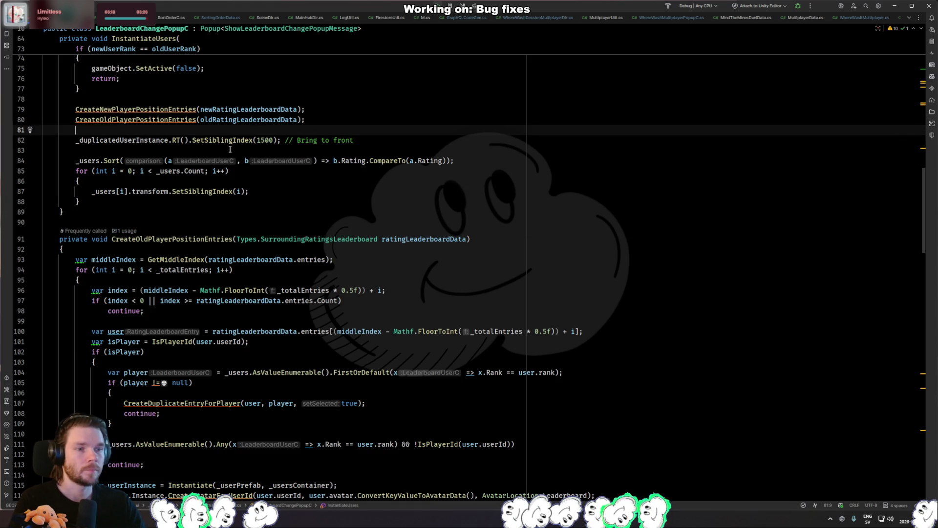
{"action": "key", "text": "Return"}
{"action": "key", "text": "Up"}
{"action": "type", "text": "AvatarDir."}
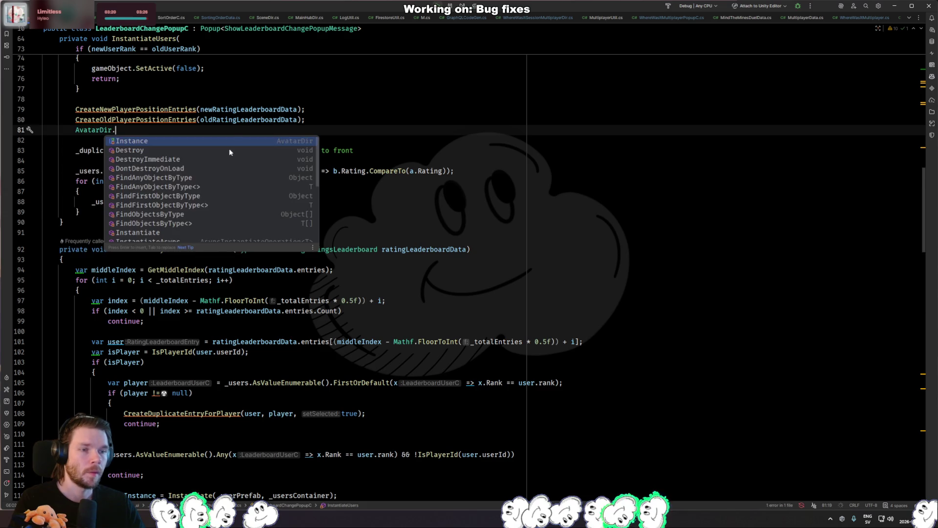
{"action": "type", "text": "Inst"}
{"action": "key", "text": "Return"}
{"action": "type", "text": ".Creat"}
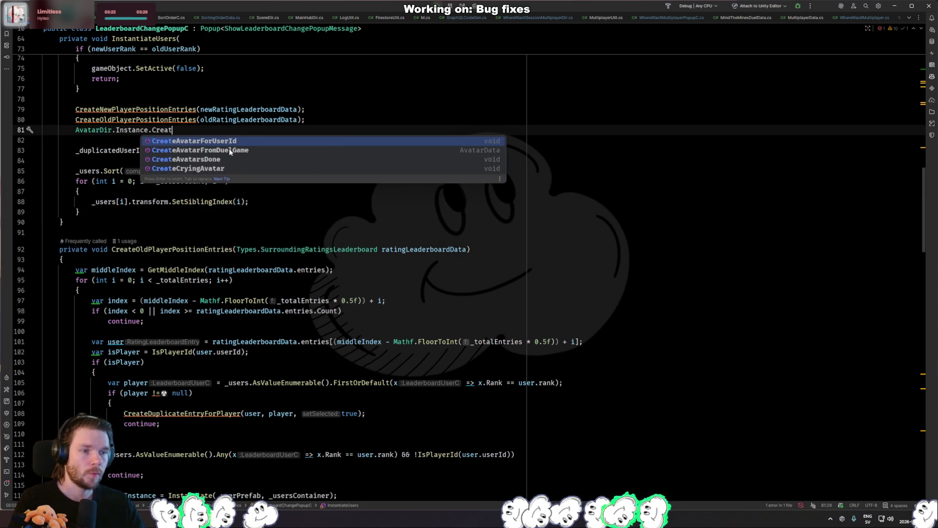
{"action": "key", "text": "Down"}
{"action": "key", "text": "Down"}
{"action": "key", "text": "Return"}
{"action": "type", "text": ";"}
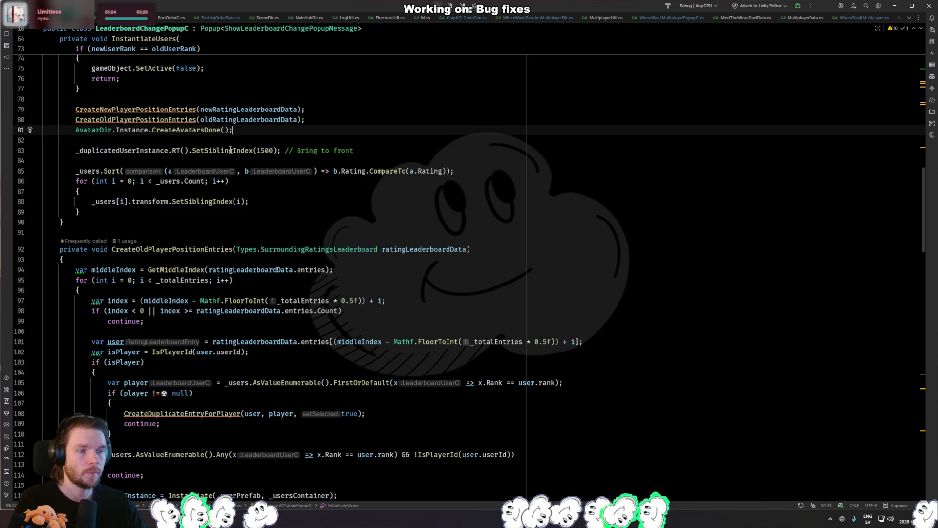
{"action": "key", "text": "alt+Tab"}
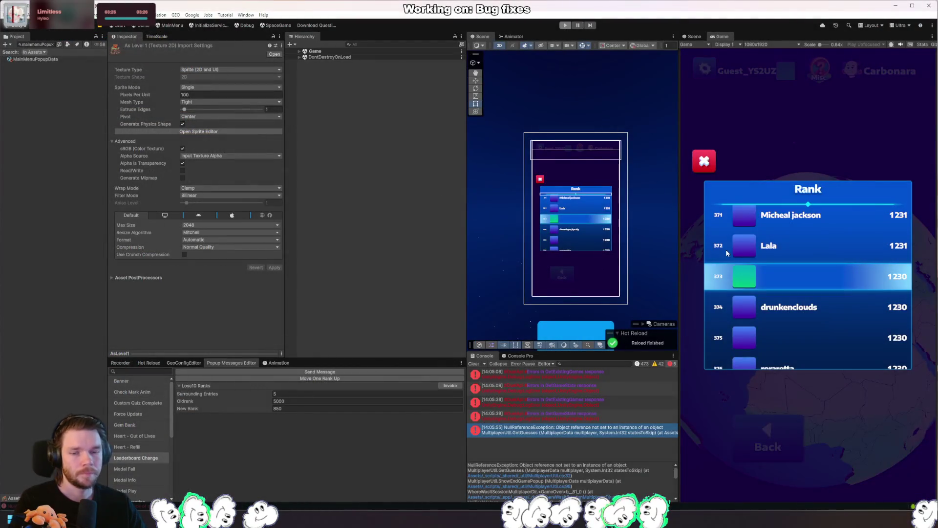
- Attach Rider's debugger to the Unity Editor with F5, then check the null reference error in Unity
{"action": "key", "text": "alt+Tab"}
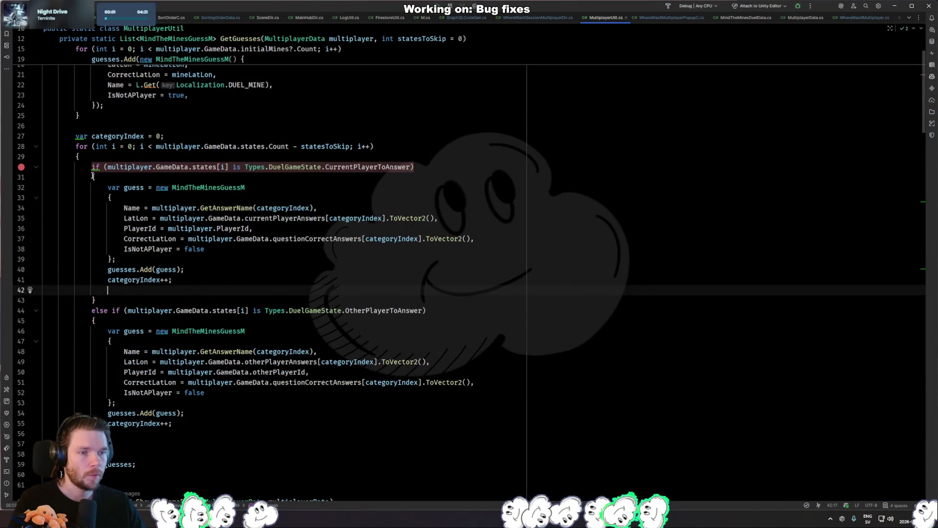
{"action": "key", "text": "F5"}
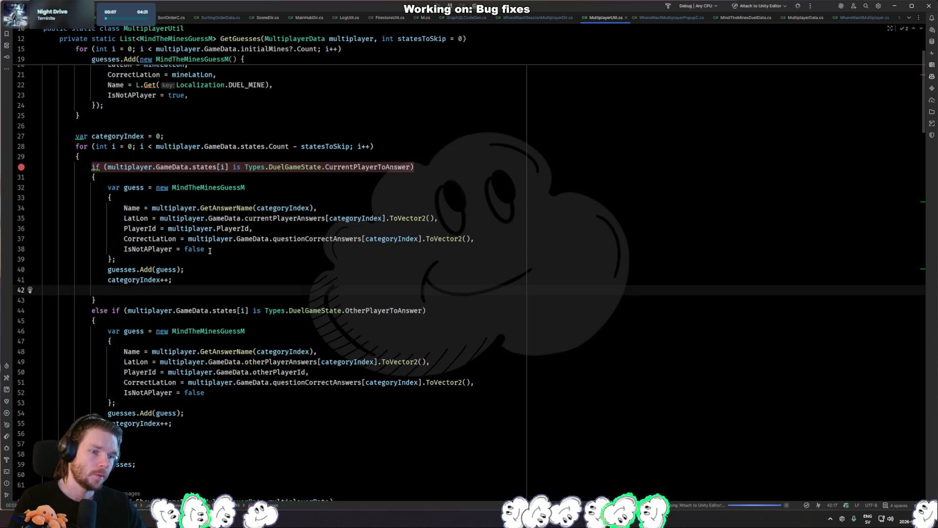
{"action": "key", "text": "alt+Tab"}
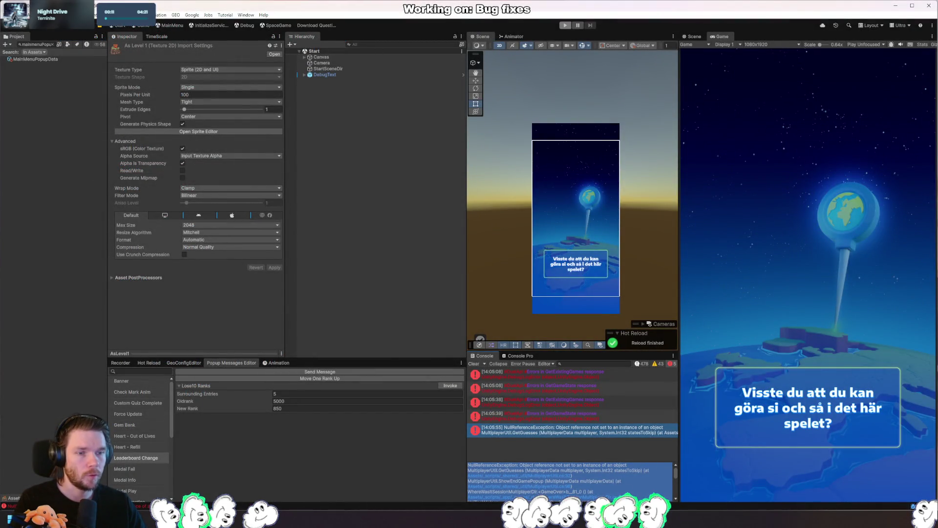
{"action": "key", "text": "alt+Tab"}
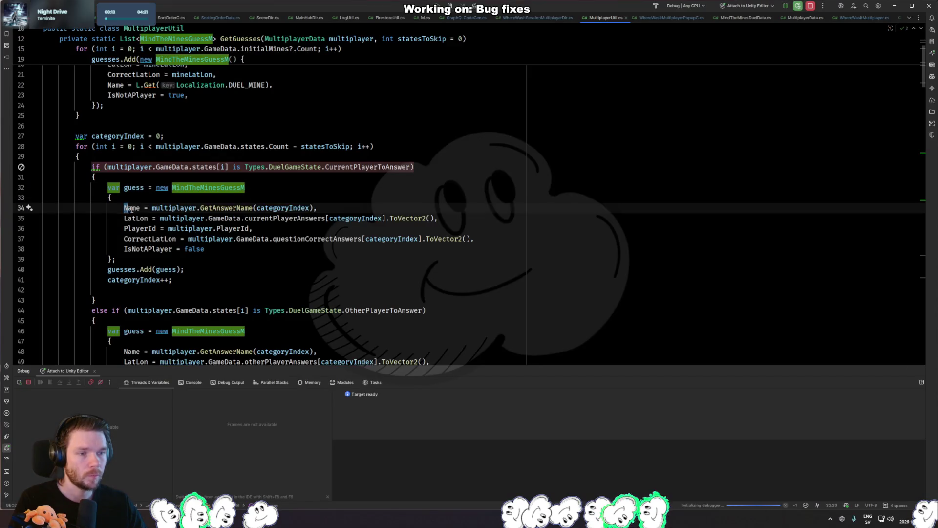
- Review the guess initialiser lines 34–38 in GetGuesses, undo two edits, and return to Unity
{"action": "left_click_drag", "start_coordinate": [44, 208], "coordinate": [254, 252]}
{"action": "left_click", "coordinate": [244, 253]}
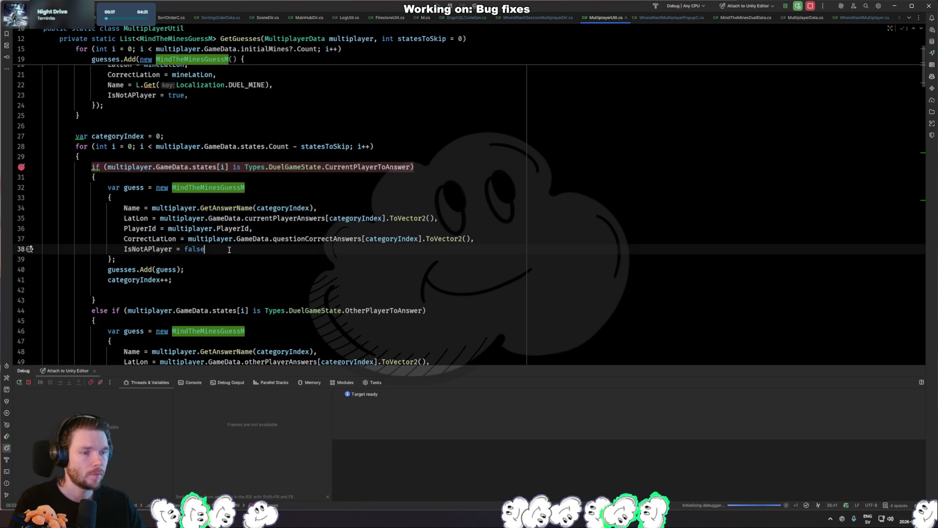
{"action": "key", "text": "ctrl+z"}
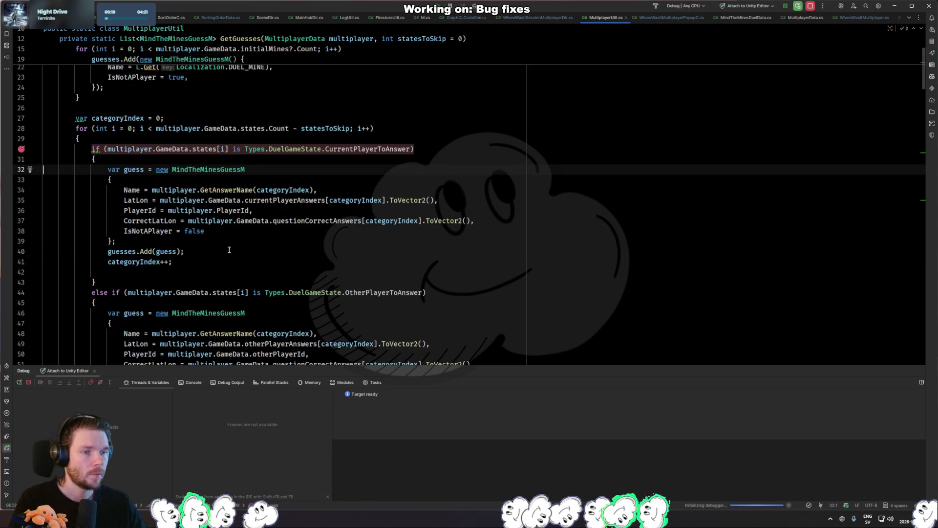
{"action": "key", "text": "ctrl+z"}
{"action": "key", "text": "ctrl+z"}
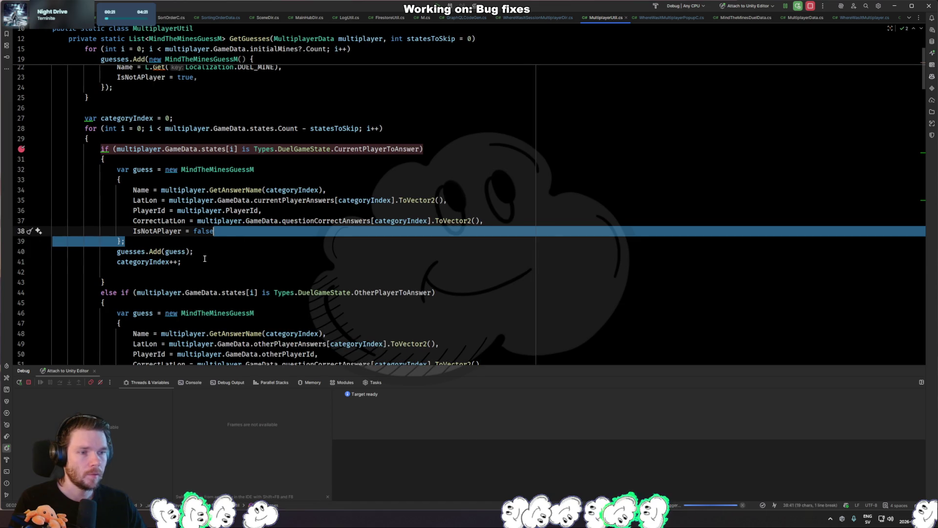
{"action": "key", "text": "alt+Tab"}
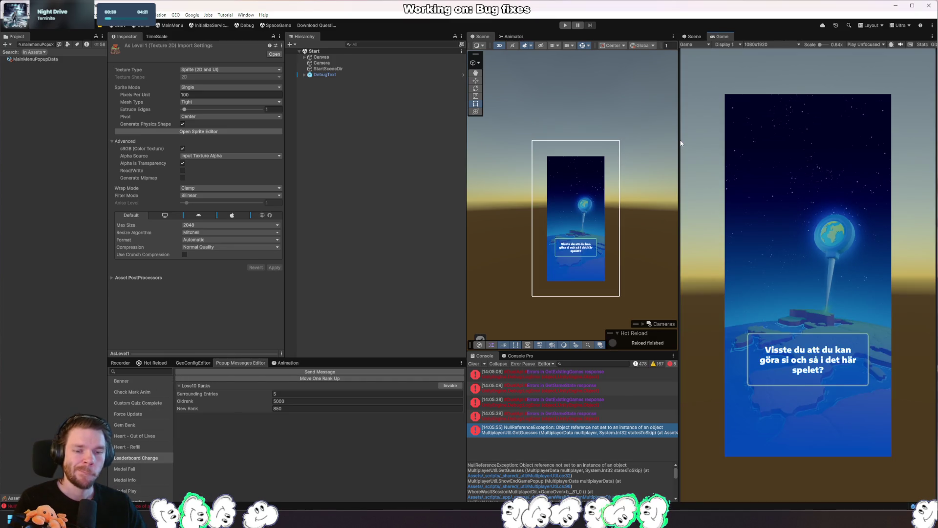
- Enter Play mode, challenge the recent opponent via Quick play, and open the new duel
{"action": "left_click", "coordinate": [564, 26]}
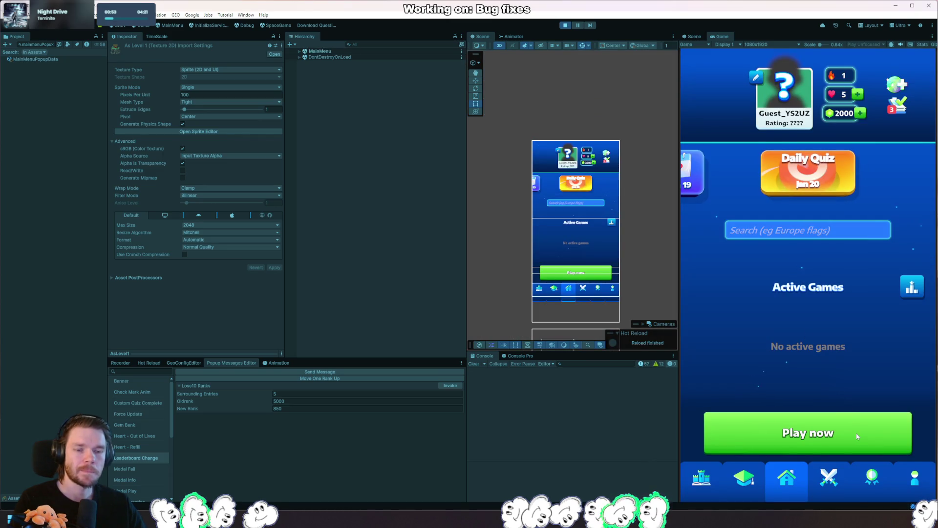
{"action": "left_click", "coordinate": [856, 433]}
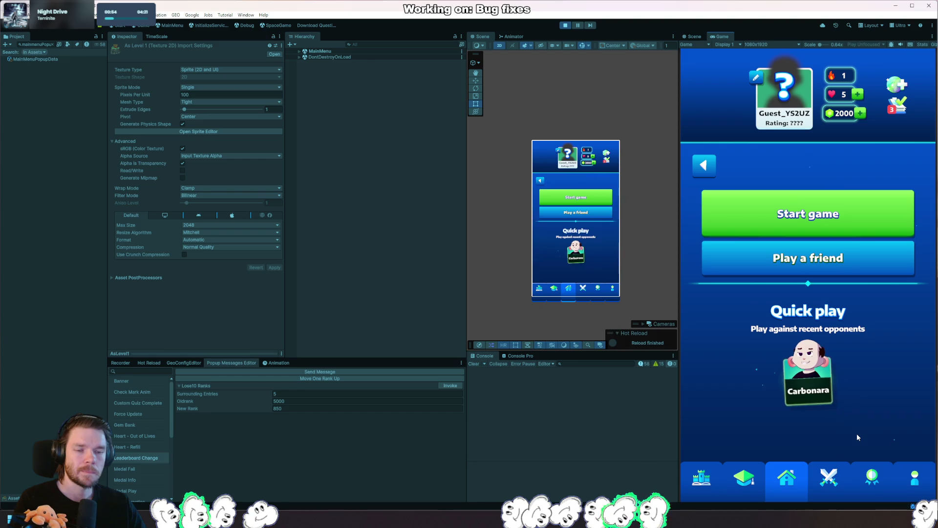
{"action": "left_click", "coordinate": [809, 376]}
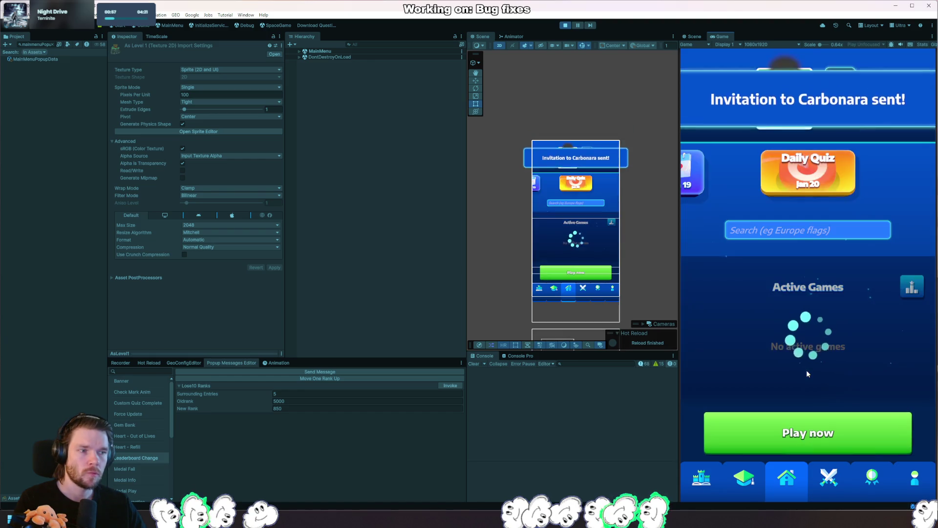
{"action": "left_click", "coordinate": [814, 347]}
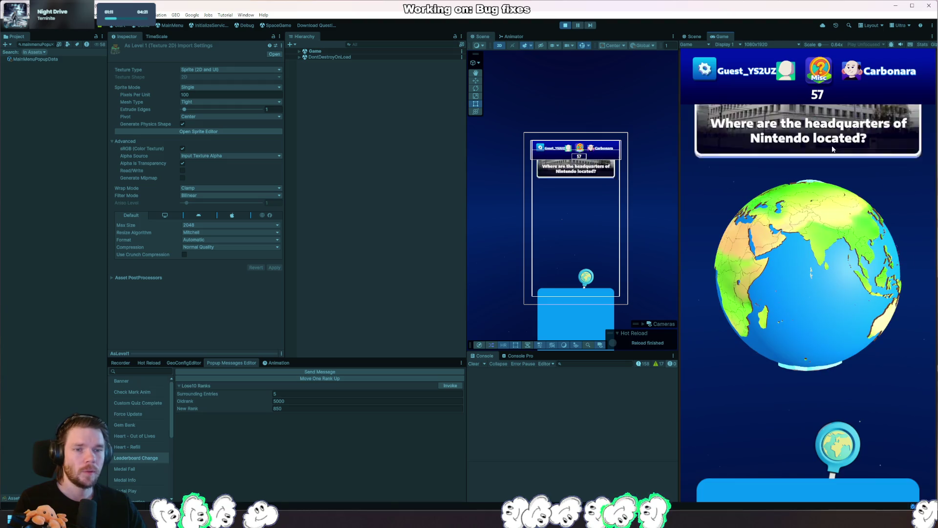
- Drop the Nintendo headquarters guess pin on Japan and resume Rider past the breakpoint
{"action": "left_click_drag", "start_coordinate": [849, 339], "coordinate": [774, 292]}
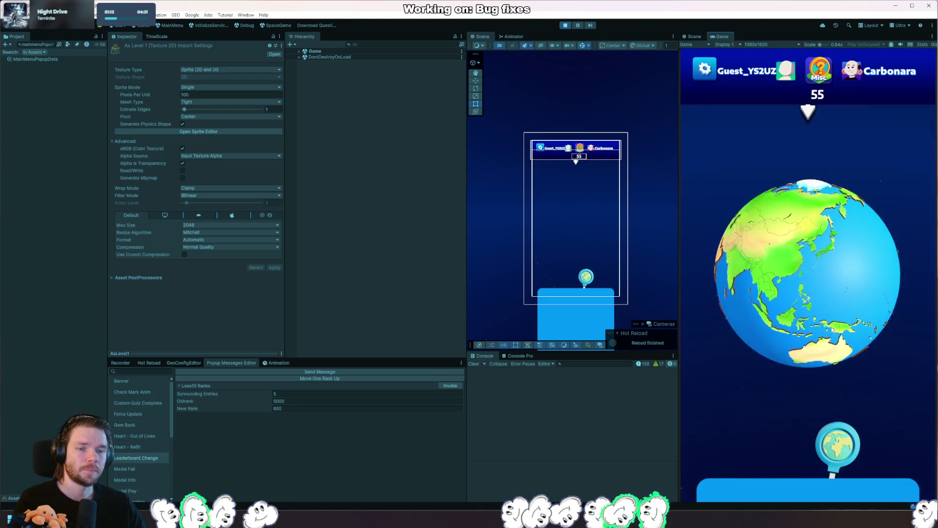
{"action": "left_click_drag", "start_coordinate": [838, 445], "coordinate": [877, 336]}
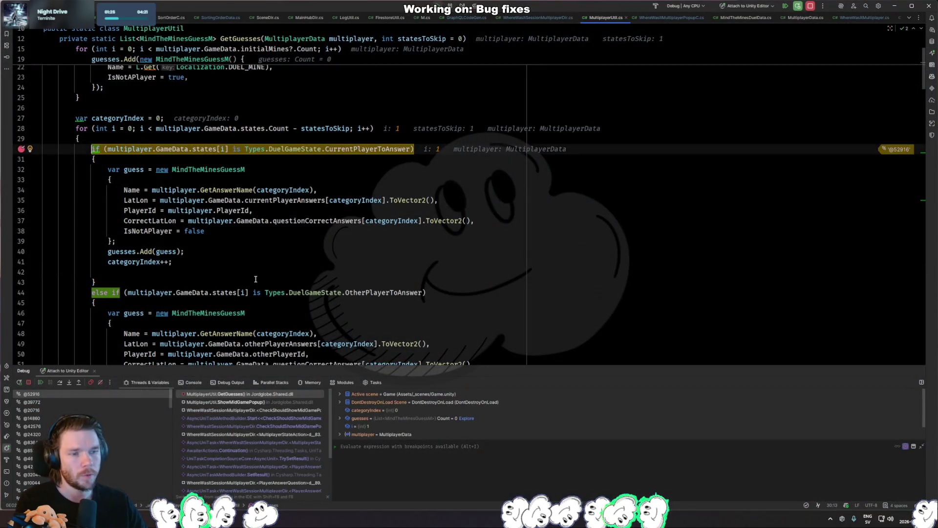
{"action": "key", "text": "F5"}
{"action": "key", "text": "alt+Tab"}
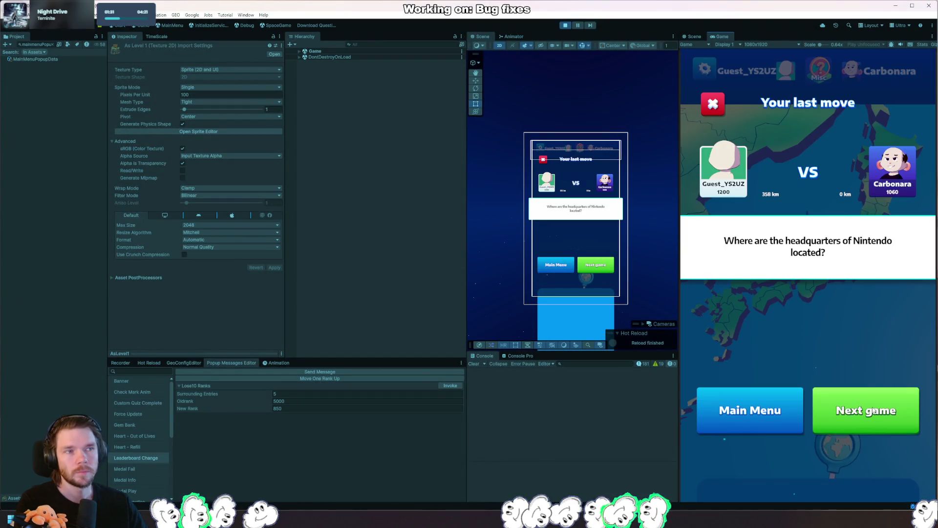
- Continue from the Your last move panel to the next game
{"action": "left_click", "coordinate": [873, 410]}
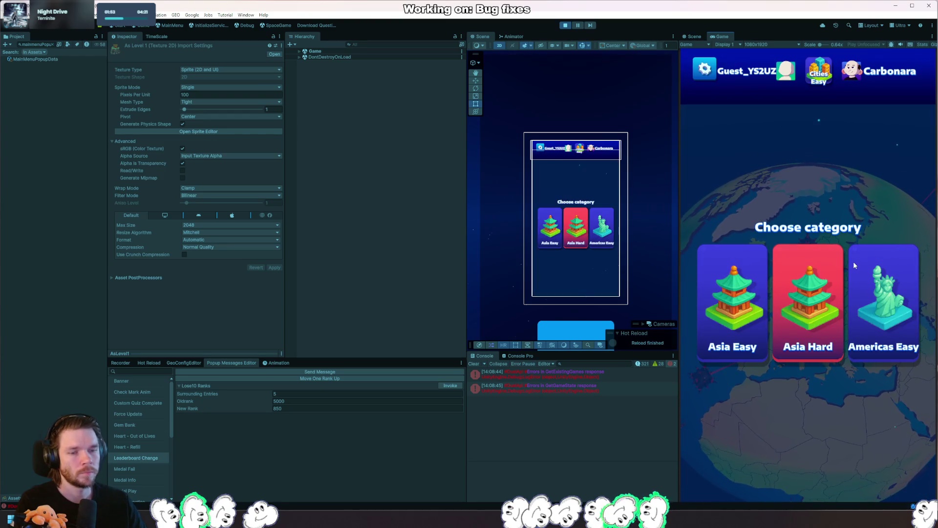
- Choose Americas Easy and place the guess near Houston on the Gulf of Mexico
{"action": "left_click", "coordinate": [896, 321]}
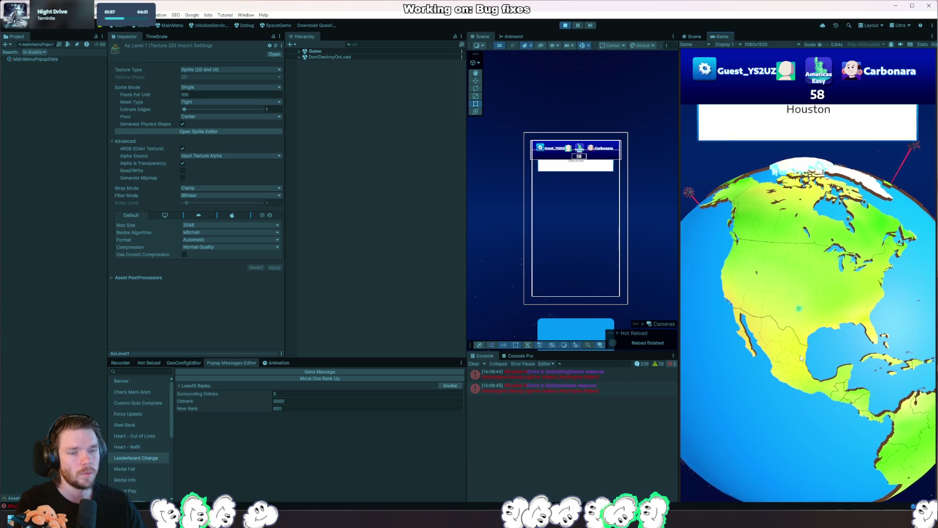
{"action": "scroll", "coordinate": [849, 357], "scroll_direction": "up", "scroll_amount": 3}
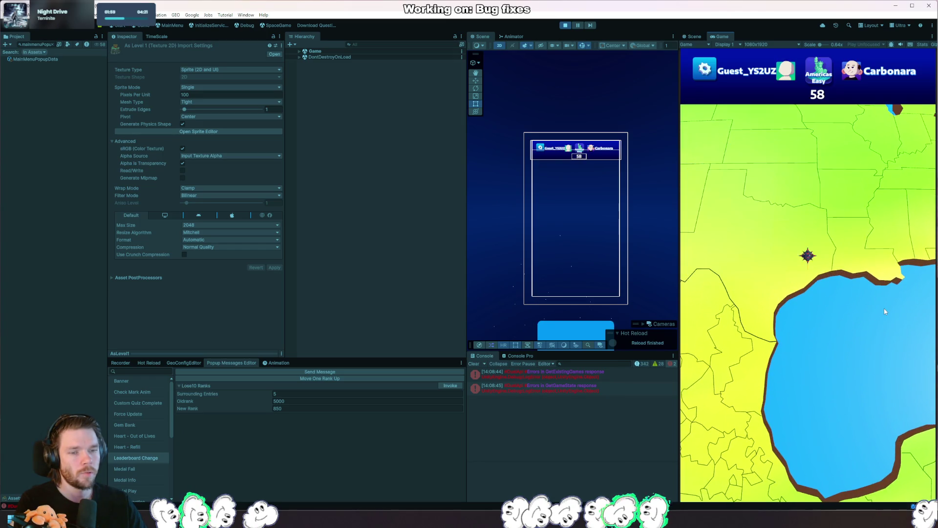
{"action": "left_click", "coordinate": [884, 309]}
- Resume Rider through the repeated breakpoint hits, then go on to the next game in Unity
{"action": "left_click", "coordinate": [267, 253]}
{"action": "key", "text": "F5"}
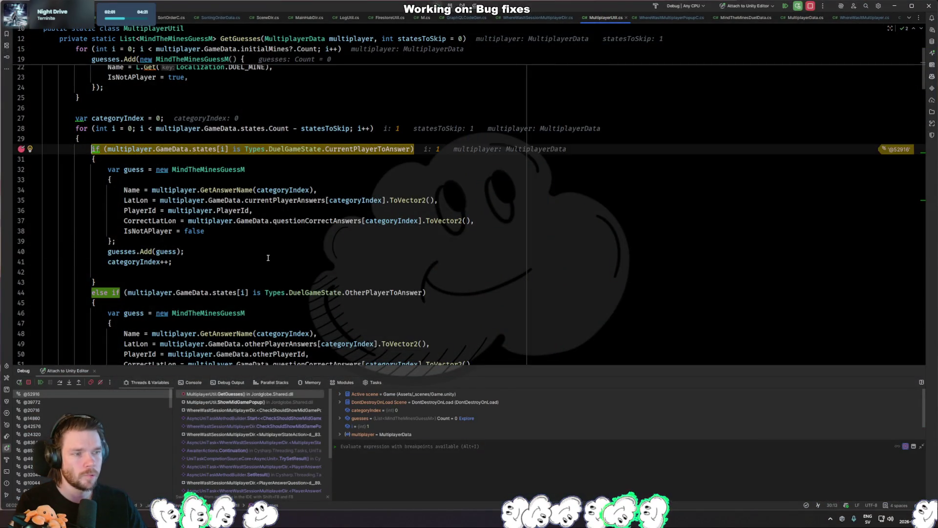
{"action": "key", "text": "F5"}
{"action": "key", "text": "F5"}
{"action": "key", "text": "F5"}
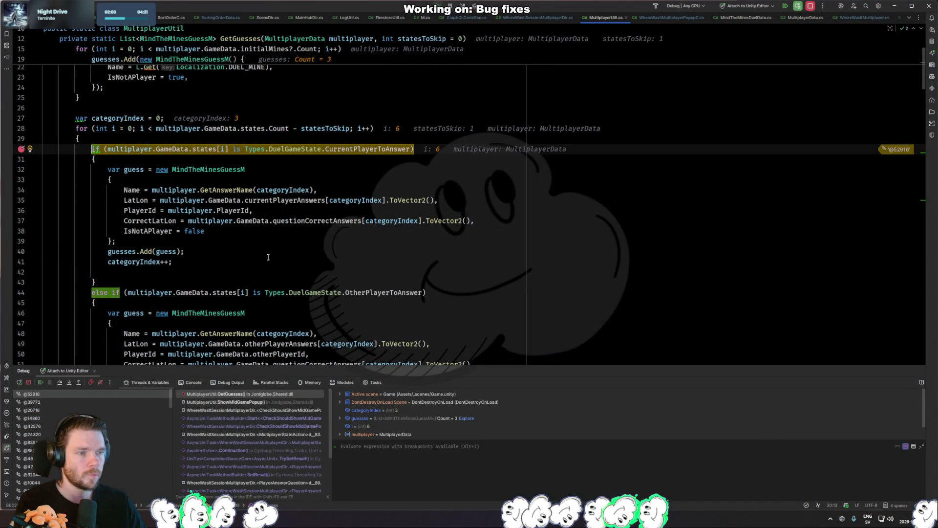
{"action": "key", "text": "F5"}
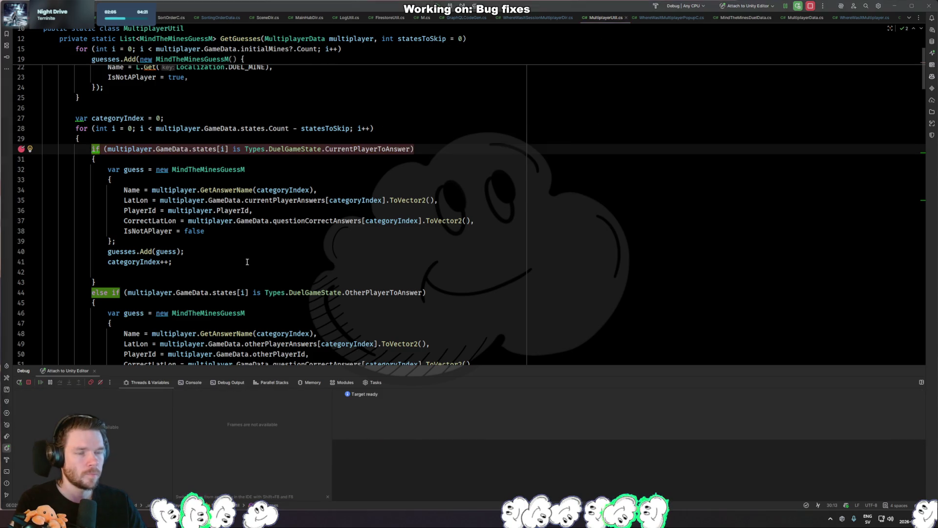
{"action": "key", "text": "alt+Tab"}
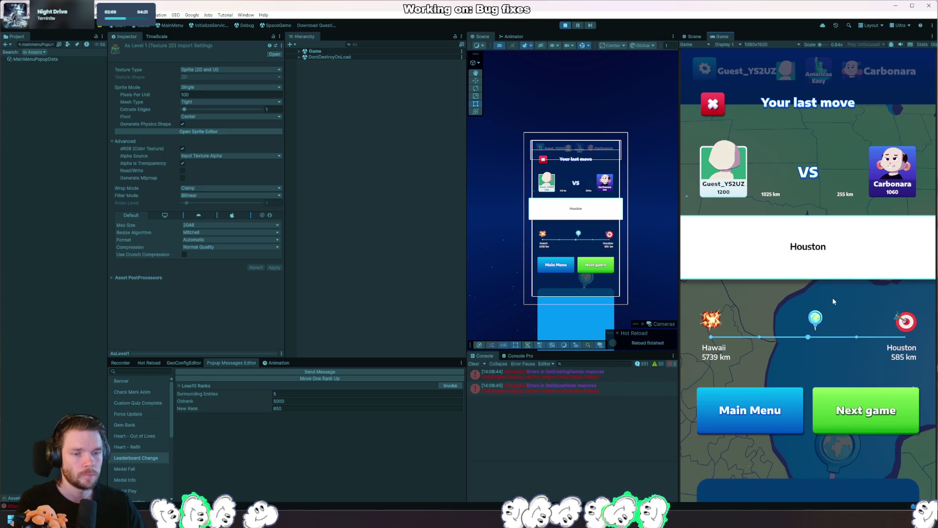
{"action": "left_click", "coordinate": [884, 412]}
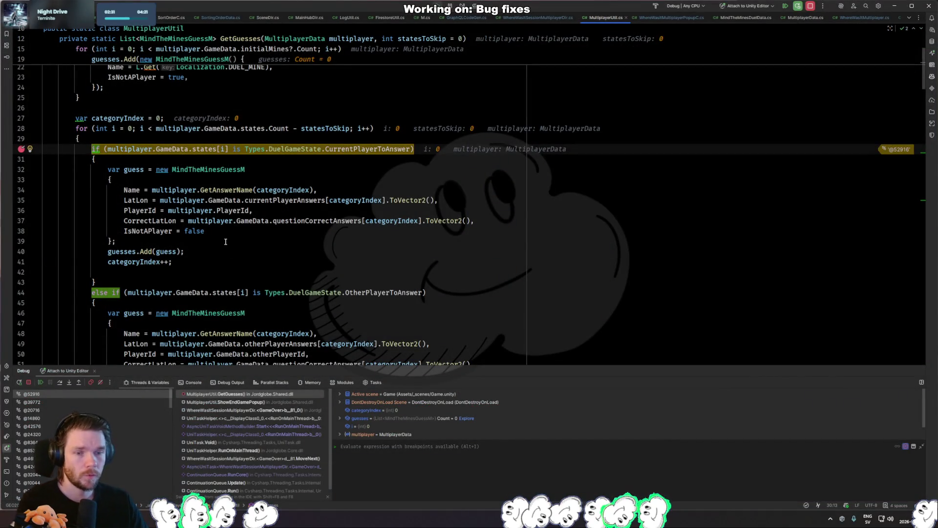
- Expand the 15 duel states, including item [14] CurrentPlayerAnsweredIncorrectly, then search its usages across files
{"action": "left_click", "coordinate": [246, 169]}
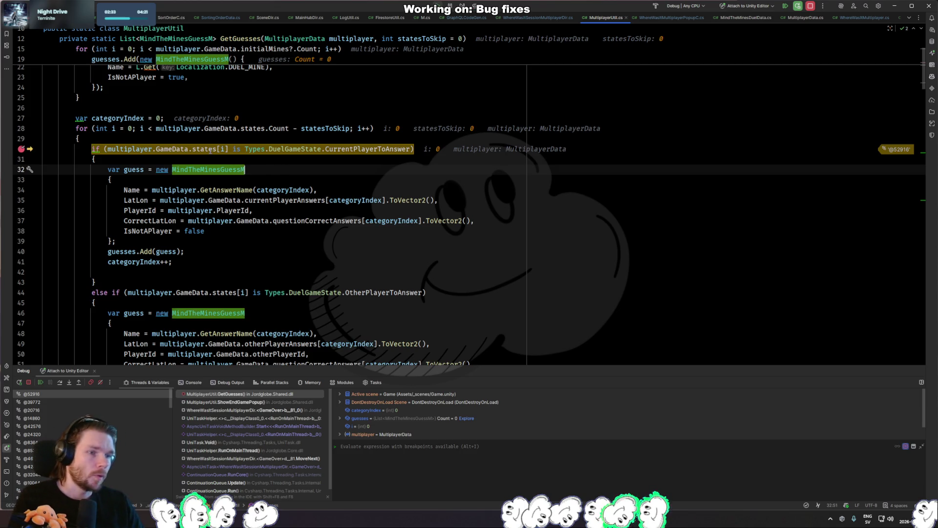
{"action": "left_click", "coordinate": [214, 163]}
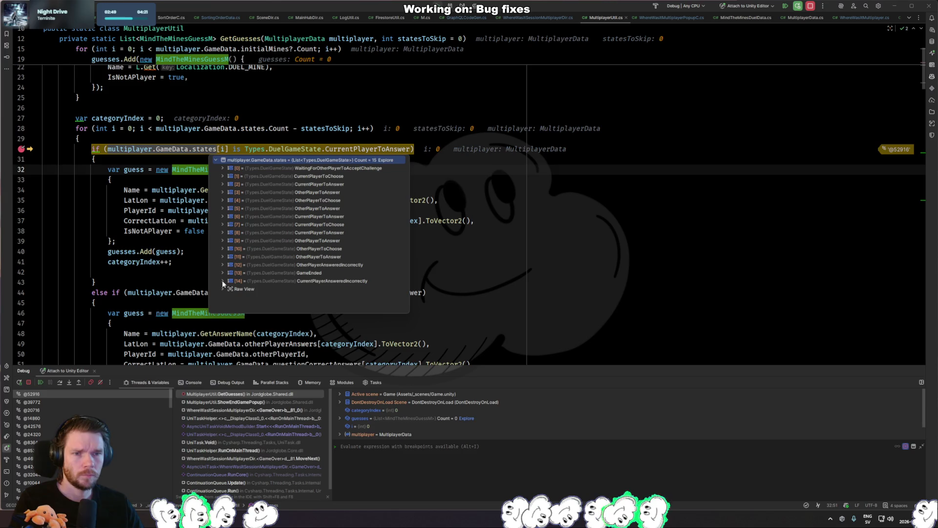
{"action": "left_click", "coordinate": [222, 281]}
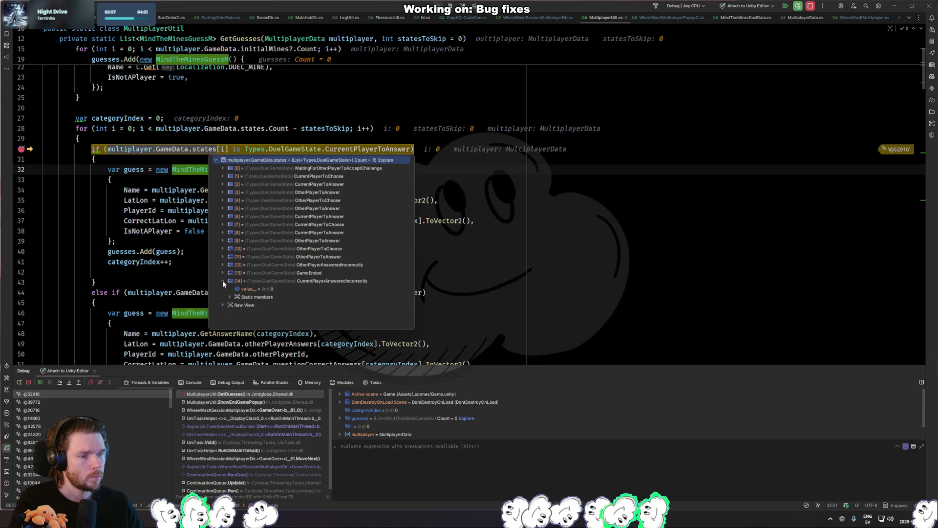
{"action": "left_click", "coordinate": [542, 262]}
- Search all files for the CurrentPlayerAnsweredIncorrectly != check and open the WhereWasItSessionMultiplayerDir.cs:602 match
{"action": "key", "text": "ctrl+shift+f"}
{"action": "type", "text": "currentplayeransweredinco"}
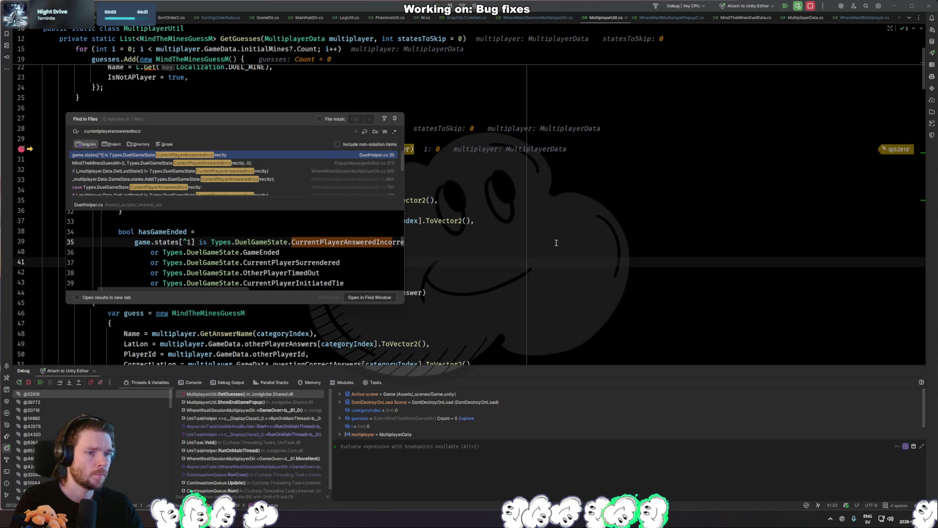
{"action": "type", "text": "rrectly"}
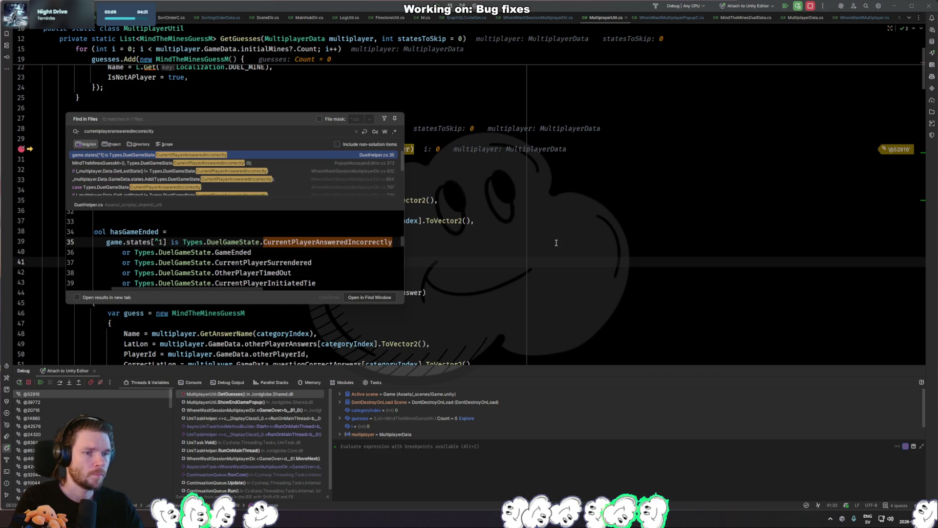
{"action": "type", "text": "DuelGameState."}
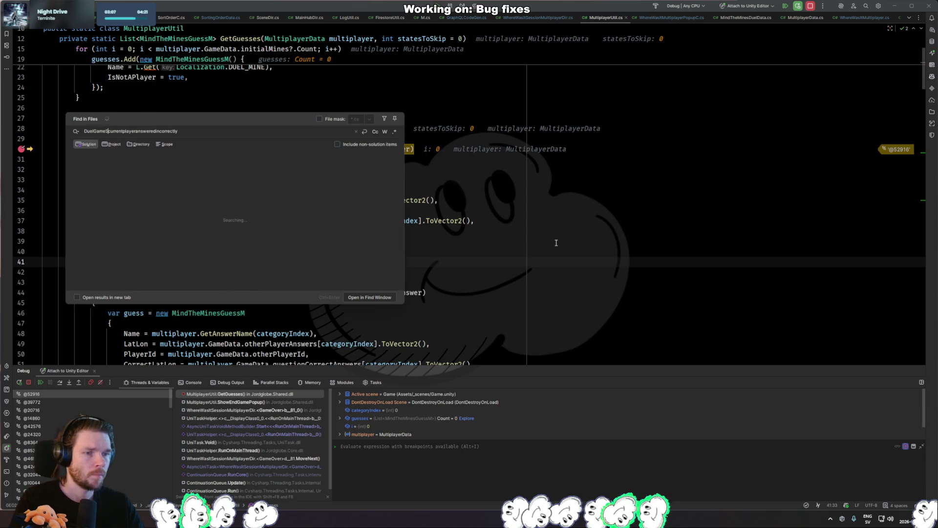
{"action": "type", "text": "Types."}
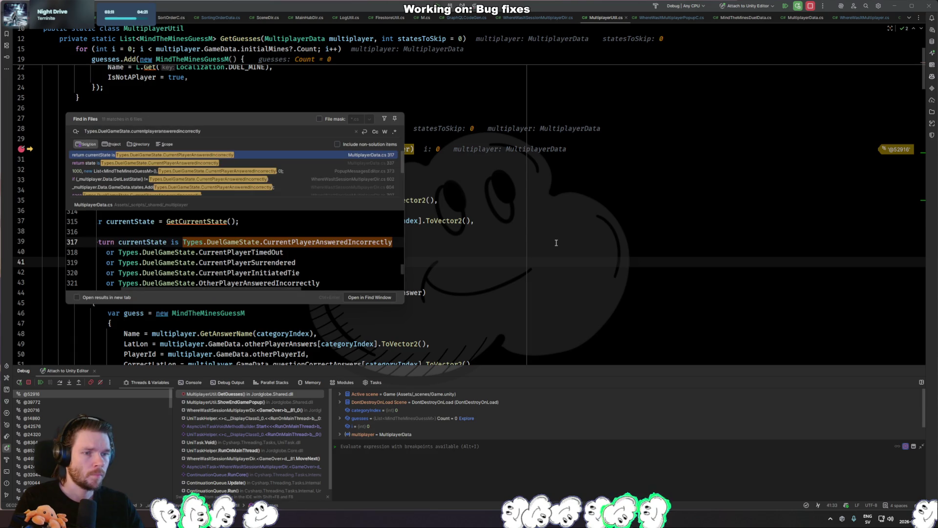
{"action": "type", "text": "!="}
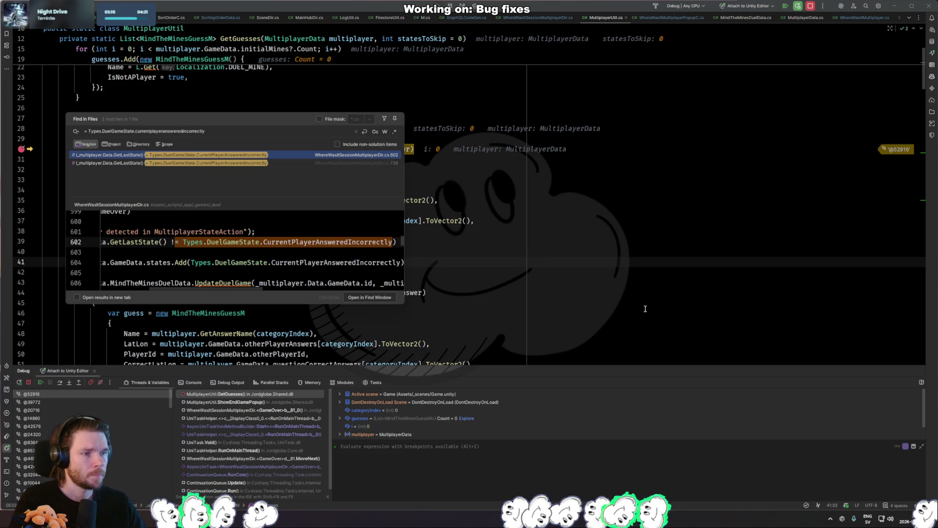
{"action": "left_click", "coordinate": [394, 118]}
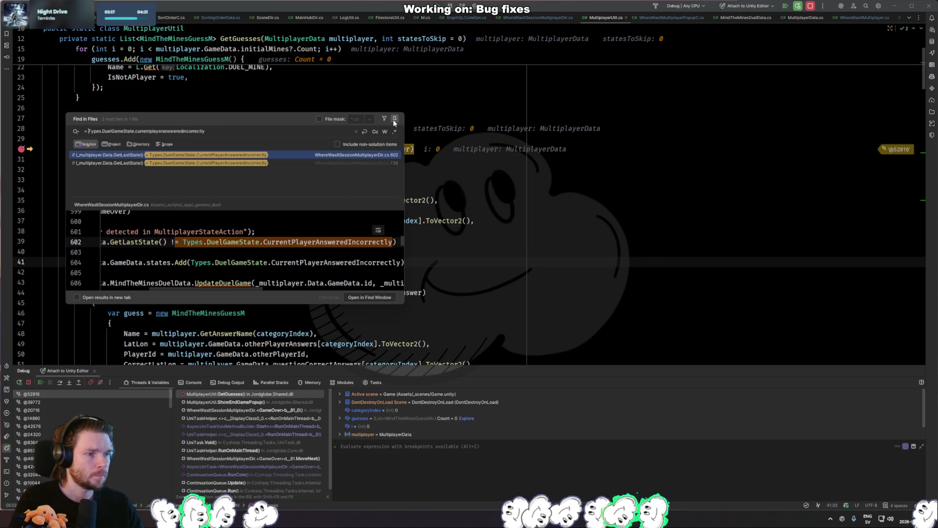
{"action": "double_click", "coordinate": [220, 156]}
{"action": "mouse_move", "coordinate": [264, 119]}
{"action": "left_mouse_down"}
{"action": "mouse_move", "coordinate": [688, 96]}
{"action": "mouse_move", "coordinate": [683, 86]}
{"action": "left_mouse_up"}
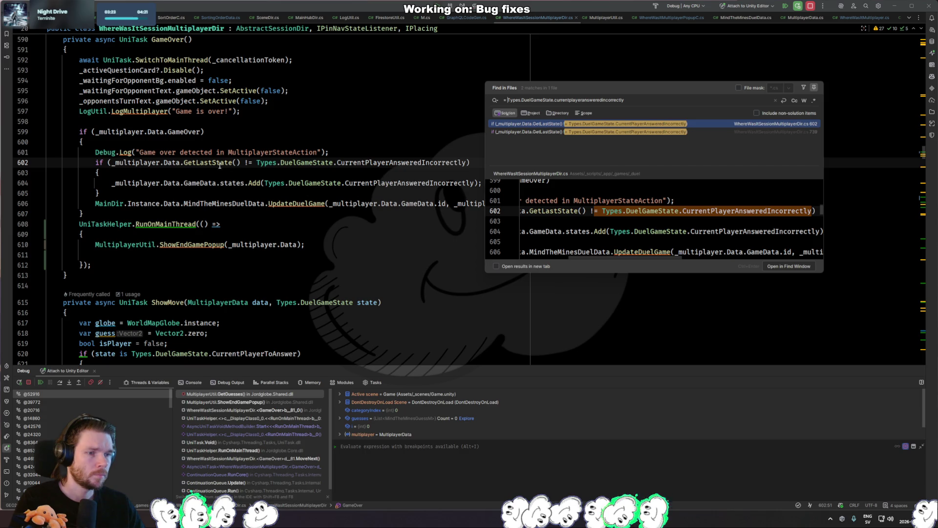
{"action": "mouse_move", "coordinate": [213, 163]}
{"action": "mouse_move", "coordinate": [168, 138]}
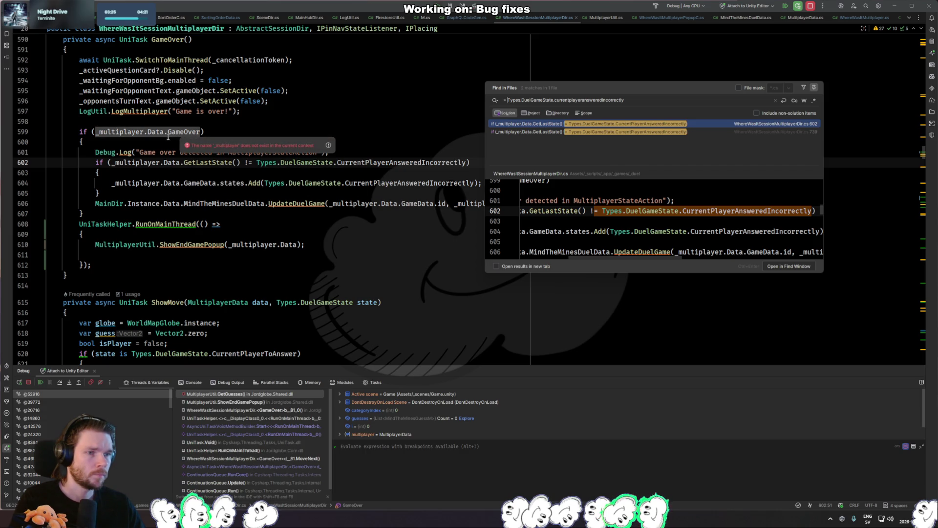
{"action": "left_click", "coordinate": [235, 127]}
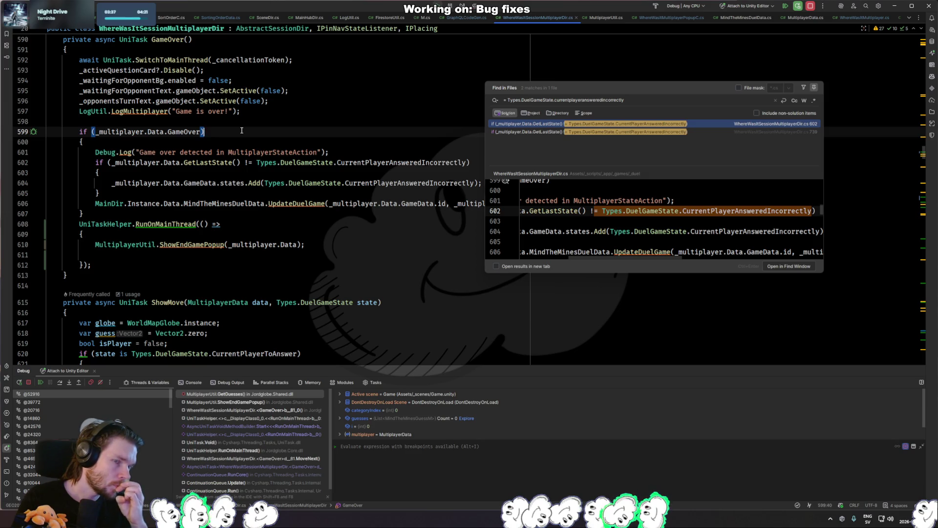
{"action": "scroll", "coordinate": [242, 130], "scroll_direction": "up", "scroll_amount": 2}
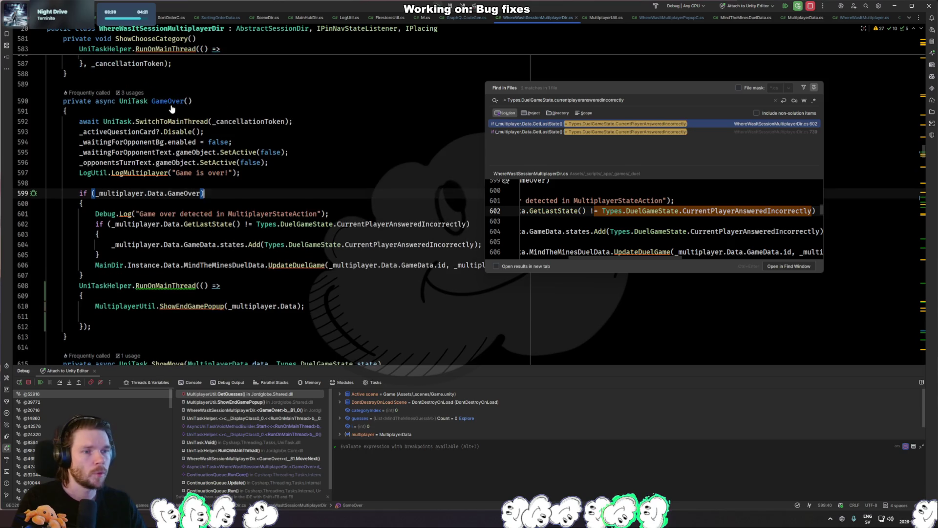
{"action": "left_click", "coordinate": [172, 101], "text": "ctrl"}
{"action": "left_click", "coordinate": [251, 125]}
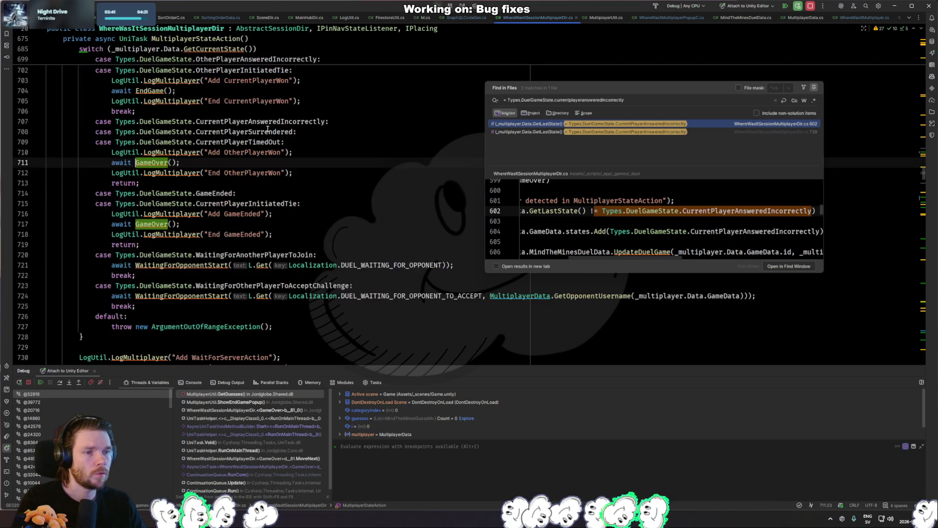
{"action": "left_click", "coordinate": [355, 200]}
{"action": "left_click", "coordinate": [307, 150]}
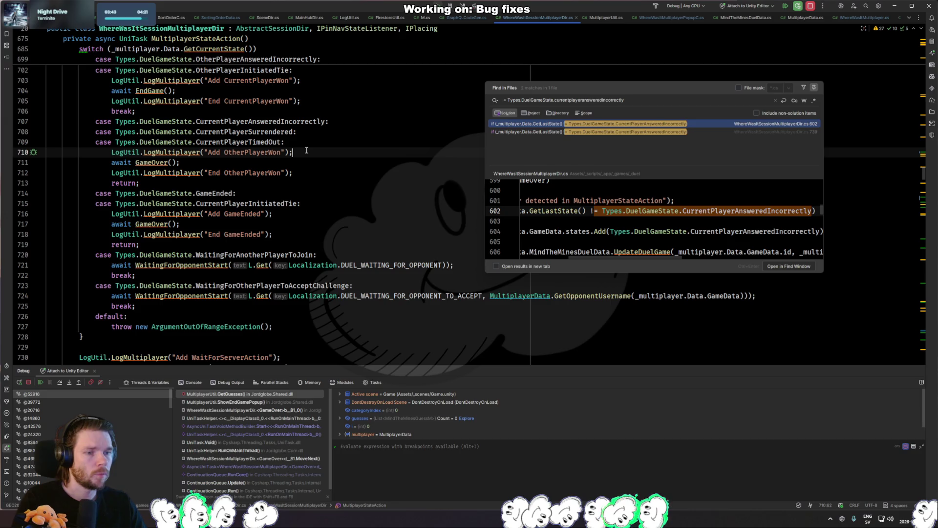
{"action": "key", "text": "Up"}
{"action": "key", "text": "Up"}
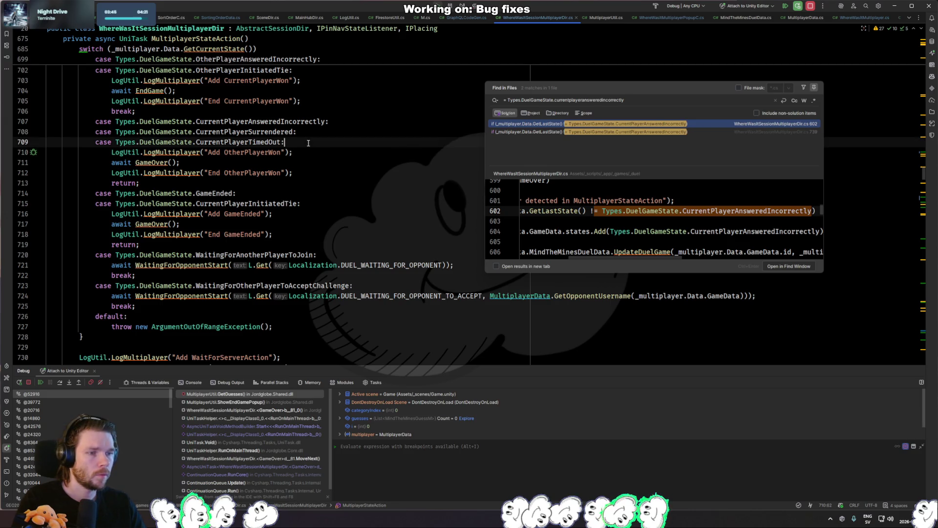
{"action": "left_click", "coordinate": [345, 121]}
{"action": "left_click", "coordinate": [144, 225]}
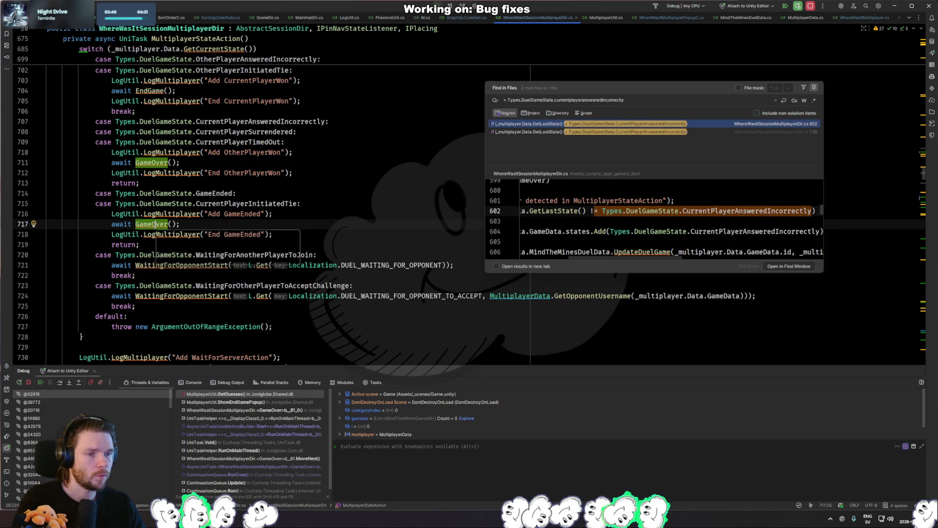
{"action": "left_click", "coordinate": [144, 225], "text": "ctrl"}
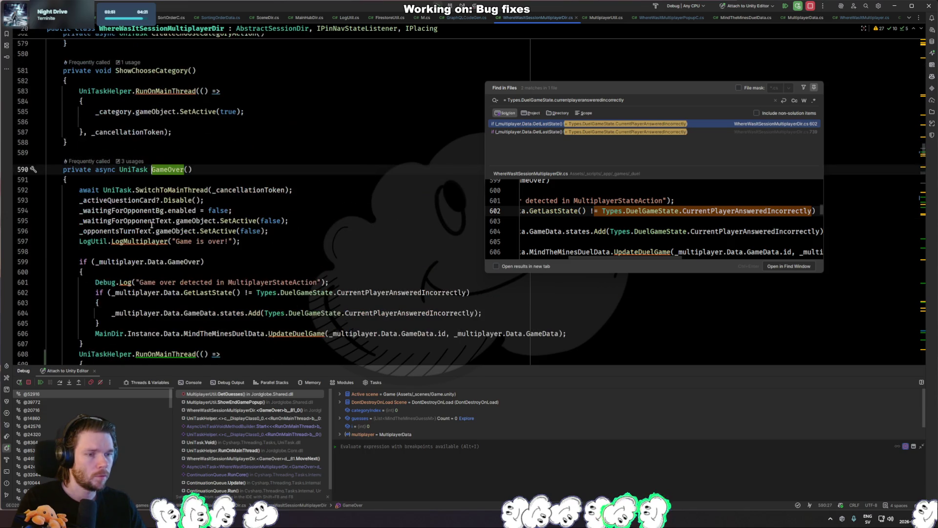
{"action": "scroll", "coordinate": [300, 232], "scroll_direction": "down", "scroll_amount": 3}
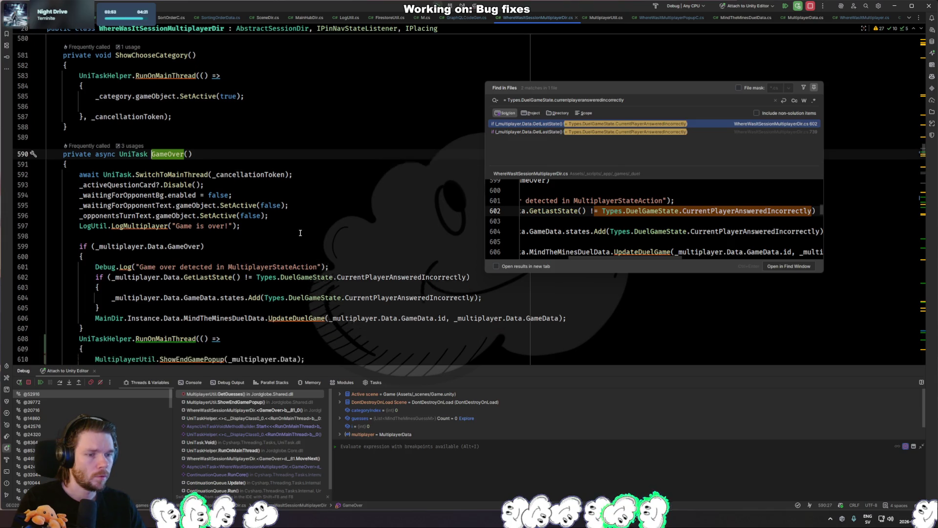
{"action": "mouse_move", "coordinate": [286, 282]}
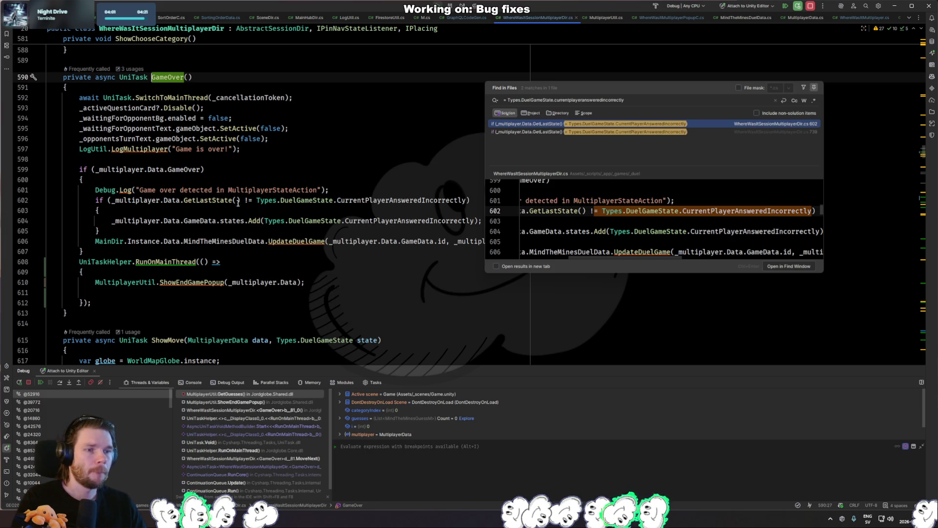
{"action": "double_click", "coordinate": [171, 78]}
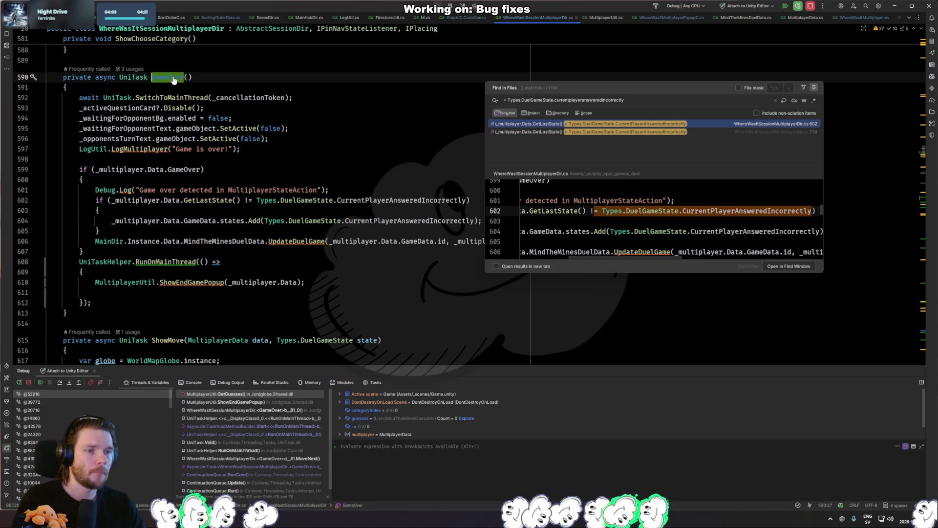
{"action": "left_click", "coordinate": [174, 79], "text": "ctrl"}
{"action": "left_click", "coordinate": [299, 180]}
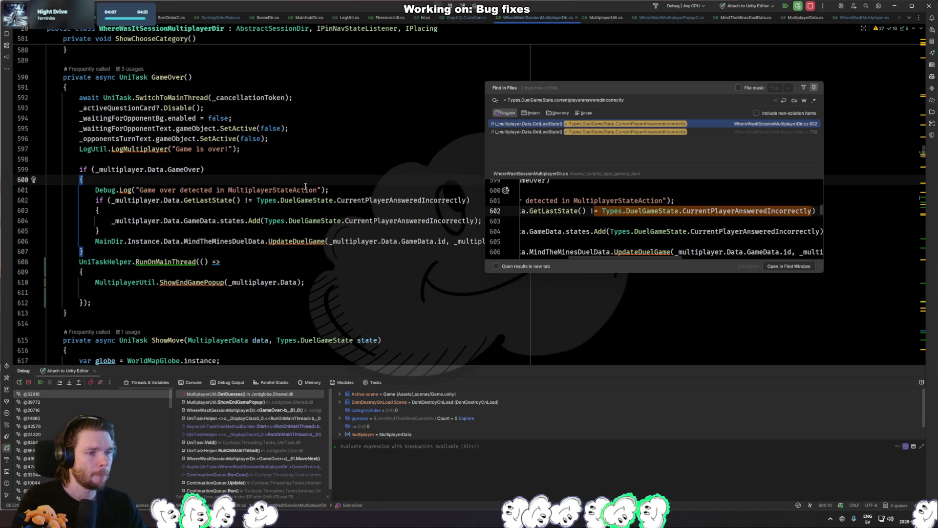
{"action": "mouse_move", "coordinate": [358, 224]}
{"action": "left_click", "coordinate": [101, 231]}
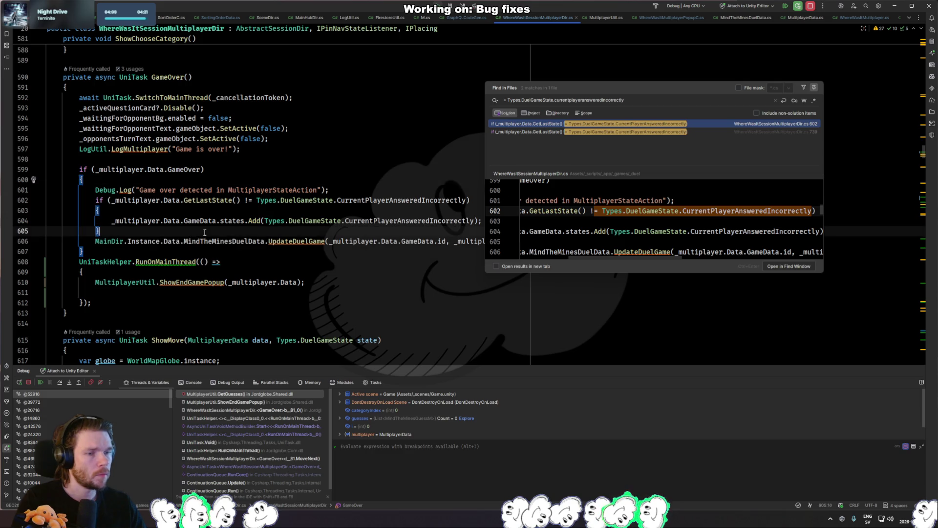
- Append && to line 602's condition, then trace GameOver to its SetIsGameOver(true) call and return
{"action": "left_click", "coordinate": [467, 200]}
{"action": "type", "text": "&&"}
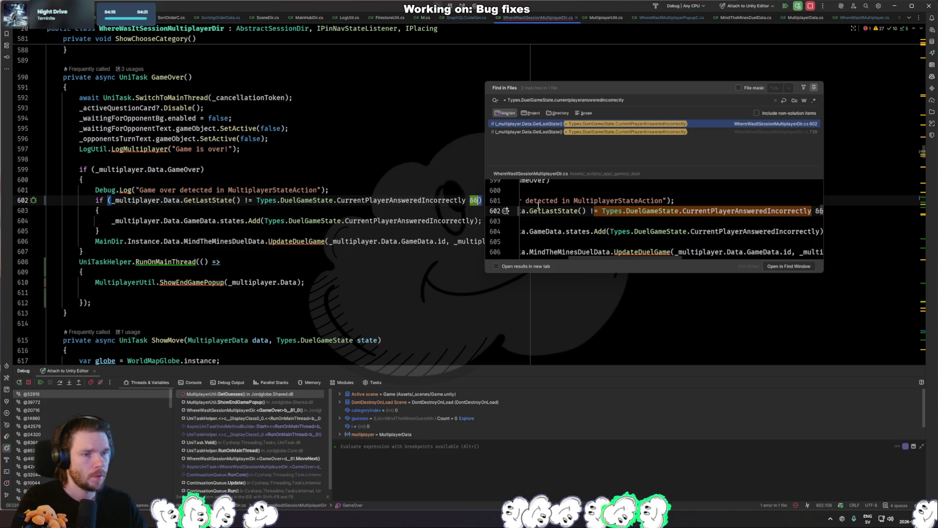
{"action": "left_click", "coordinate": [185, 170], "text": "ctrl"}
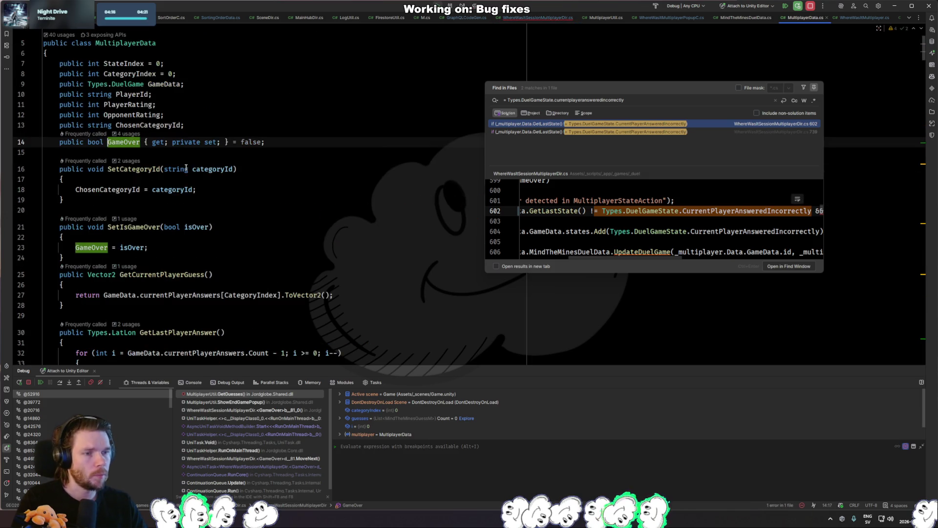
{"action": "left_click", "coordinate": [125, 145], "text": "ctrl"}
{"action": "left_click", "coordinate": [196, 157]}
{"action": "left_click", "coordinate": [146, 227], "text": "ctrl"}
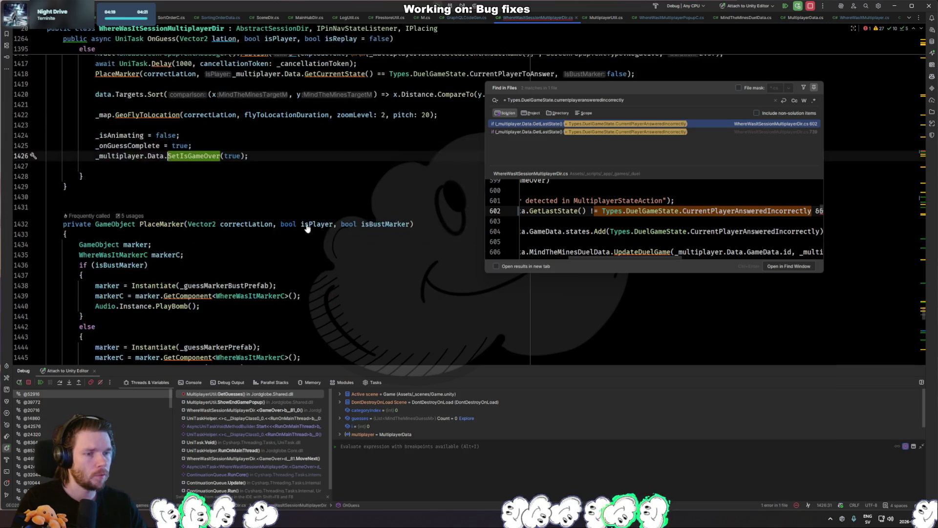
{"action": "scroll", "coordinate": [264, 203], "scroll_direction": "up", "scroll_amount": 5}
{"action": "scroll", "coordinate": [263, 203], "scroll_direction": "down", "scroll_amount": 3}
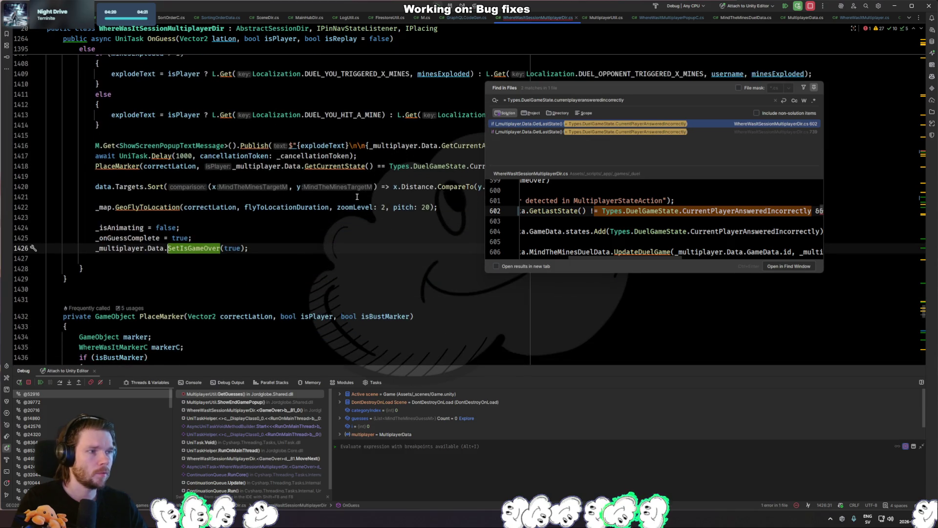
{"action": "key", "text": "ctrl+alt+Left"}
{"action": "key", "text": "ctrl+alt+Left"}
{"action": "key", "text": "ctrl+alt+Left"}
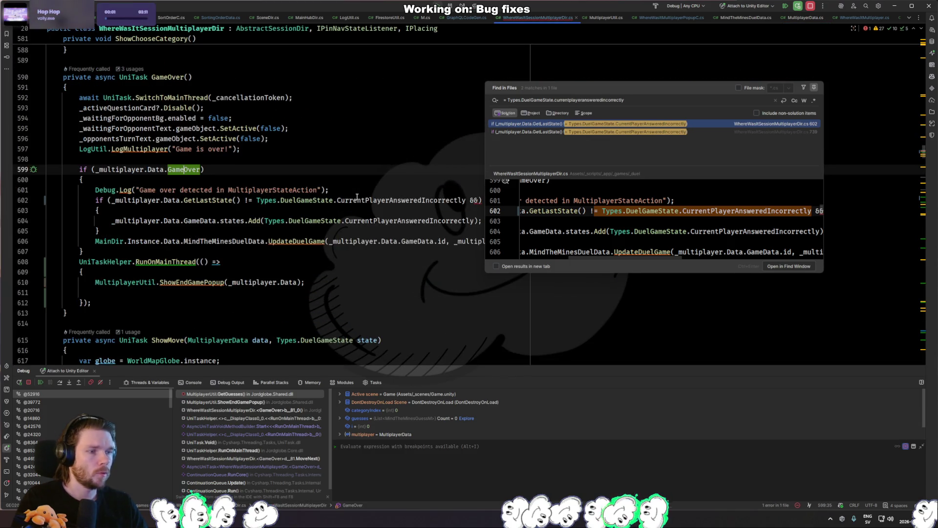
- Add a second condition on line 603: _multiplayer.data.GetLastState != GameEnded
{"action": "left_click", "coordinate": [478, 199]}
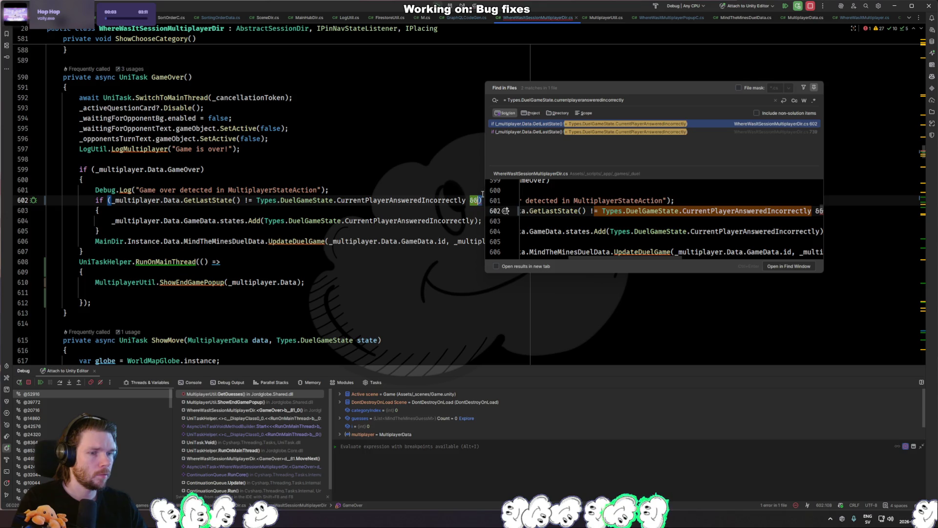
{"action": "key", "text": "Return"}
{"action": "type", "text": "_multiplayer.data"}
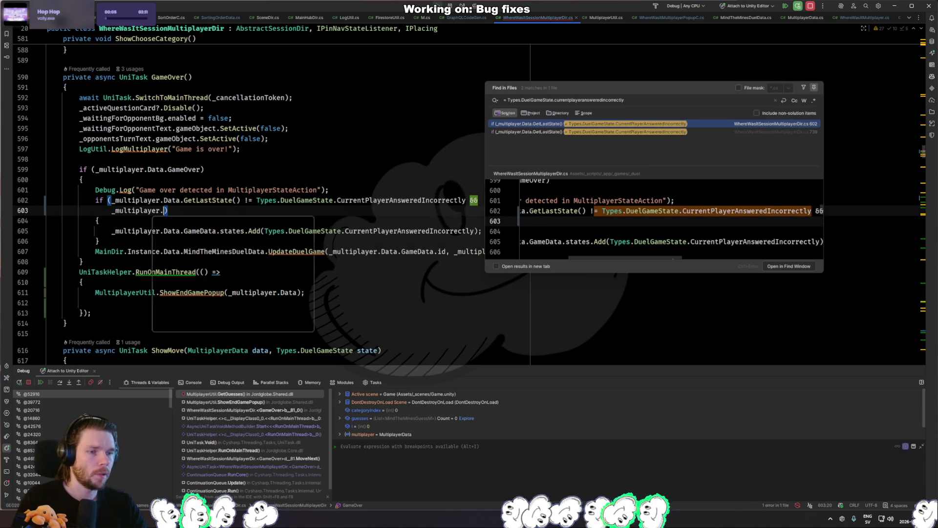
{"action": "type", "text": ".GetLAstSt"}
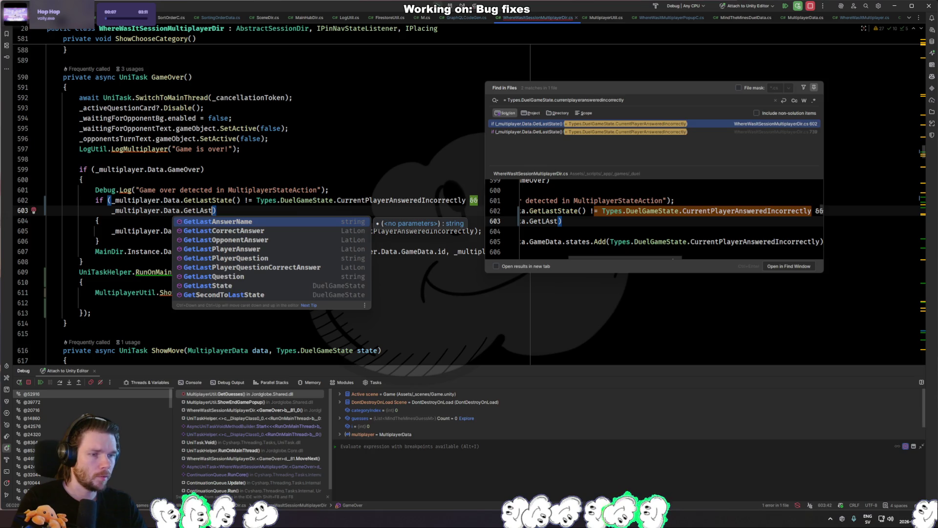
{"action": "key", "text": "Return"}
{"action": "type", "text": "!= "}
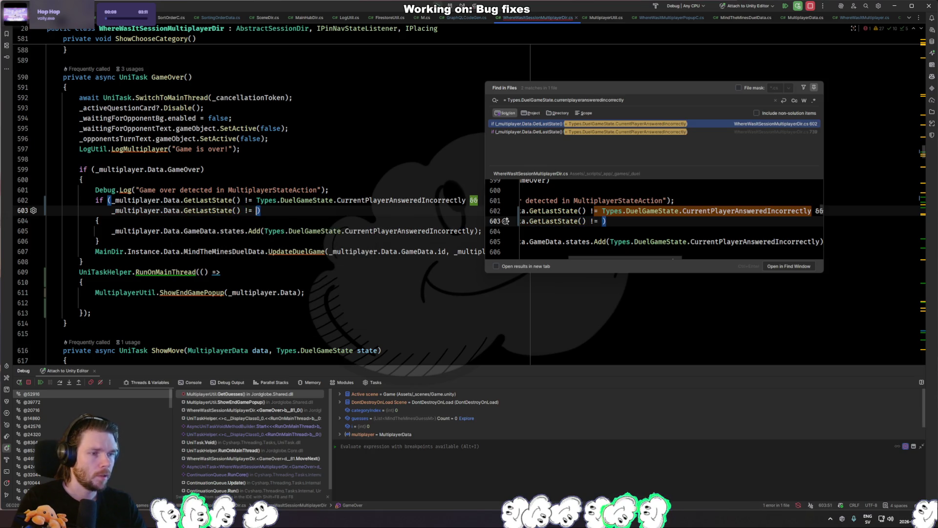
{"action": "type", "text": "Game"}
{"action": "key", "text": "Escape"}
{"action": "key", "text": "BackSpace"}
{"action": "key", "text": "BackSpace"}
{"action": "key", "text": "BackSpace"}
{"action": "type", "text": "ame"}
{"action": "key", "text": "Return"}
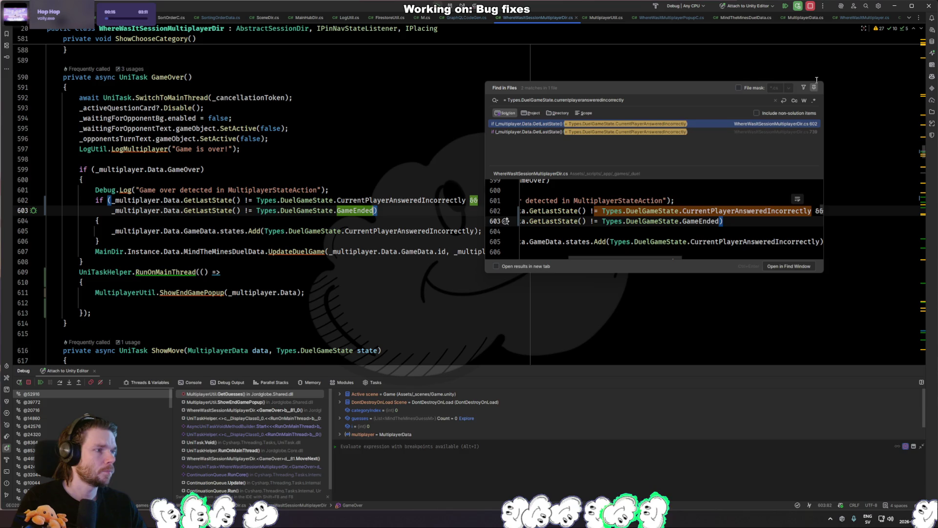
- Check the line 740 match, then return and select the new GameEnded check on lines 602–603
{"action": "double_click", "coordinate": [619, 132]}
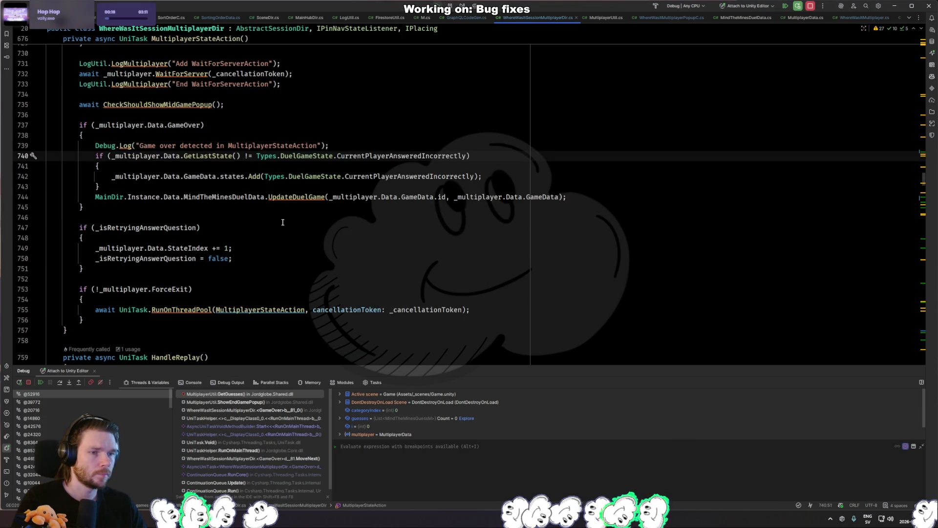
{"action": "scroll", "coordinate": [286, 215], "scroll_direction": "up", "scroll_amount": 3}
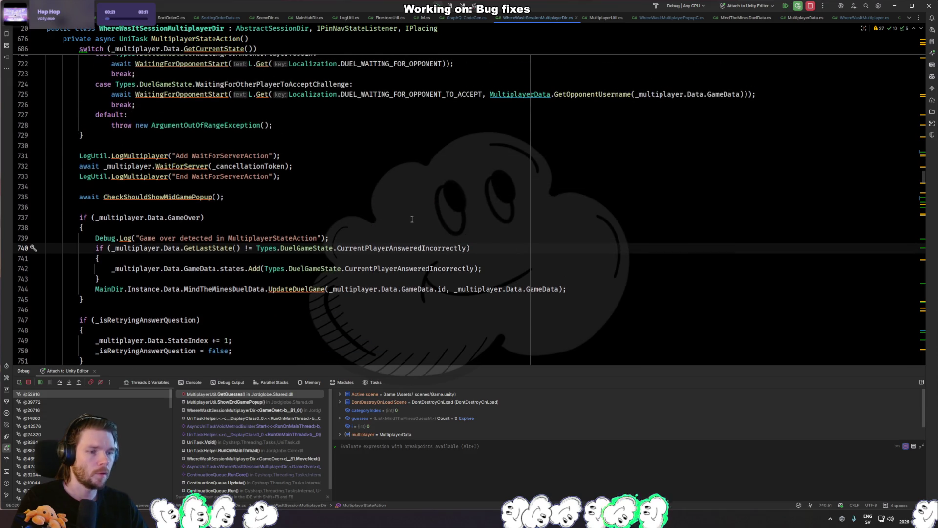
{"action": "key", "text": "ctrl+alt+Left"}
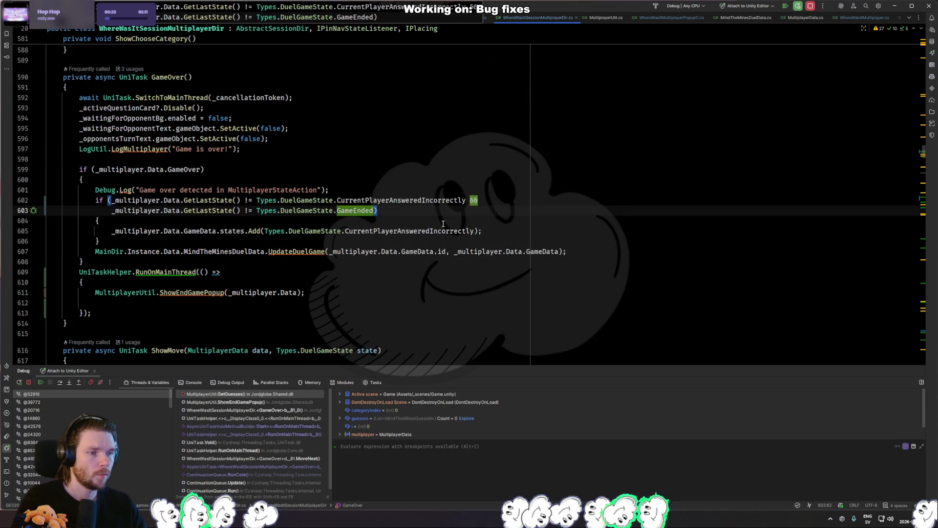
{"action": "left_click_drag", "start_coordinate": [502, 210], "coordinate": [472, 201]}
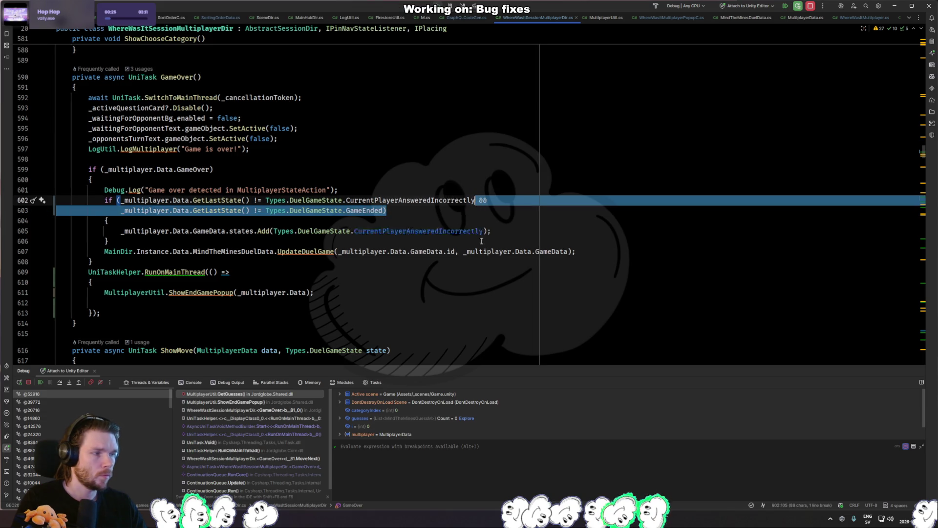
- Open the second search match at line 740 in MultiplayerStateAction and place the caret at its game-over block
{"action": "left_click", "coordinate": [228, 272]}
{"action": "key", "text": "ctrl+shift+f"}
{"action": "double_click", "coordinate": [648, 135]}
{"action": "scroll", "coordinate": [331, 229], "scroll_direction": "up", "scroll_amount": 6}
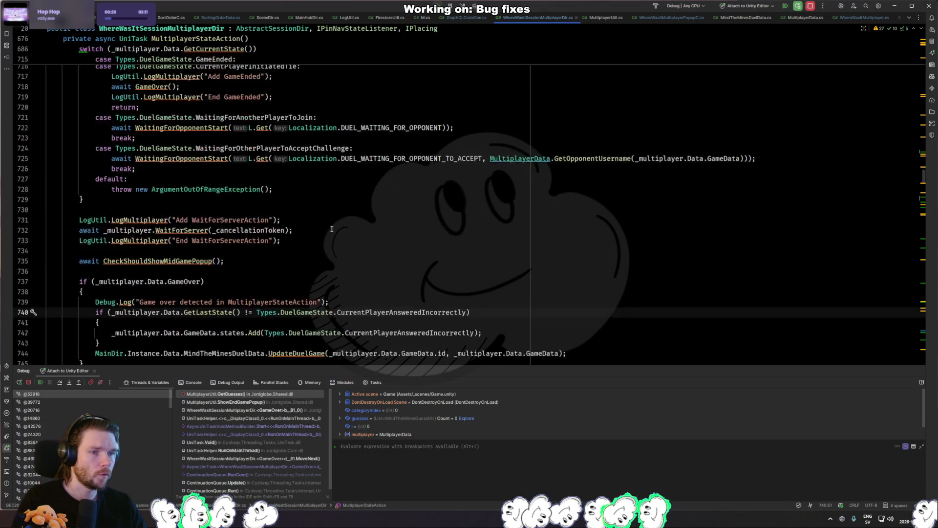
{"action": "scroll", "coordinate": [331, 229], "scroll_direction": "down", "scroll_amount": 5}
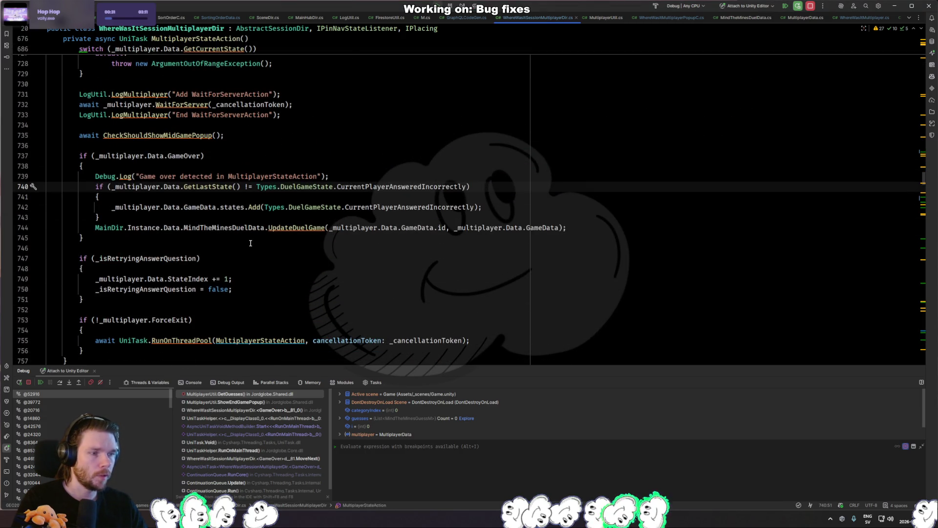
{"action": "left_click", "coordinate": [228, 239]}
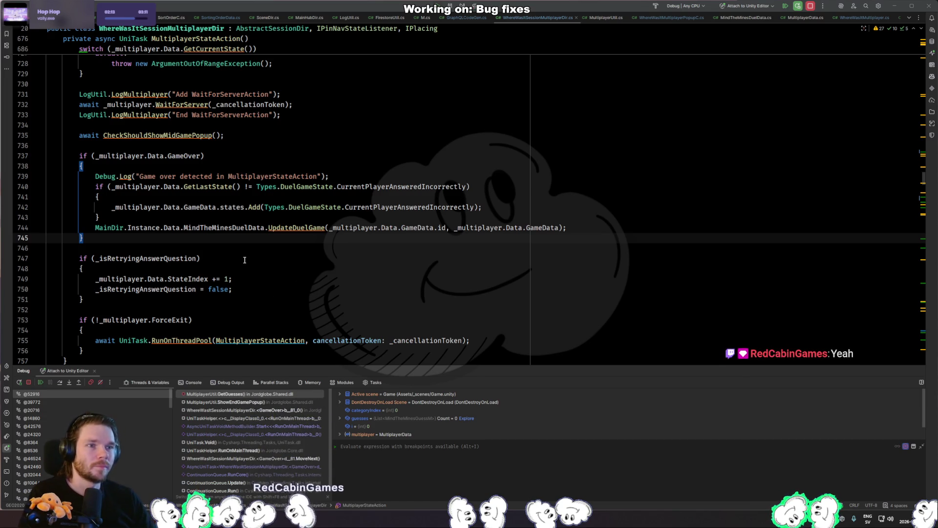
- Extend line 740's condition with && and the suggested GameEnded check, then switch to Unity
{"action": "left_click", "coordinate": [214, 239]}
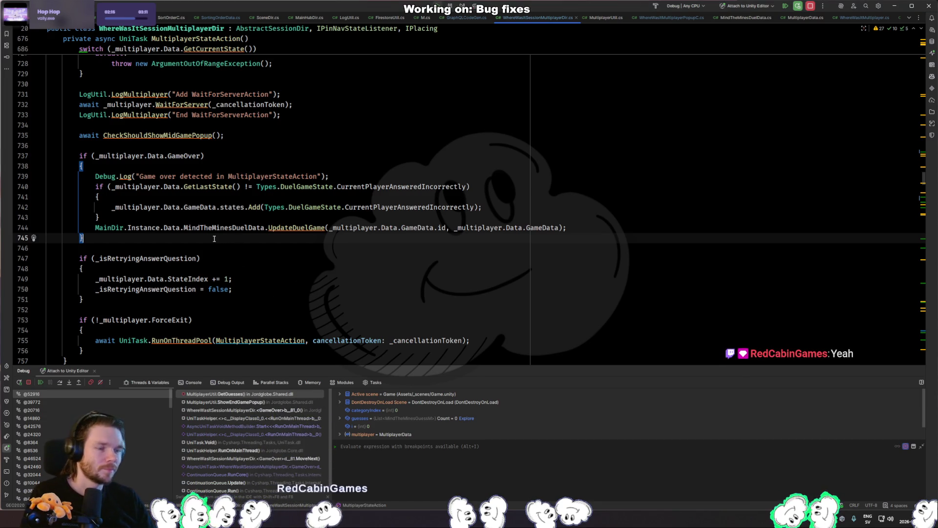
{"action": "mouse_move", "coordinate": [224, 228]}
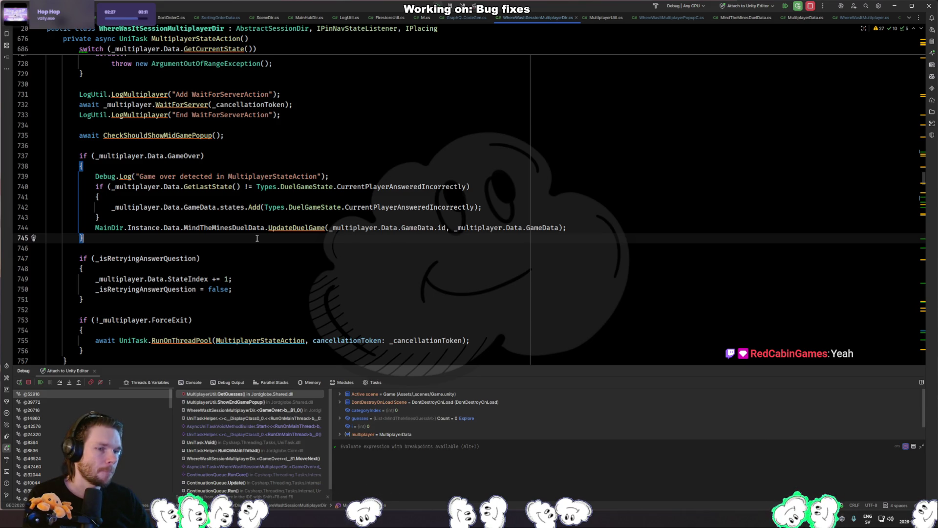
{"action": "left_click", "coordinate": [466, 193]}
{"action": "type", "text": "&&"}
{"action": "key", "text": "Tab"}
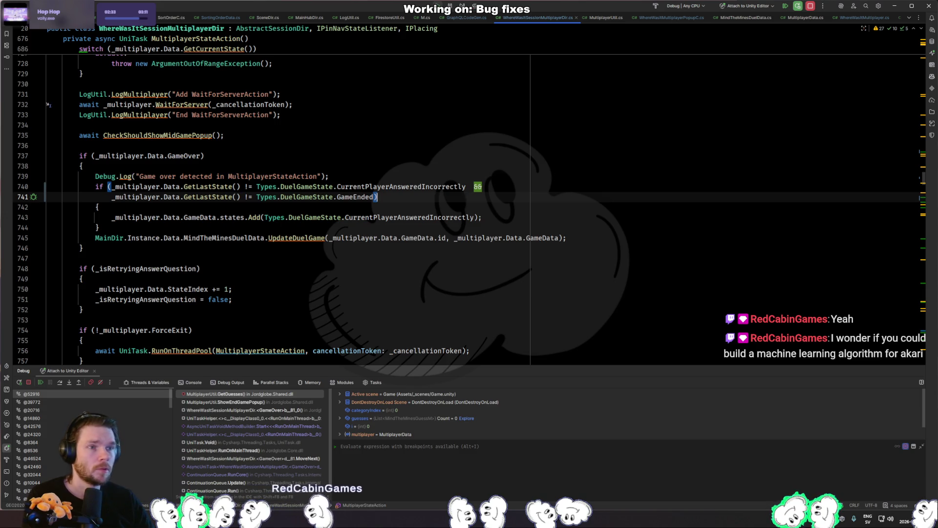
{"action": "key", "text": "alt+Tab"}
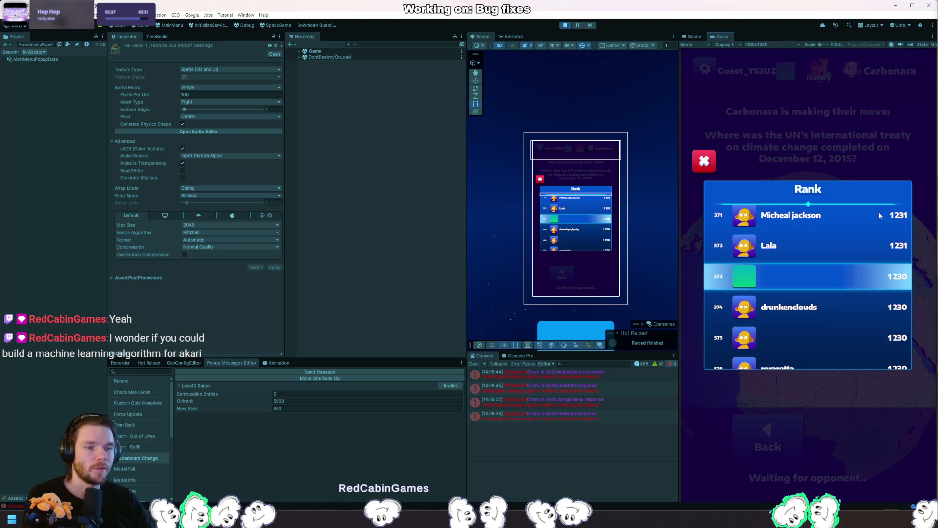
- Resume the paused debugger in Rider, dismiss the exception popup, and let Unity recompile
{"action": "key", "text": "alt+Tab"}
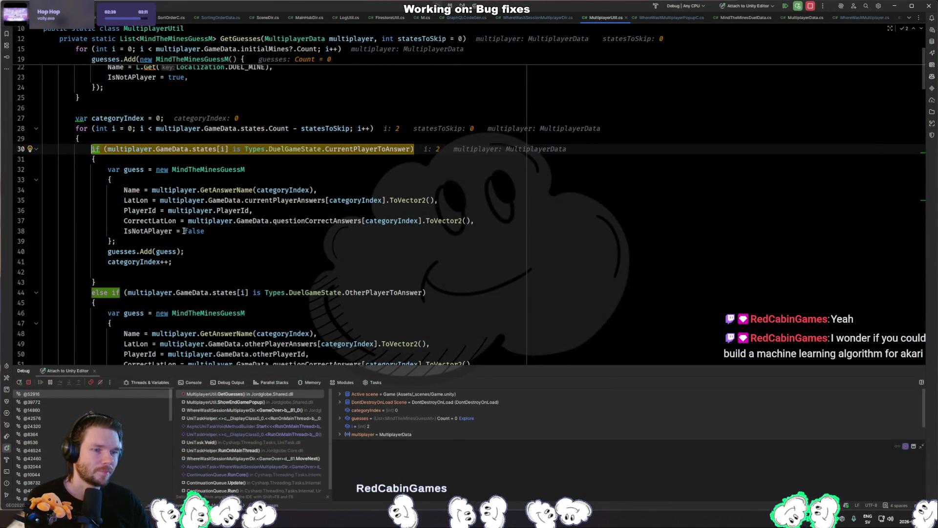
{"action": "key", "text": "F5"}
{"action": "key", "text": "alt+Tab"}
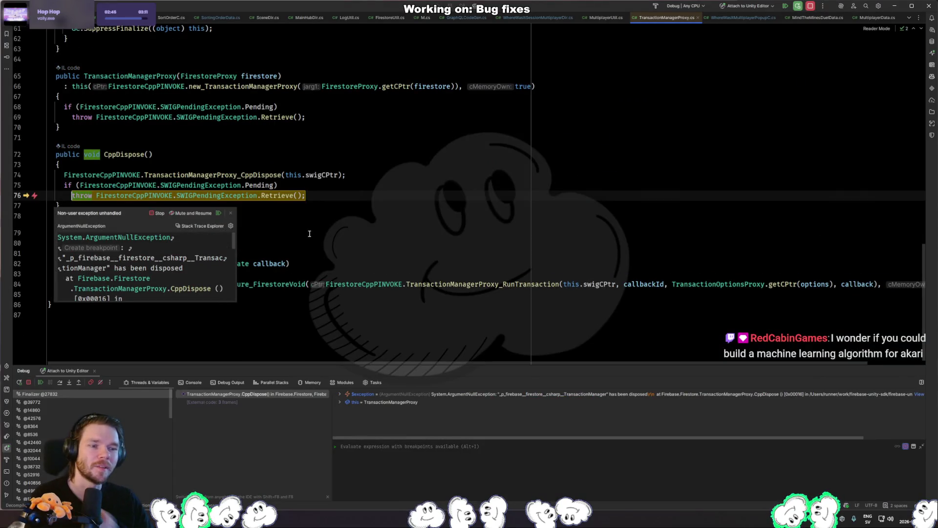
{"action": "left_click", "coordinate": [309, 234]}
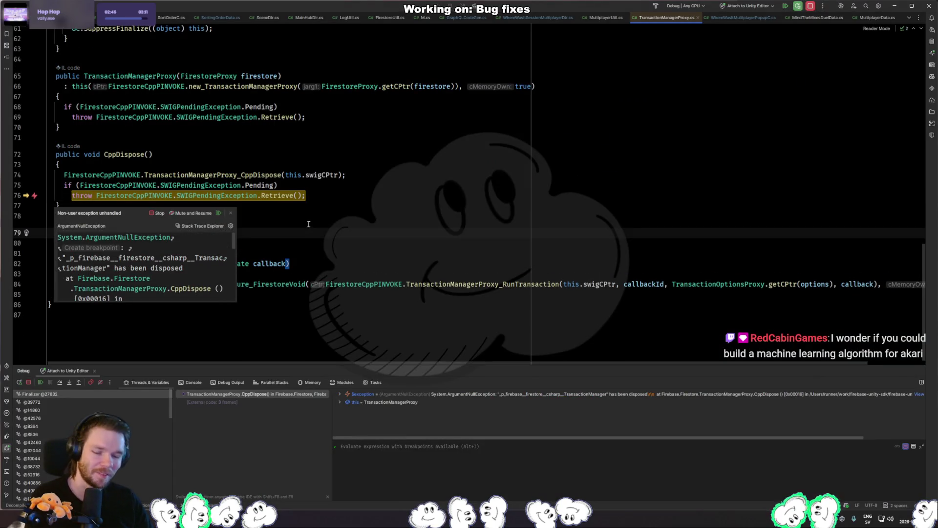
{"action": "left_click", "coordinate": [178, 212]}
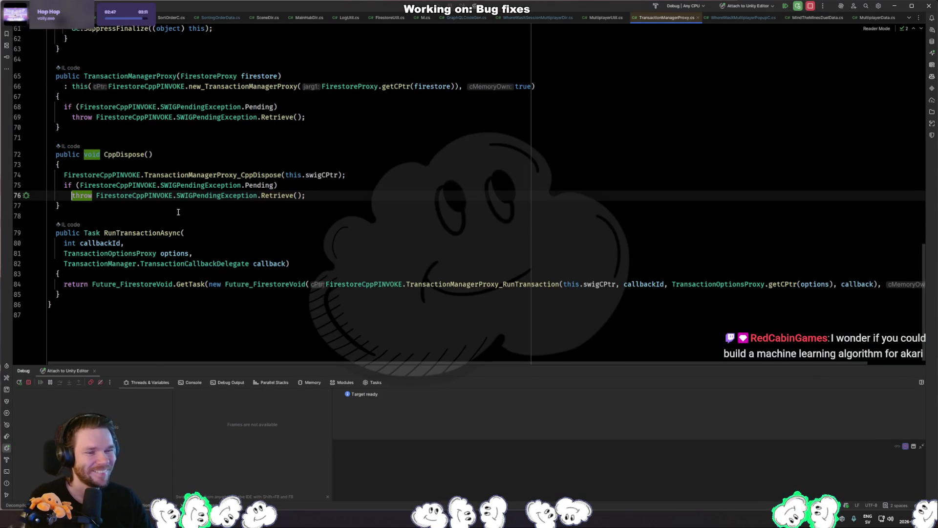
{"action": "key", "text": "alt+Tab"}
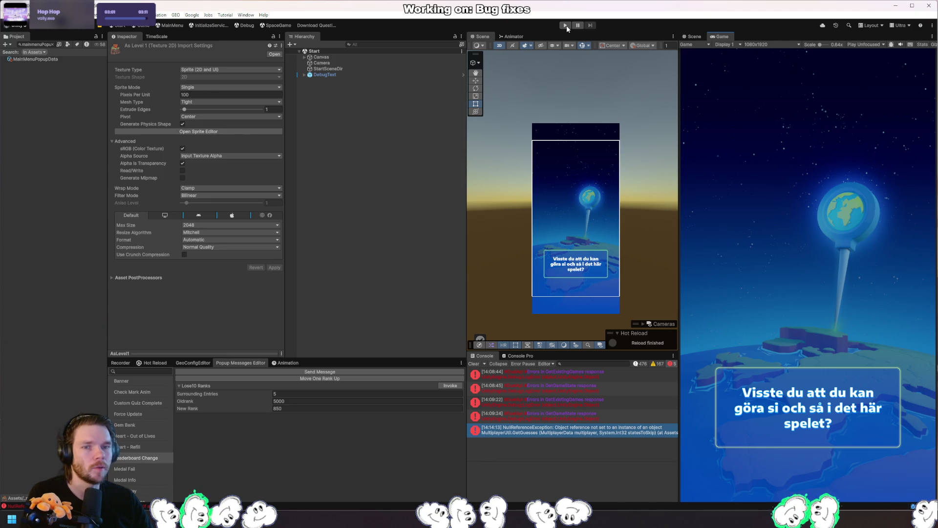
- Enter play mode, close the welcome popup, start a quick-play duel with the recent opponent and open it
{"action": "left_click", "coordinate": [566, 25]}
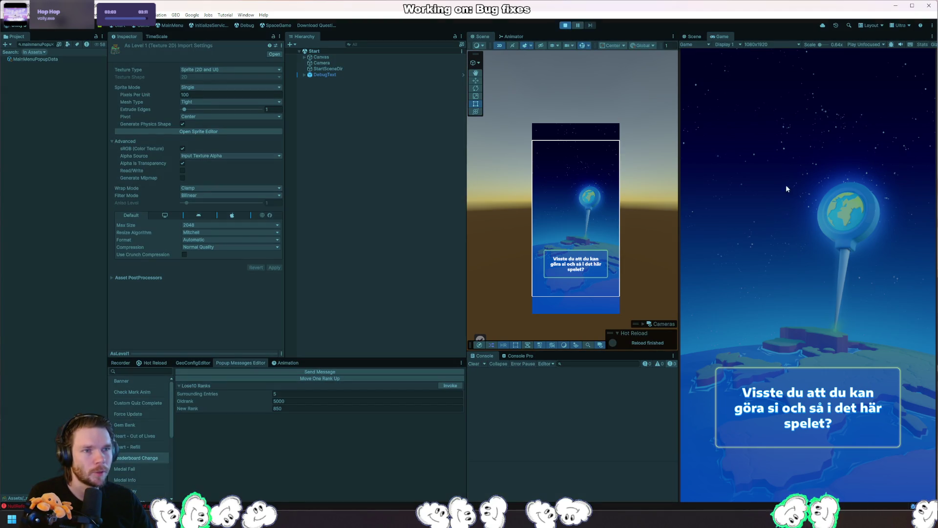
{"action": "left_click", "coordinate": [734, 155]}
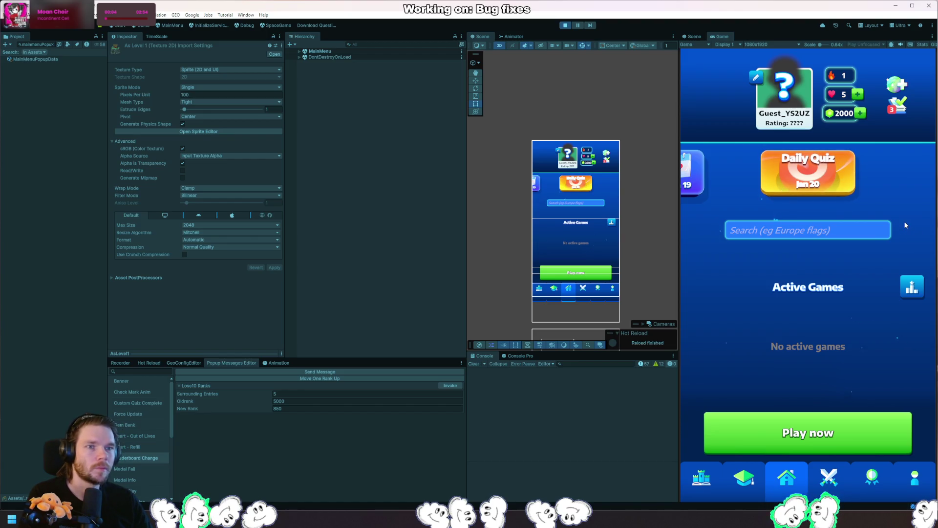
{"action": "left_click", "coordinate": [852, 427]}
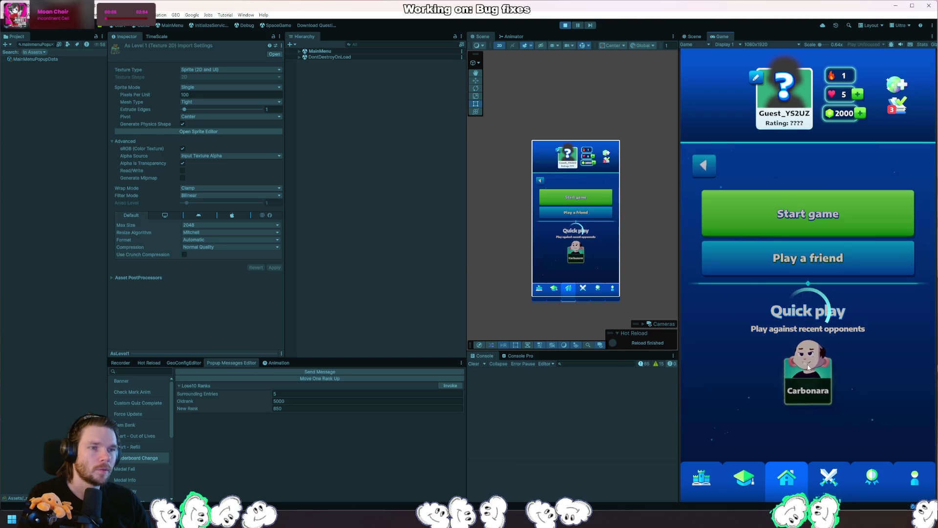
{"action": "left_click", "coordinate": [807, 367]}
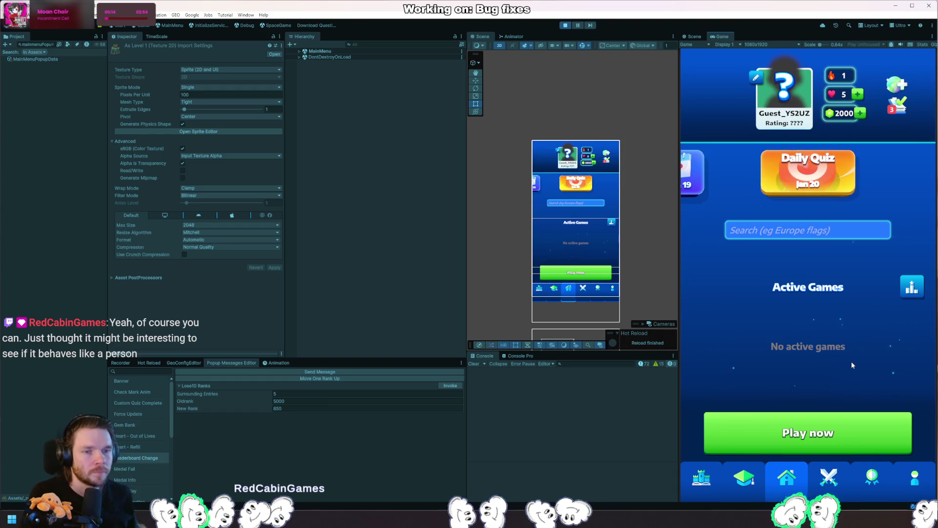
{"action": "left_click", "coordinate": [814, 425]}
{"action": "left_click", "coordinate": [811, 368]}
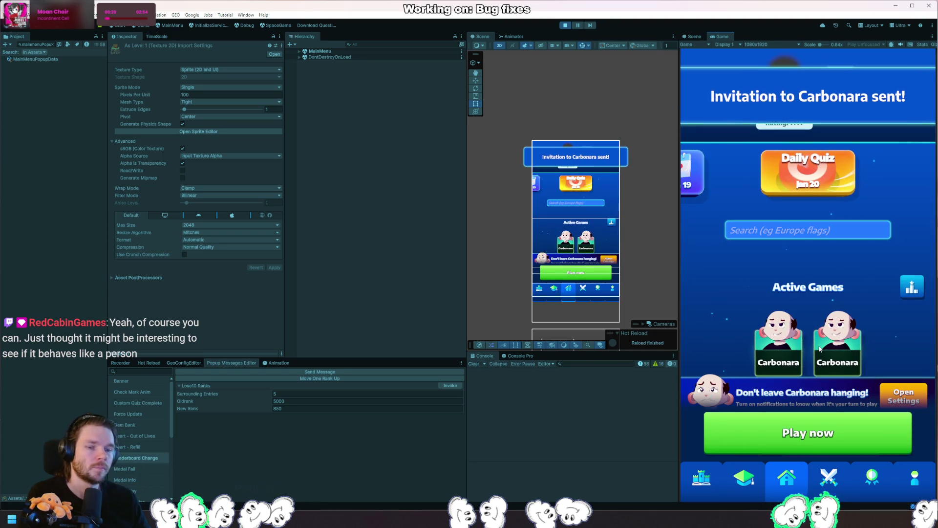
{"action": "left_click", "coordinate": [841, 439]}
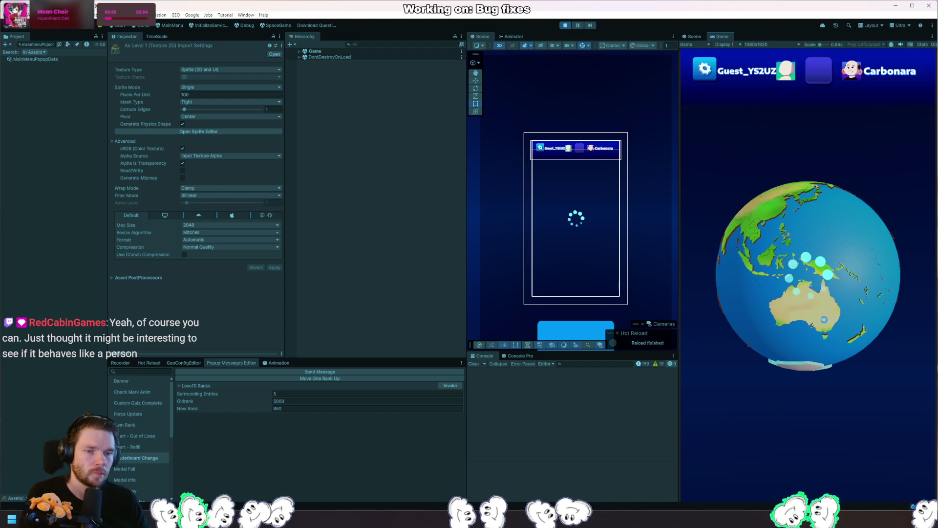
- Play Europe Easy and Nature rounds, dropping pins on Kiev, Tallinn and Andorra la Vella
{"action": "left_click", "coordinate": [733, 298]}
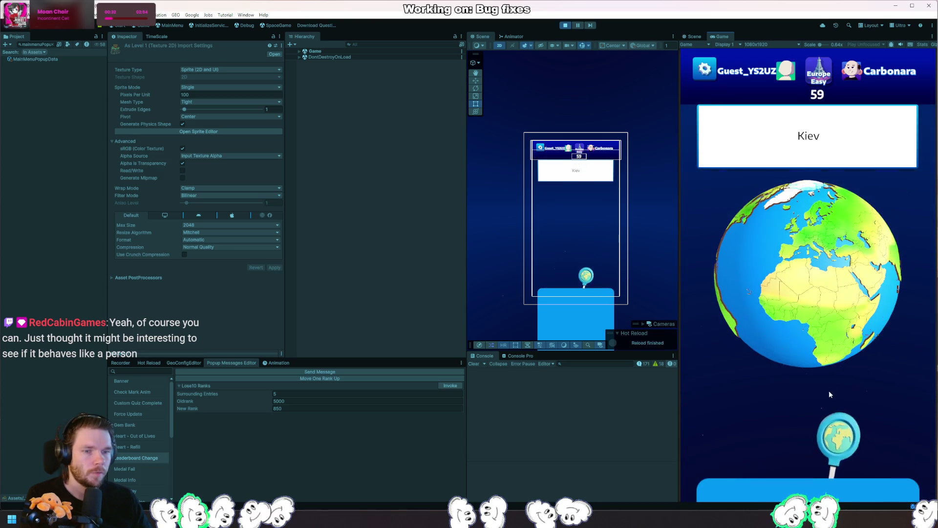
{"action": "left_click_drag", "start_coordinate": [830, 430], "coordinate": [817, 316]}
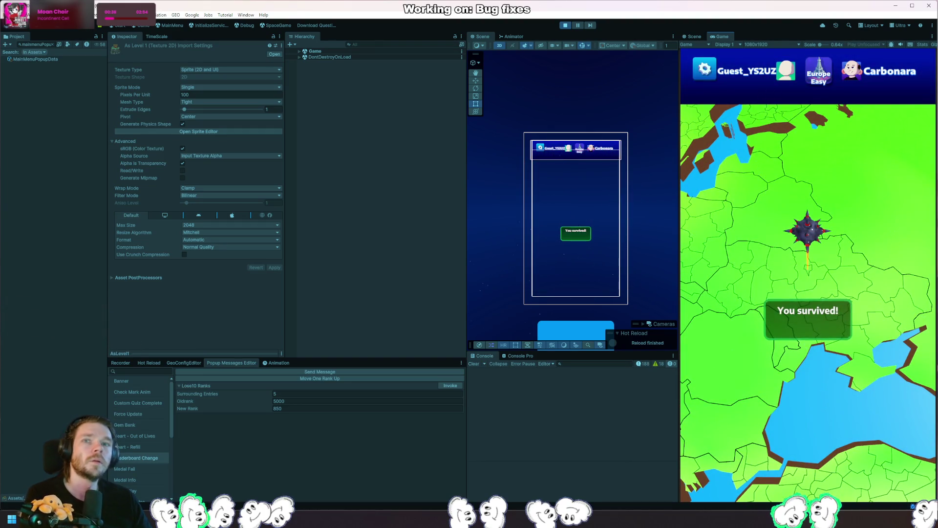
{"action": "left_click", "coordinate": [863, 398]}
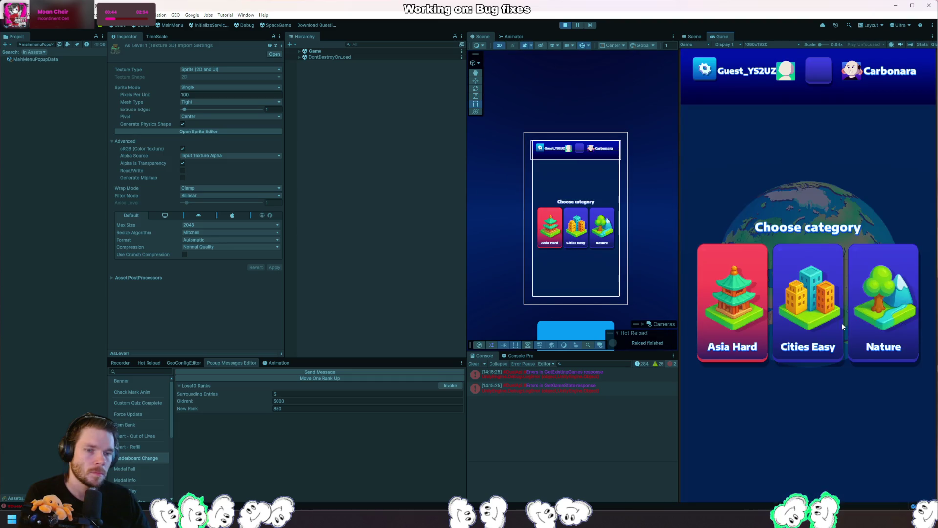
{"action": "left_click", "coordinate": [883, 334]}
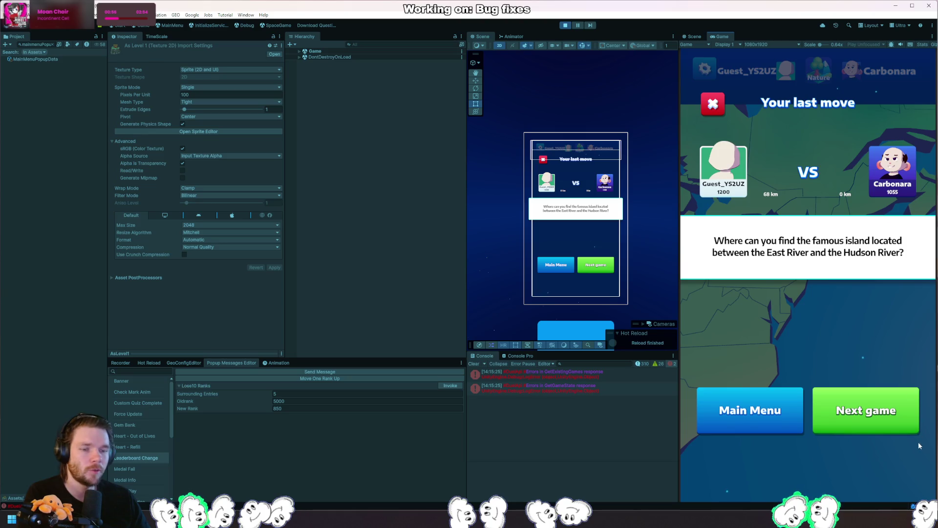
{"action": "left_click", "coordinate": [872, 426]}
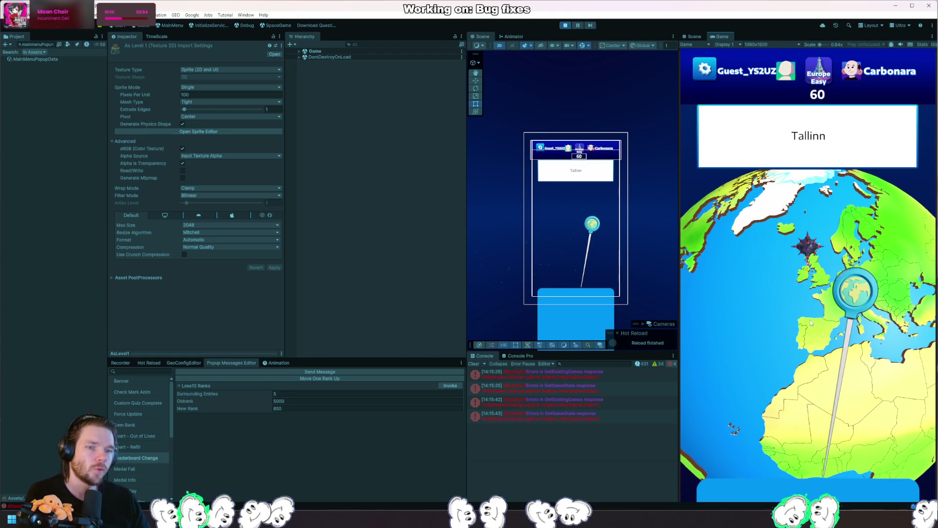
{"action": "left_click_drag", "start_coordinate": [833, 364], "coordinate": [814, 354]}
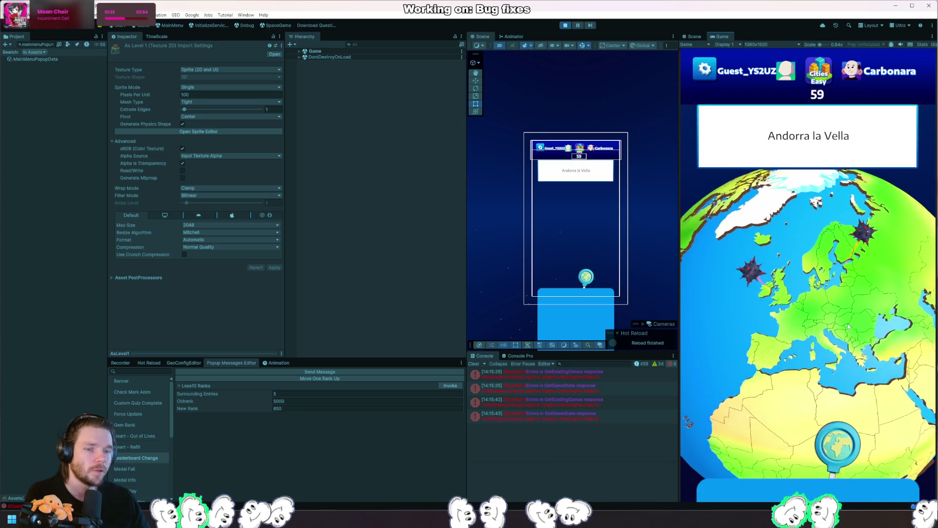
{"action": "left_click_drag", "start_coordinate": [832, 425], "coordinate": [793, 374]}
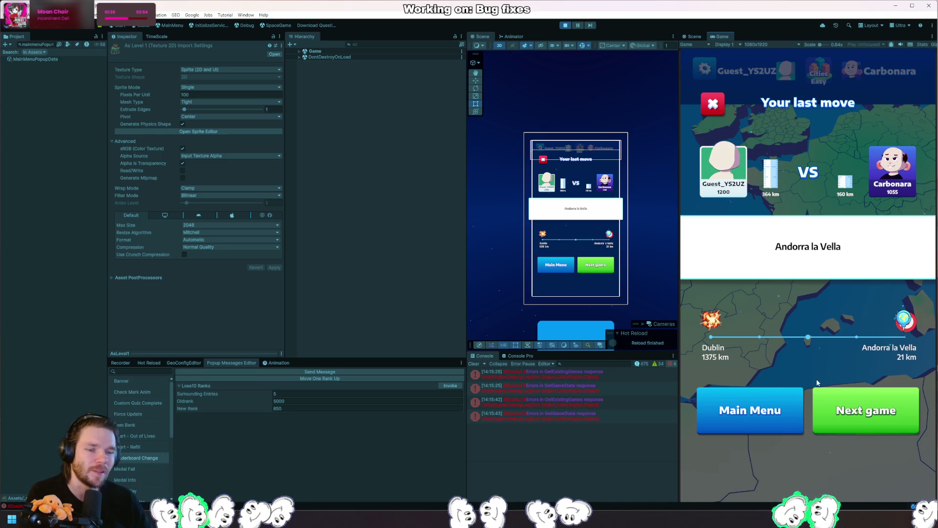
- Guess near Sofia, then pick Cities Easy, guess near Cairo, and continue to the next game
{"action": "left_click", "coordinate": [862, 412]}
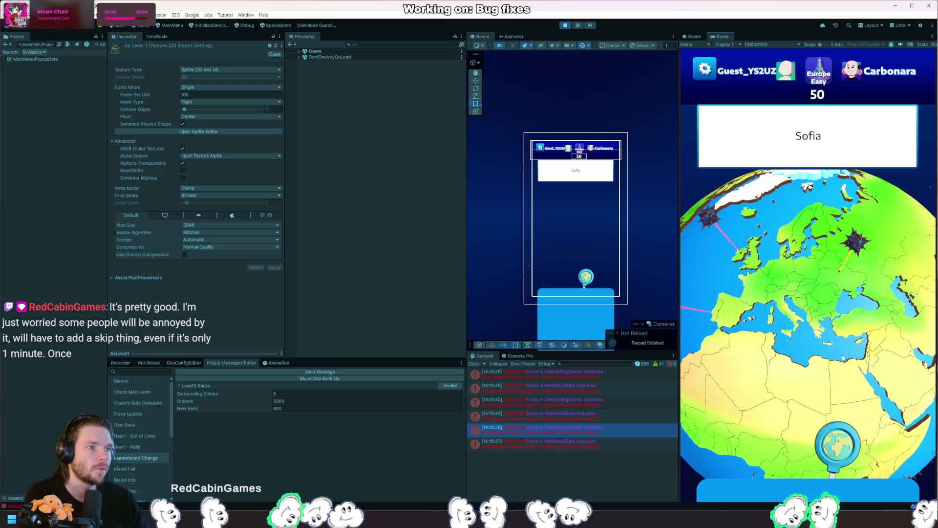
{"action": "left_click", "coordinate": [826, 349]}
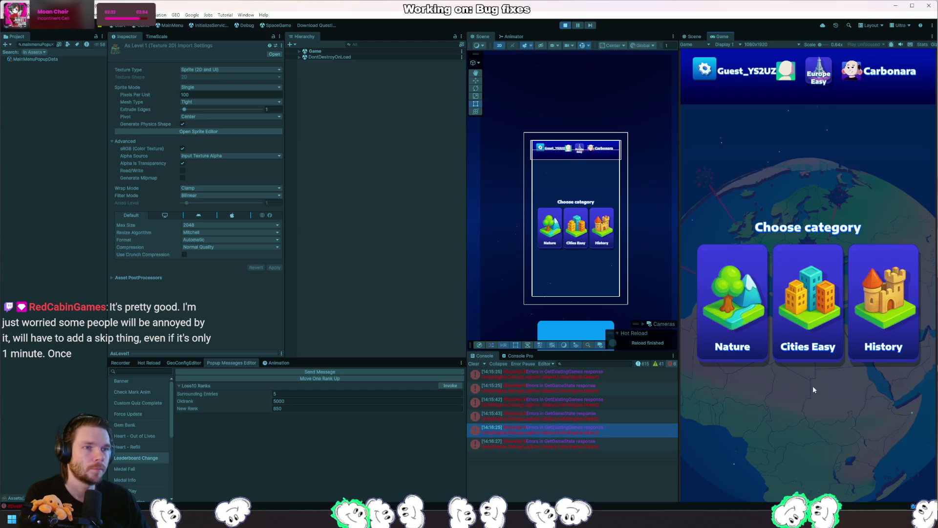
{"action": "left_click", "coordinate": [806, 334]}
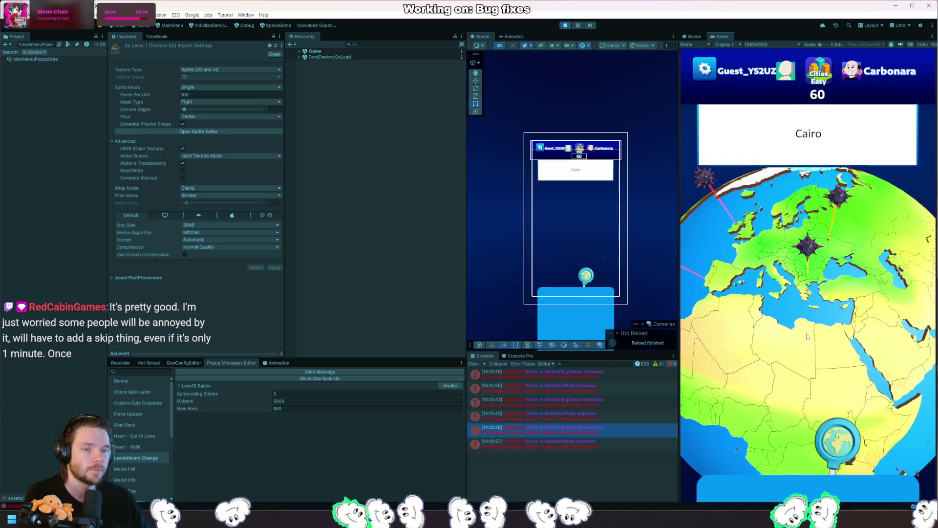
{"action": "left_click_drag", "start_coordinate": [816, 294], "coordinate": [802, 279]}
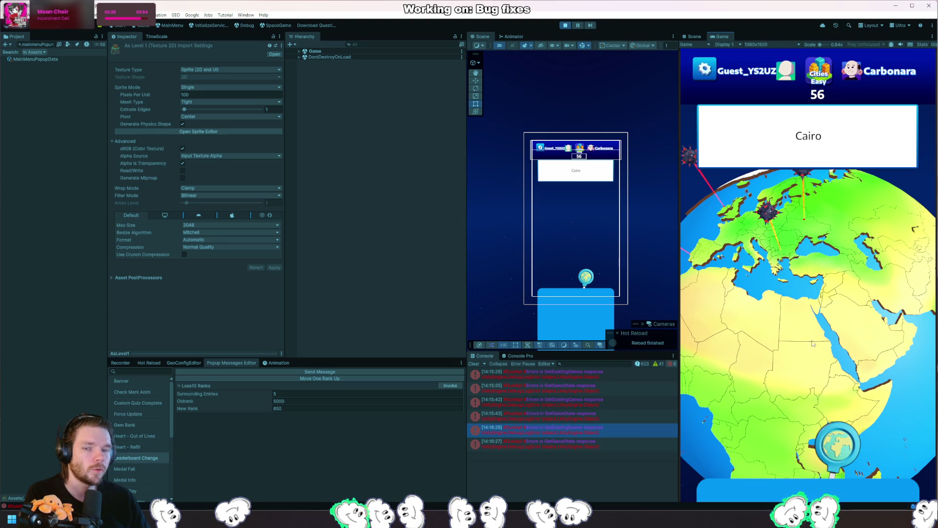
{"action": "left_click", "coordinate": [804, 355]}
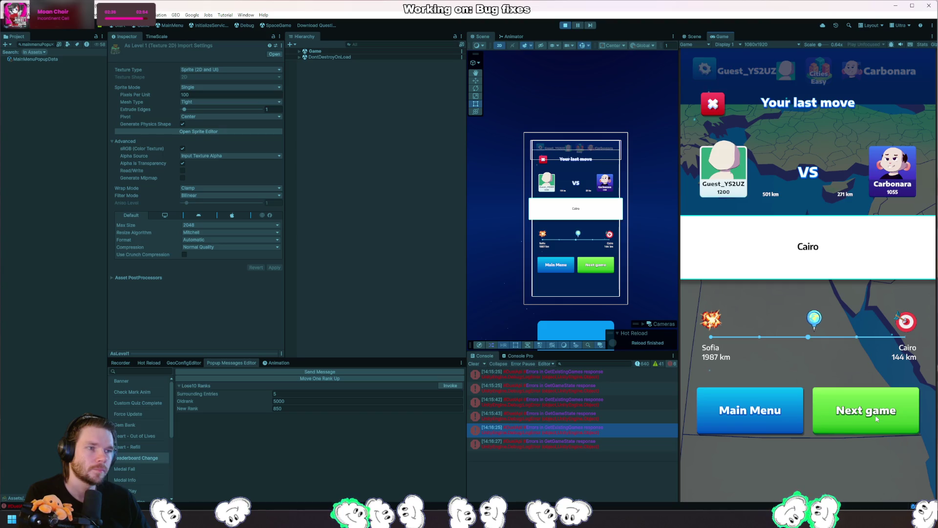
{"action": "left_click", "coordinate": [874, 412]}
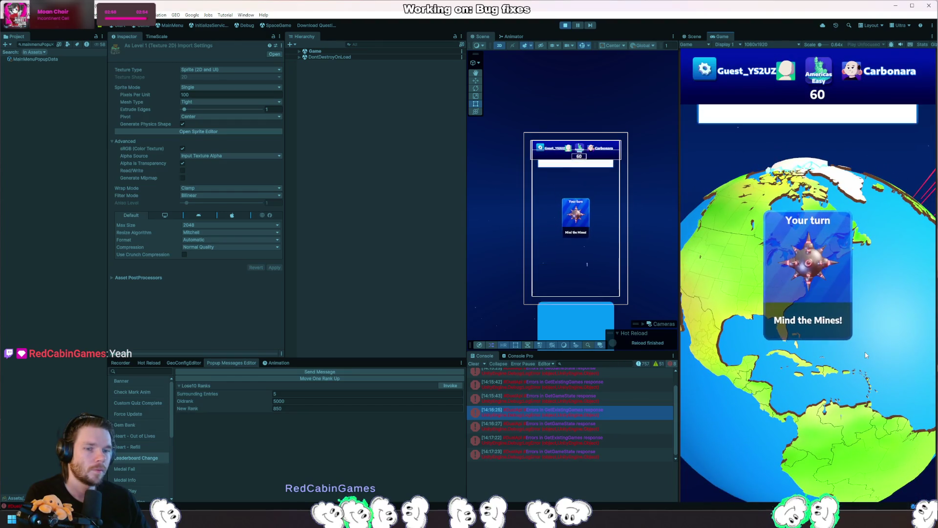
- Guess near London for the Madame Tussauds question, then open the GetGuesses NullReferenceException's MultiplayerUtil.cs line
{"action": "left_click_drag", "start_coordinate": [865, 354], "coordinate": [841, 422]}
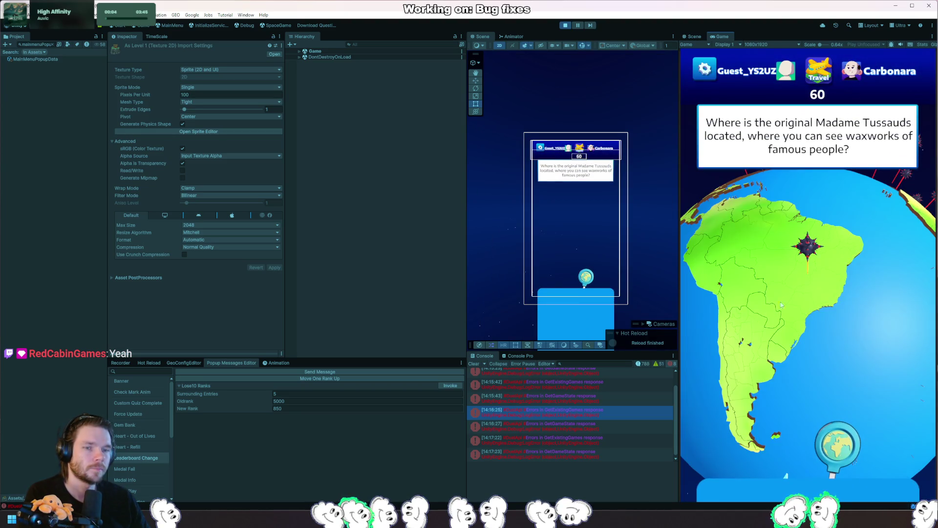
{"action": "mouse_move", "coordinate": [880, 263]}
{"action": "left_mouse_down"}
{"action": "mouse_move", "coordinate": [829, 374]}
{"action": "mouse_move", "coordinate": [810, 343]}
{"action": "left_mouse_up"}
{"action": "scroll", "coordinate": [829, 374], "scroll_direction": "up", "scroll_amount": 5}
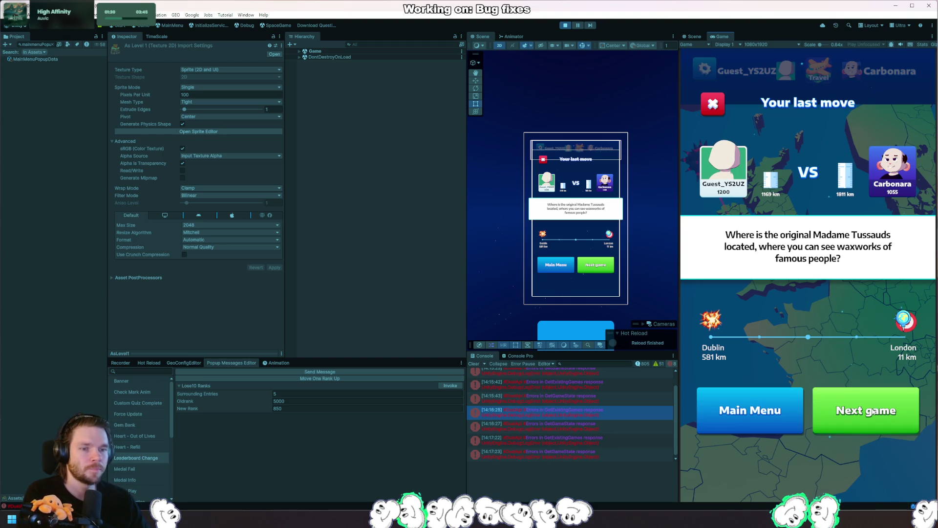
{"action": "left_click", "coordinate": [842, 416]}
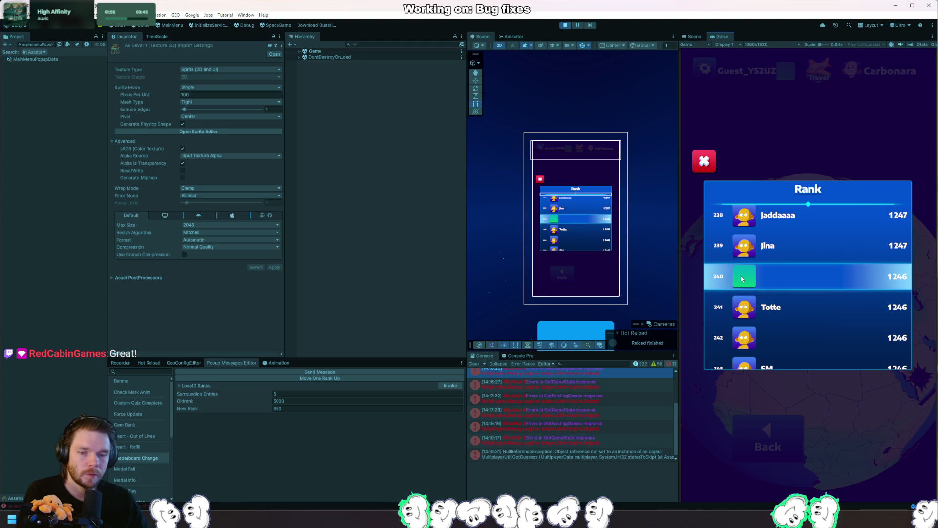
{"action": "left_click", "coordinate": [603, 455]}
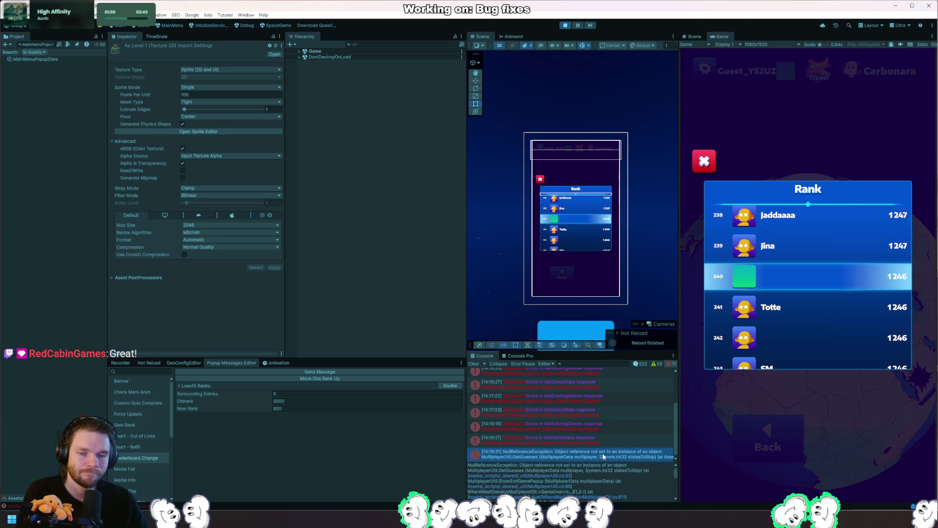
{"action": "left_click", "coordinate": [546, 475]}
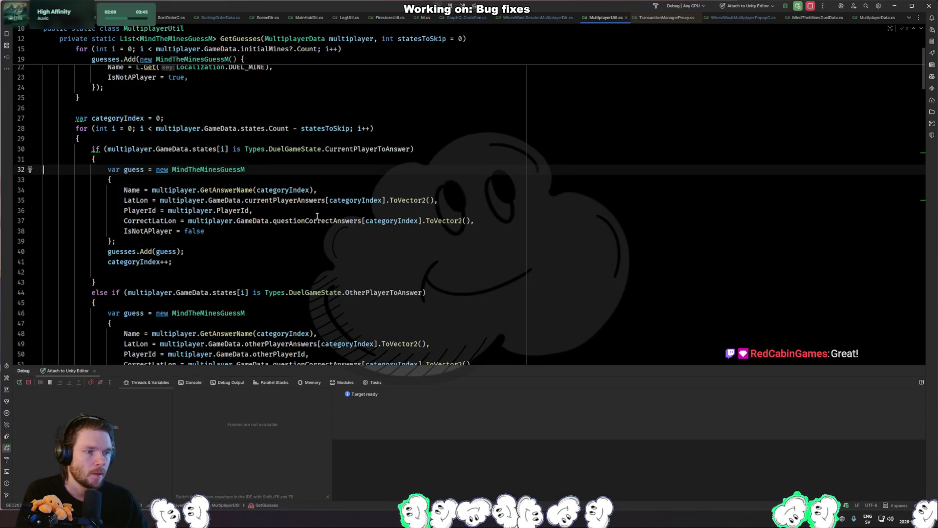
- Add a breakpoint at line 30 of MultiplayerUtil.cs and return to the Unity editor
{"action": "left_click", "coordinate": [26, 150]}
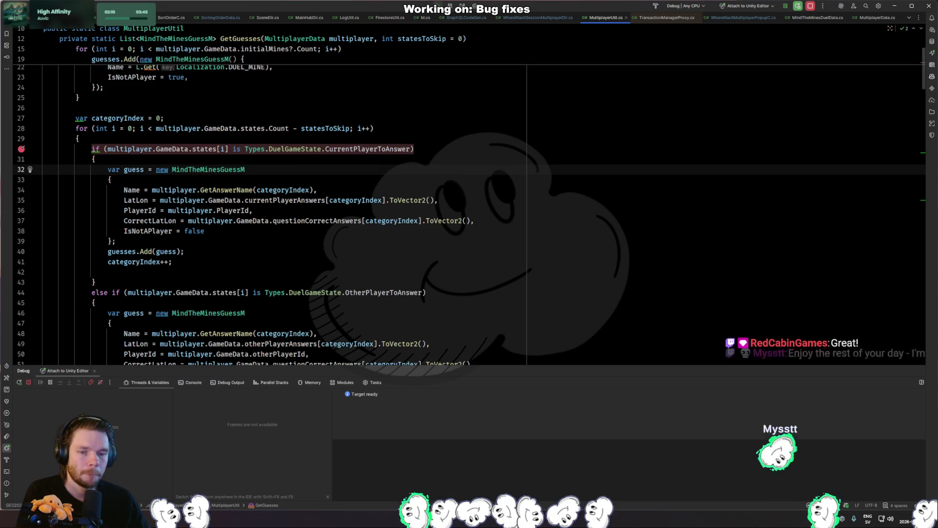
{"action": "key", "text": "alt+Tab"}
{"action": "left_click", "coordinate": [563, 25]}
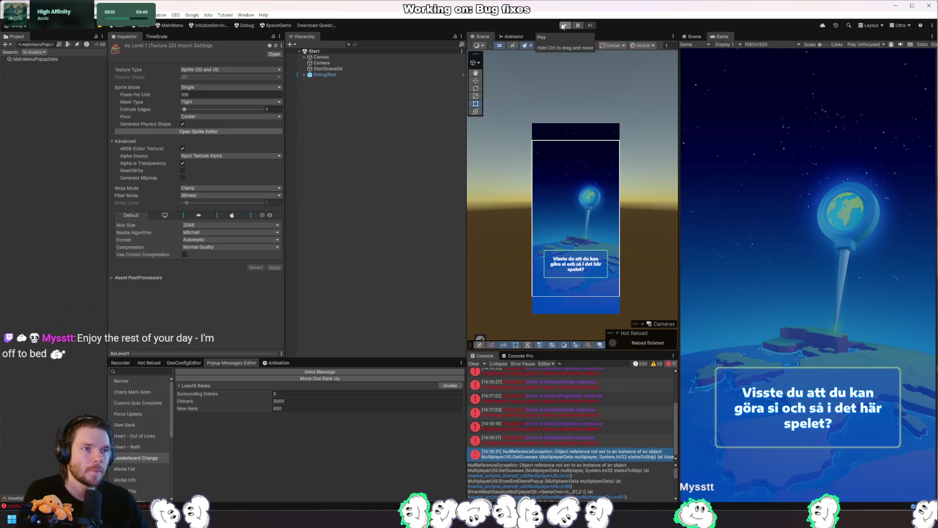
- Run the game, open the Carbonara duel, and check the destroyed GameObject error's stack trace
{"action": "left_click", "coordinate": [563, 25]}
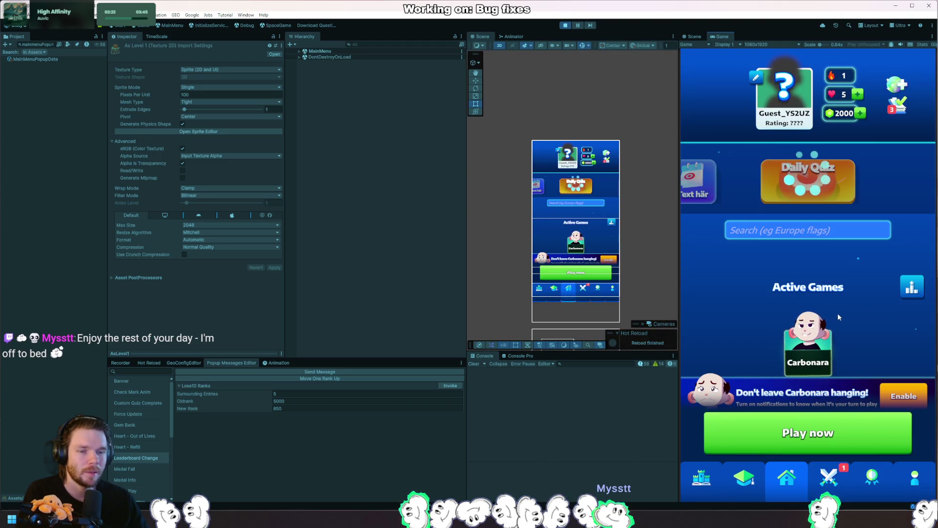
{"action": "left_click", "coordinate": [823, 327]}
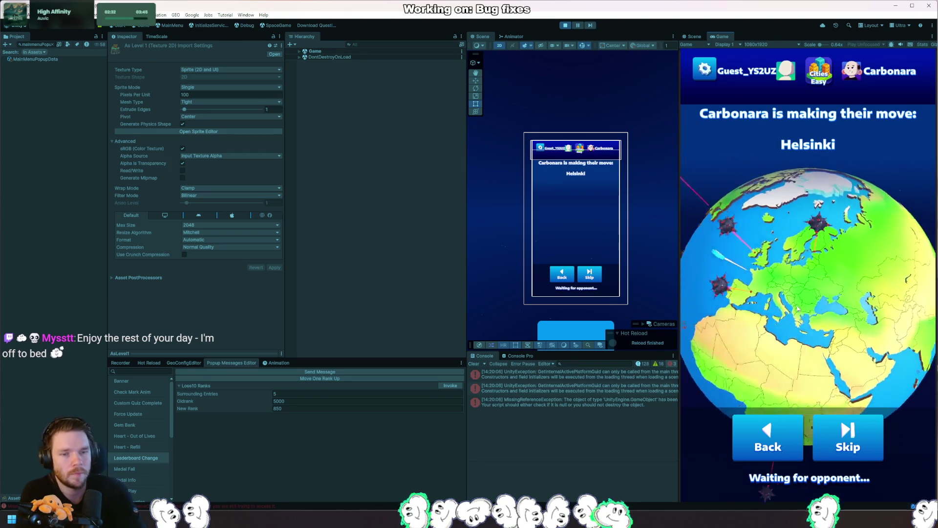
{"action": "left_click", "coordinate": [617, 405]}
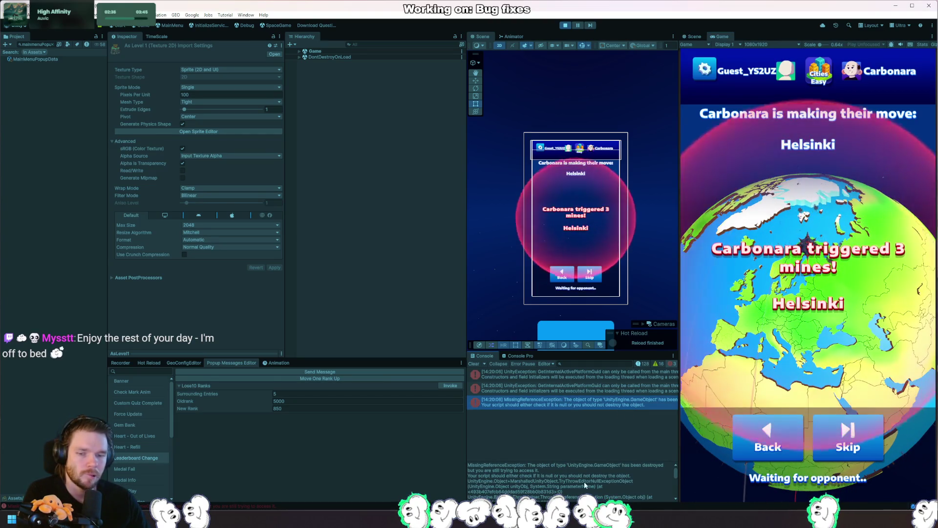
{"action": "scroll", "coordinate": [612, 480], "scroll_direction": "down", "scroll_amount": 2}
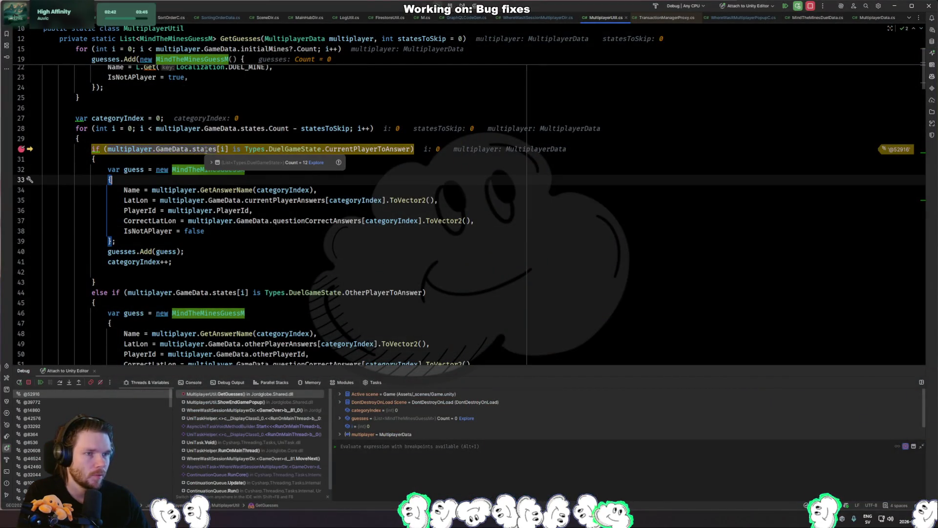
- Inspect the duel states, guesses and GameData values at the GetGuesses breakpoint
{"action": "left_click", "coordinate": [211, 163]}
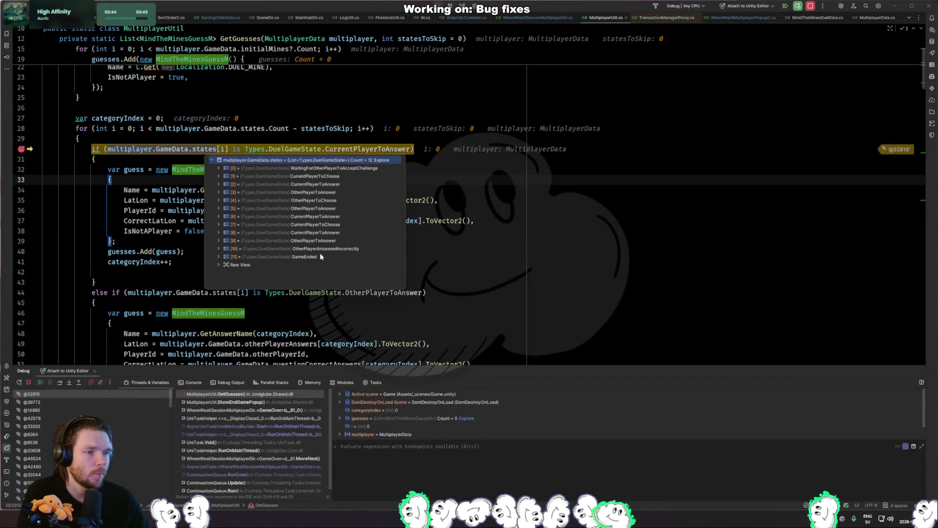
{"action": "left_click", "coordinate": [456, 244]}
{"action": "mouse_move", "coordinate": [302, 191]}
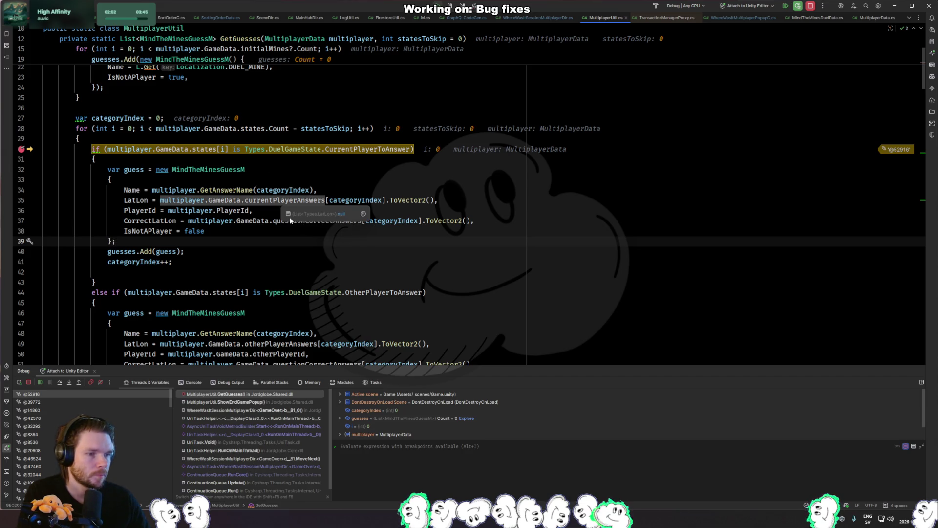
{"action": "mouse_move", "coordinate": [219, 200]}
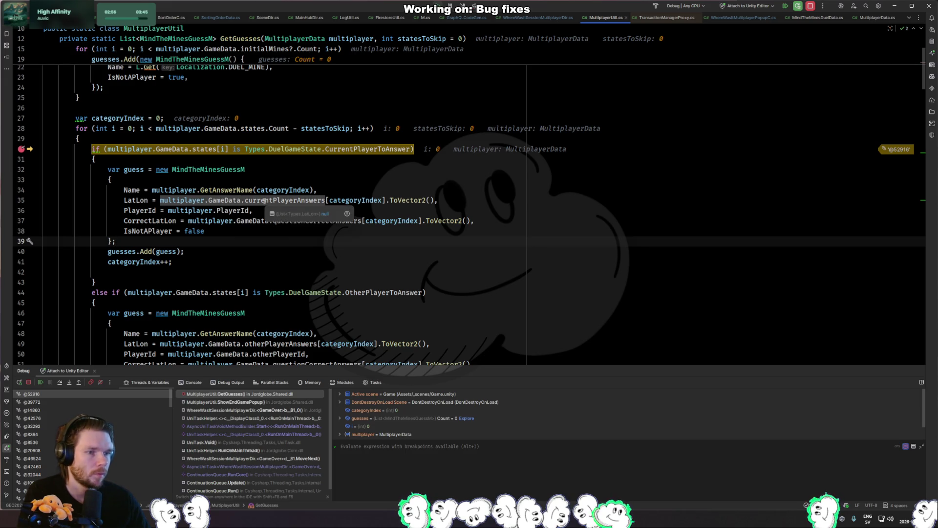
{"action": "key", "text": "Down"}
{"action": "mouse_move", "coordinate": [299, 225]}
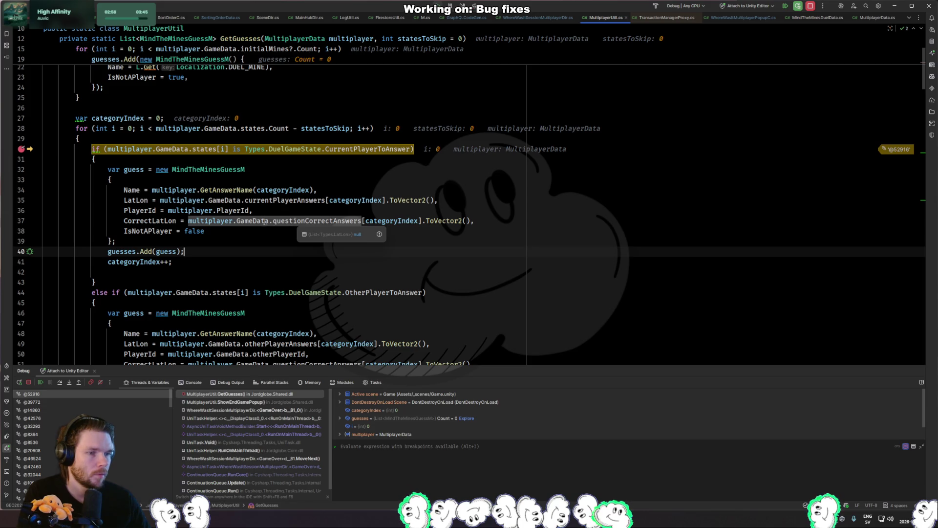
{"action": "mouse_move", "coordinate": [263, 221]}
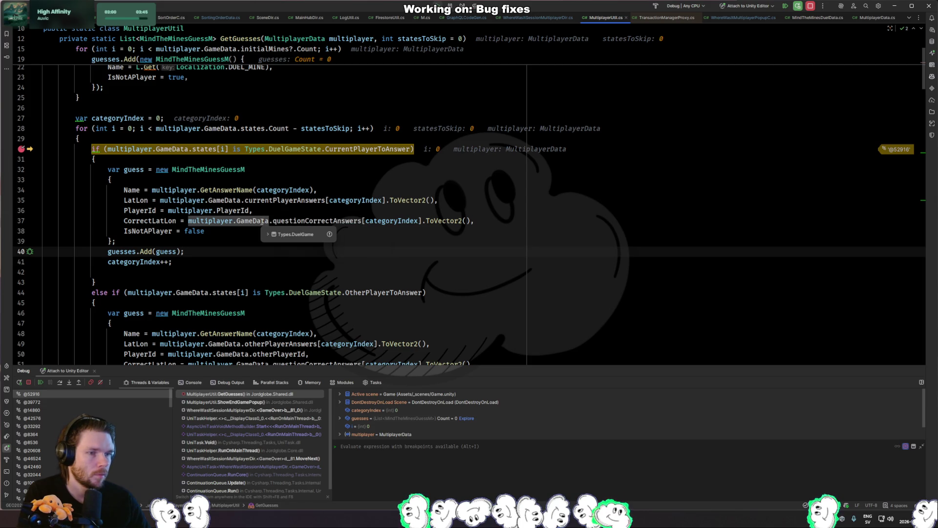
{"action": "left_click", "coordinate": [264, 221]}
{"action": "left_click", "coordinate": [226, 200]}
{"action": "scroll", "coordinate": [319, 219], "scroll_direction": "up", "scroll_amount": 5}
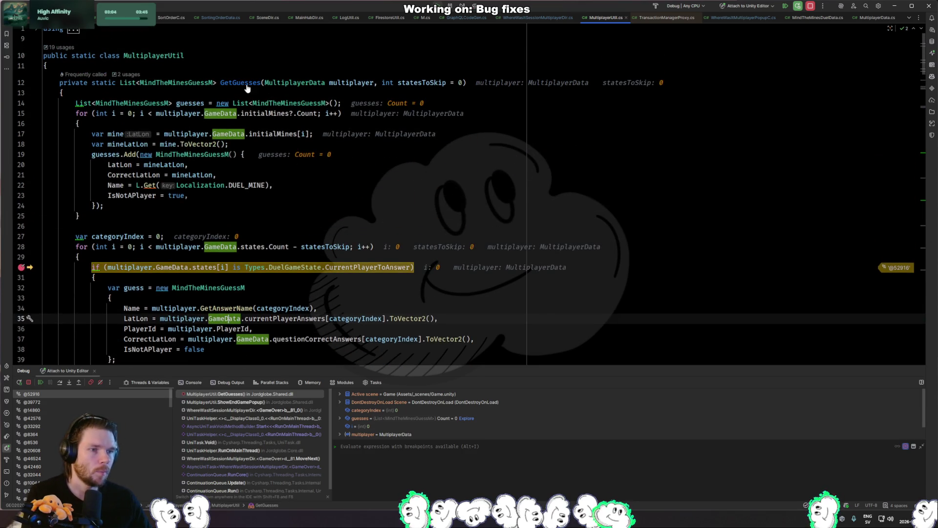
{"action": "mouse_move", "coordinate": [350, 83]}
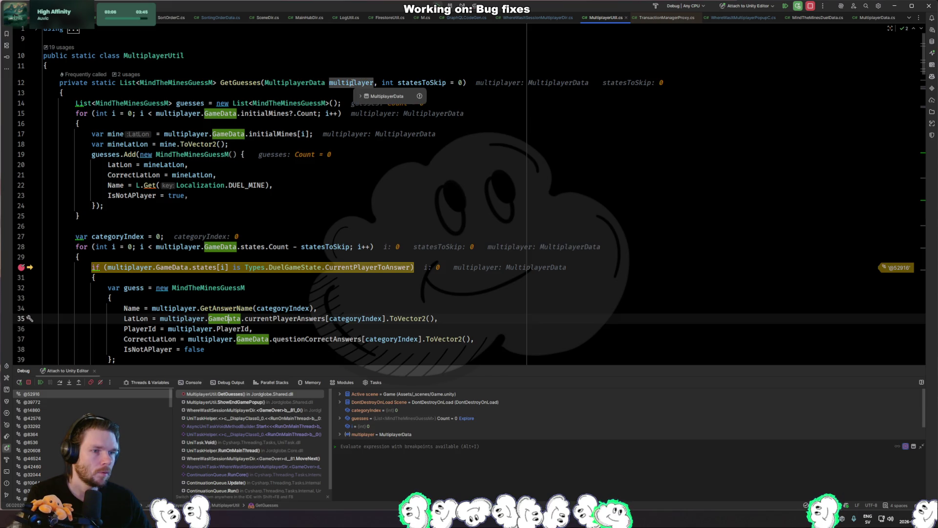
- Select the ShowEndGamePopup call-stack frame, list its usages, and go to the GameOver caller
{"action": "left_click", "coordinate": [224, 402]}
{"action": "scroll", "coordinate": [315, 240], "scroll_direction": "up", "scroll_amount": 3}
{"action": "left_click", "coordinate": [315, 239]}
{"action": "scroll", "coordinate": [294, 239], "scroll_direction": "up", "scroll_amount": 10}
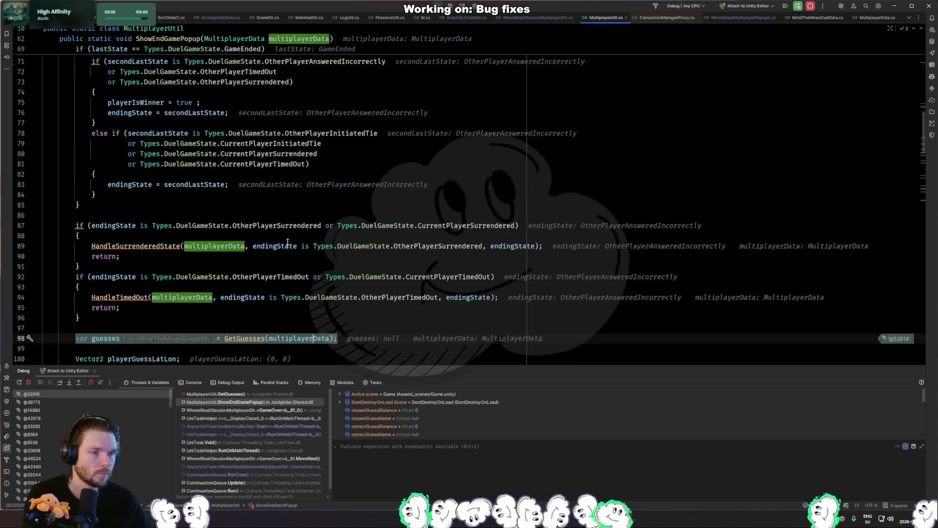
{"action": "left_click", "coordinate": [164, 203], "text": "ctrl"}
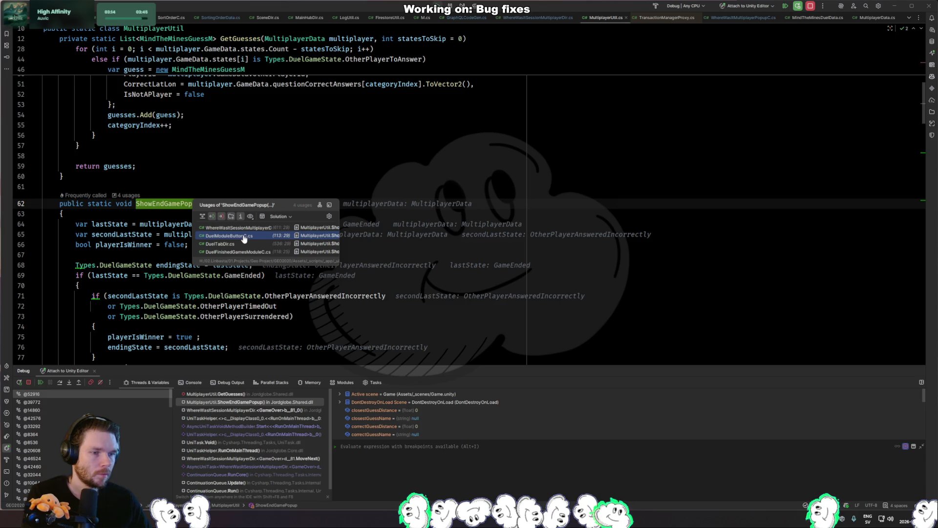
{"action": "left_click", "coordinate": [244, 410]}
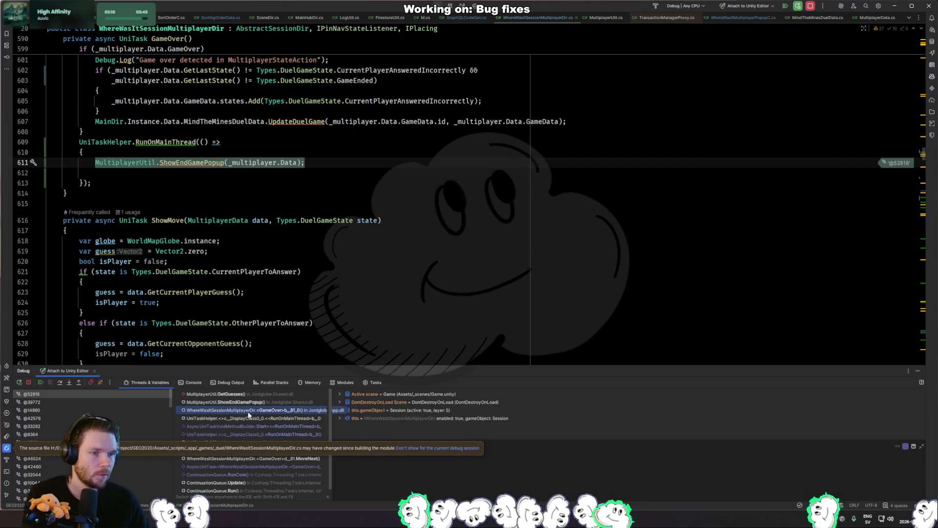
- Evaluate _multiplayer.Data and expand its GameData fields in the debugger
{"action": "scroll", "coordinate": [299, 252], "scroll_direction": "up", "scroll_amount": 3}
{"action": "key", "text": "shift+Up"}
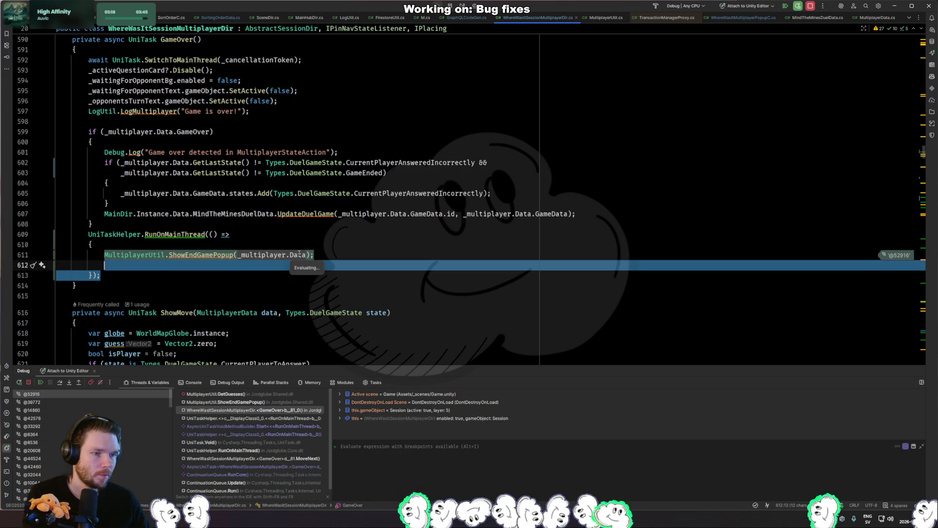
{"action": "left_click", "coordinate": [297, 268]}
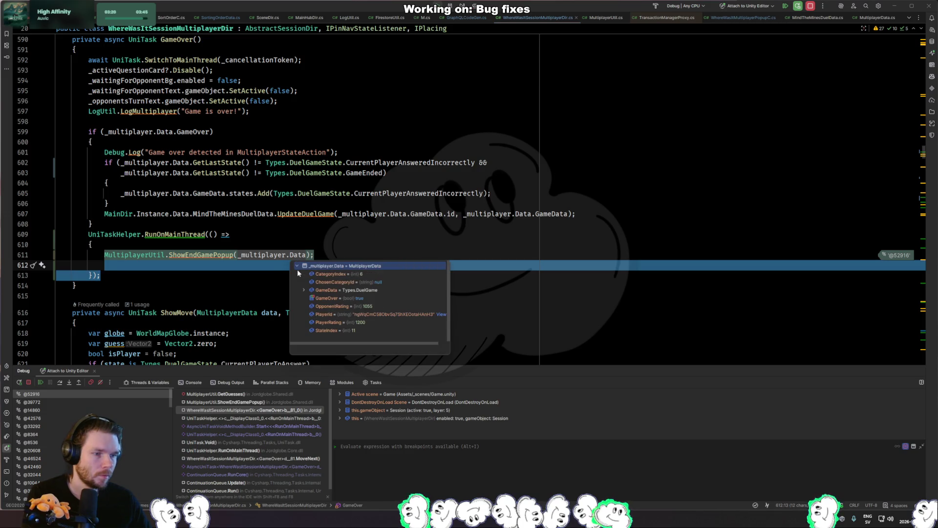
{"action": "left_click", "coordinate": [303, 289]}
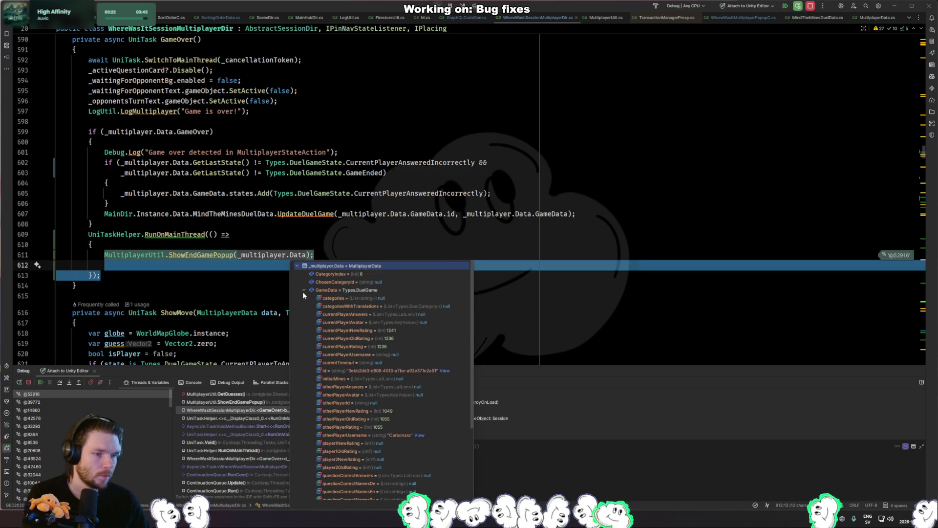
{"action": "left_click", "coordinate": [303, 291]}
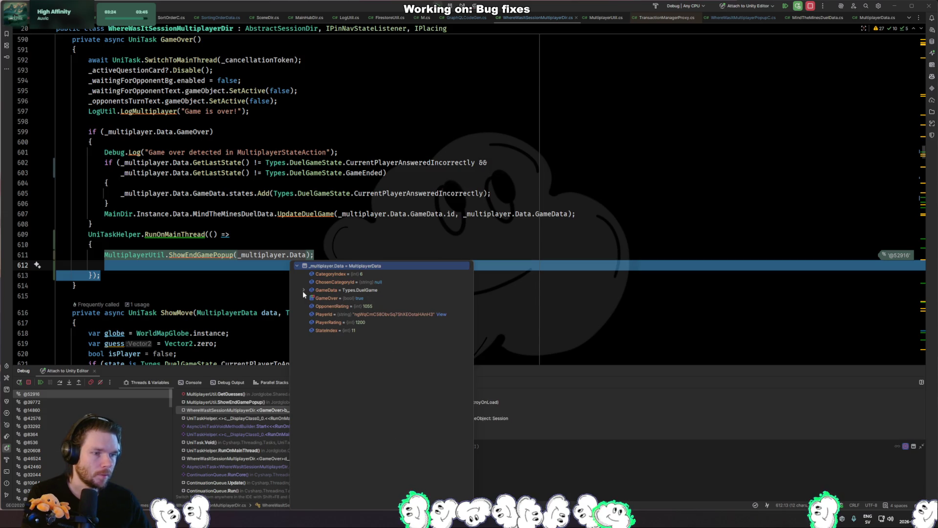
{"action": "left_click", "coordinate": [303, 291]}
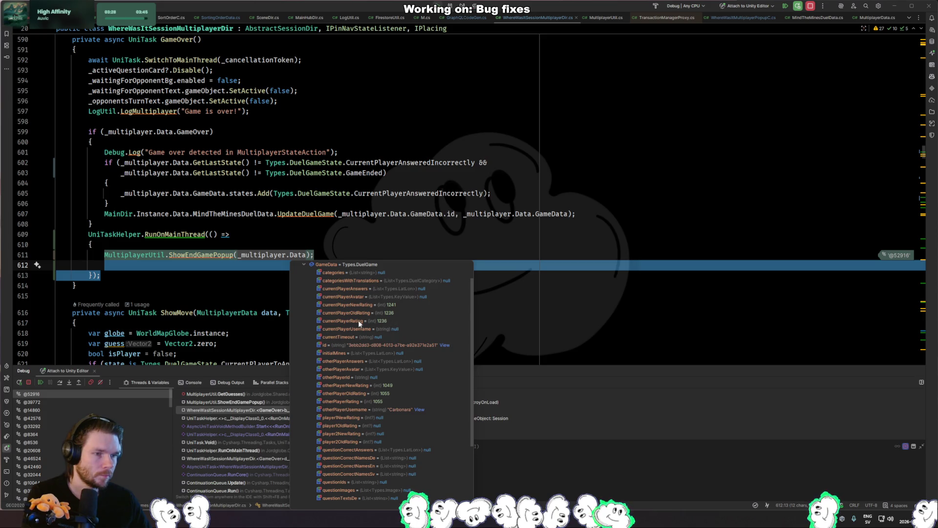
{"action": "scroll", "coordinate": [184, 163], "scroll_direction": "up", "scroll_amount": 4}
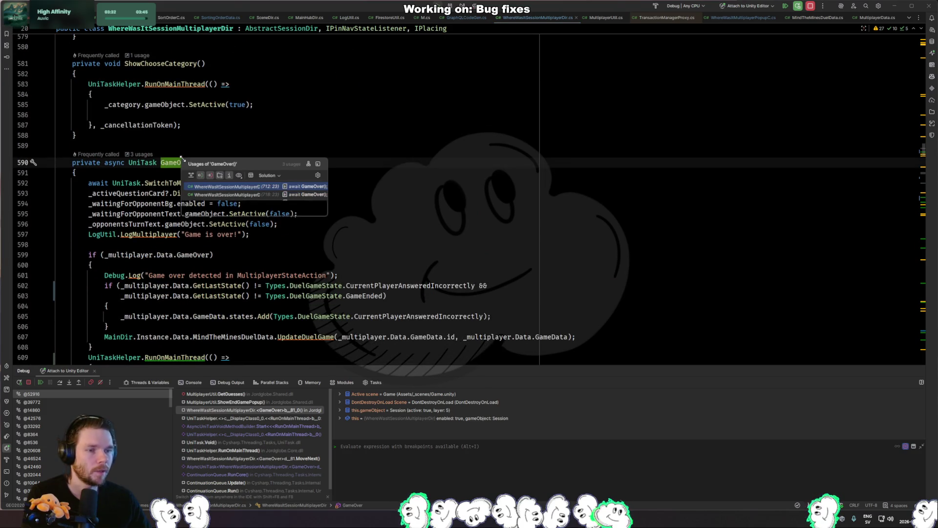
- Return to the GameOver frame and search the file for 'acknowledge' to reach EndGame
{"action": "left_click", "coordinate": [291, 247]}
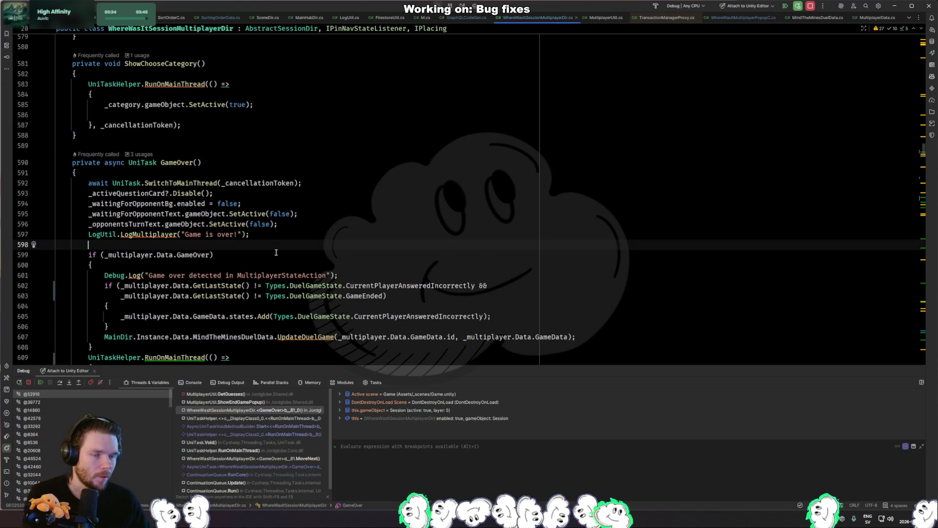
{"action": "left_click", "coordinate": [222, 458]}
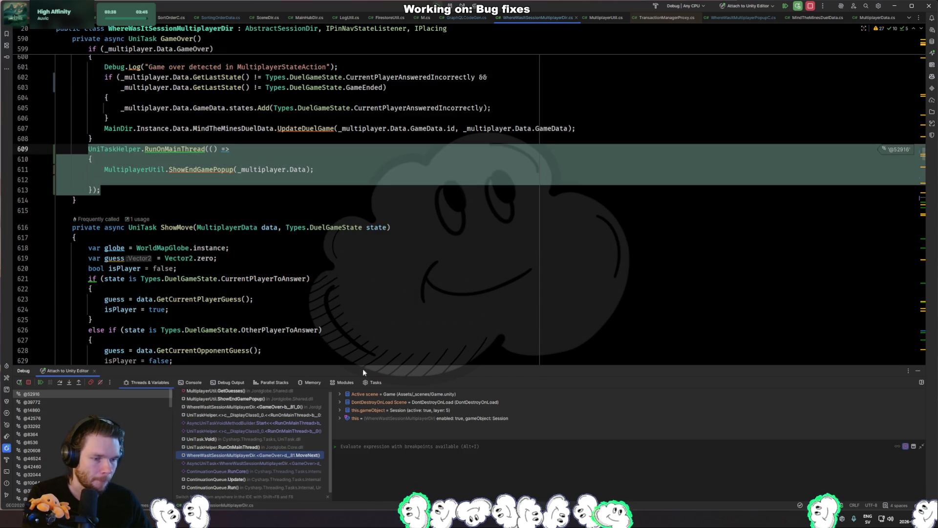
{"action": "left_click", "coordinate": [393, 234]}
{"action": "key", "text": "ctrl+f"}
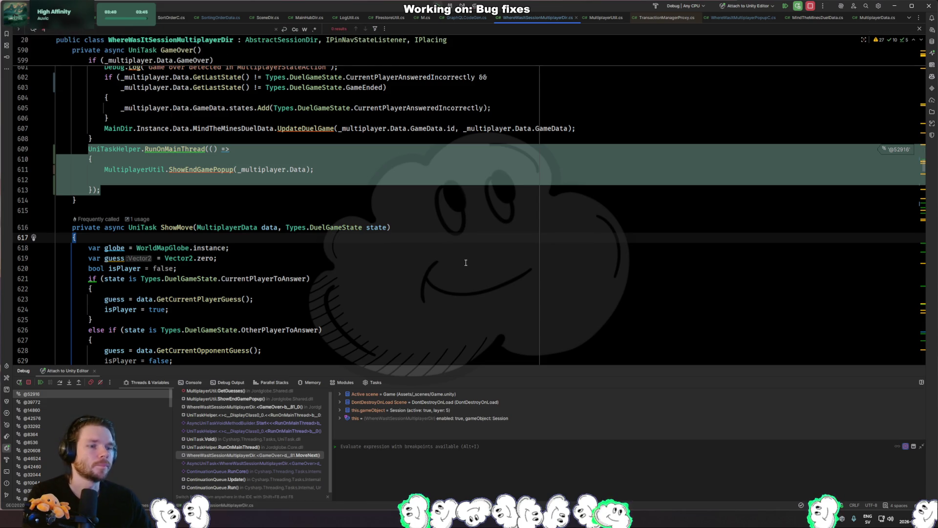
{"action": "type", "text": "acknowledge"}
{"action": "key", "text": "Escape"}
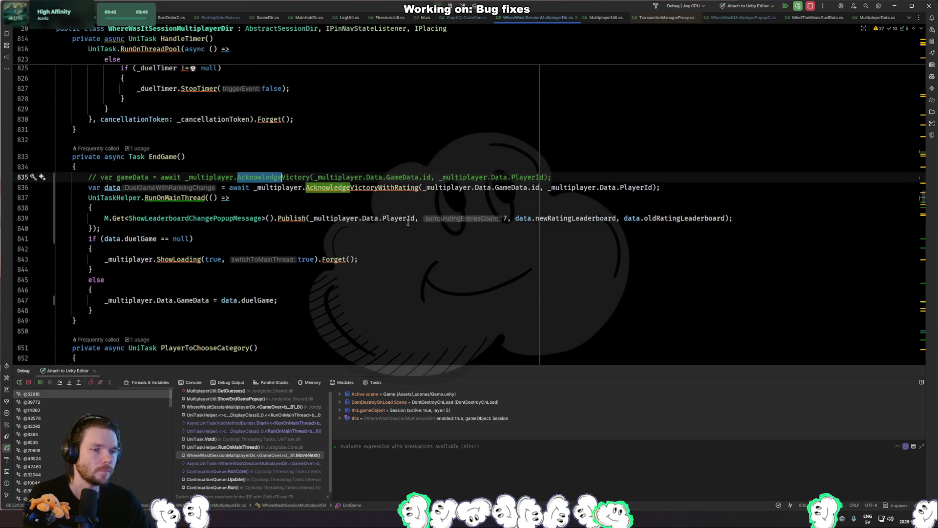
- Follow AcknowledgeVictoryWithRating from EndGame to the rating-change mutation text
{"action": "left_click", "coordinate": [90, 169]}
{"action": "left_click", "coordinate": [237, 302]}
{"action": "left_click", "coordinate": [376, 188], "text": "ctrl"}
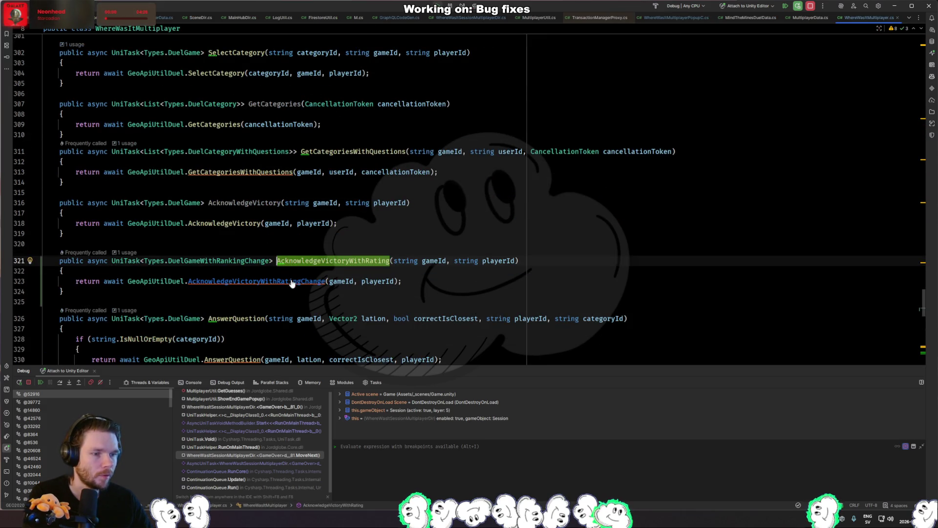
{"action": "left_click", "coordinate": [291, 284], "text": "ctrl"}
{"action": "scroll", "coordinate": [307, 186], "scroll_direction": "down", "scroll_amount": 4}
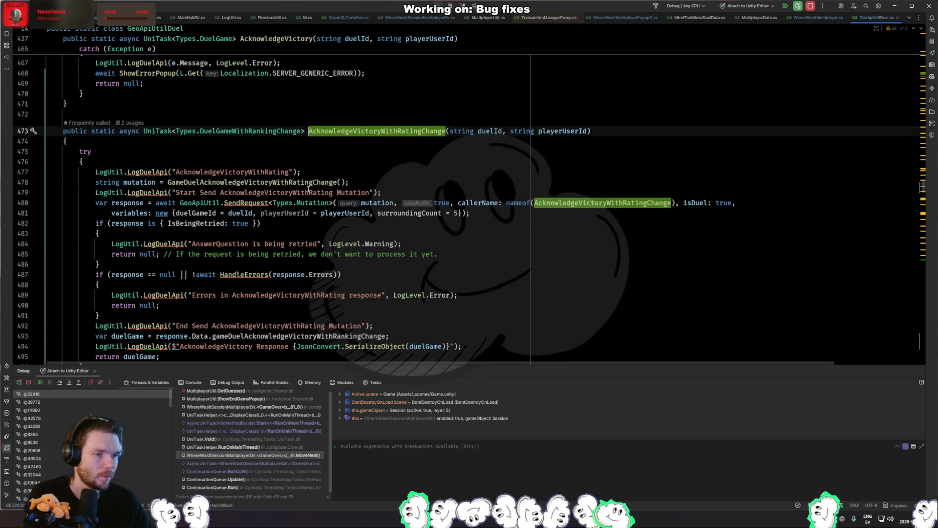
{"action": "left_click", "coordinate": [307, 186], "text": "ctrl"}
- Copy the _getAllDataString line from the GameDuelAcknowledgeVictory mutation
{"action": "key", "text": "ctrl+f"}
{"action": "type", "text": "acknowled"}
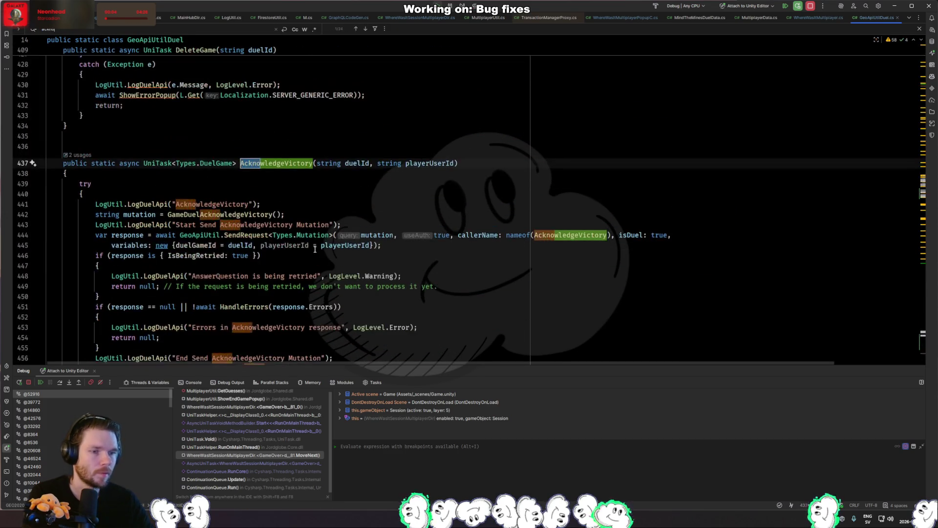
{"action": "key", "text": "Escape"}
{"action": "left_click", "coordinate": [259, 214], "text": "ctrl"}
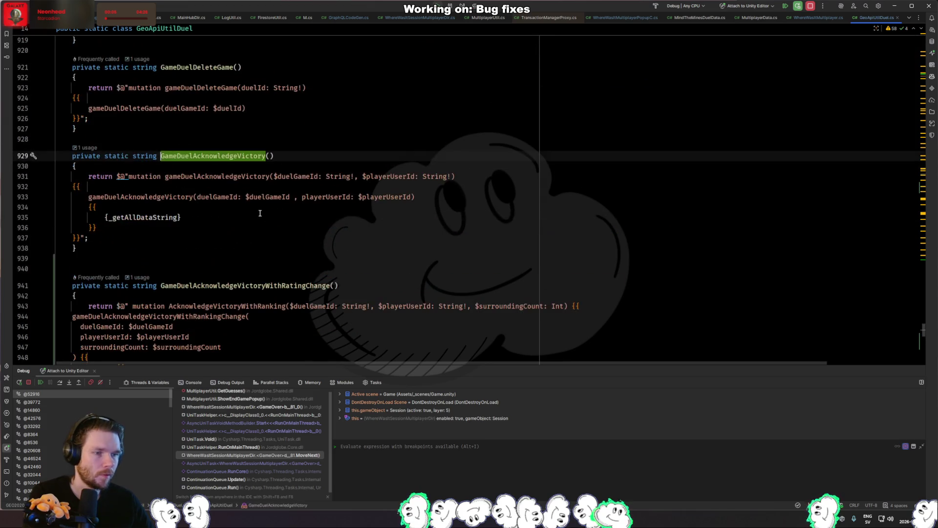
{"action": "triple_click", "coordinate": [166, 216]}
{"action": "key", "text": "ctrl+c"}
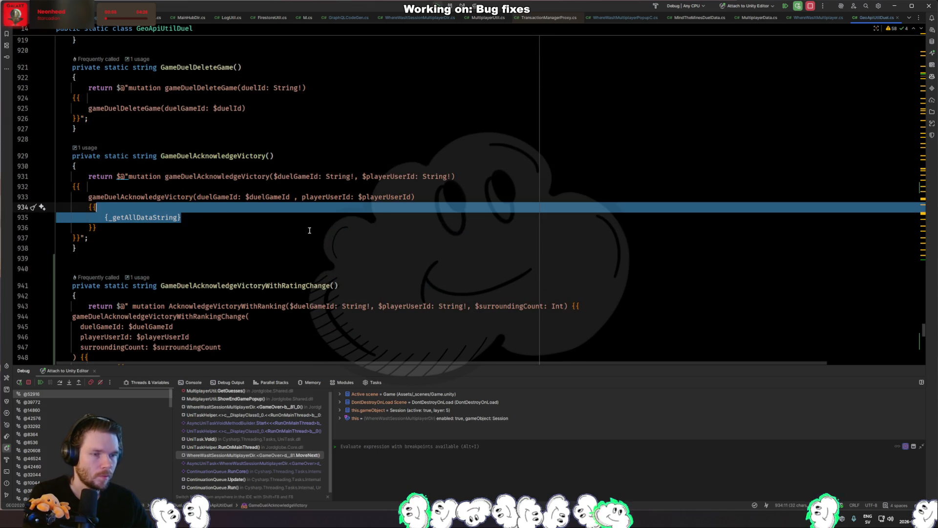
{"action": "key", "text": "ctrl+minus"}
{"action": "key", "text": "ctrl+minus"}
{"action": "key", "text": "ctrl+shift+minus"}
{"action": "key", "text": "alt+Down"}
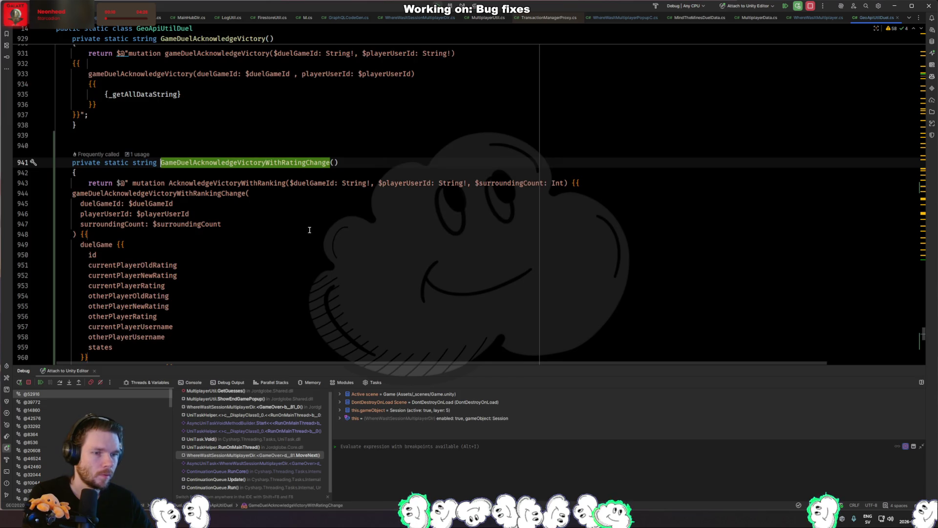
- Replace the rating-change mutation's duelGame field block with the pasted _getAllDataString
{"action": "scroll", "coordinate": [219, 249], "scroll_direction": "down", "scroll_amount": 10}
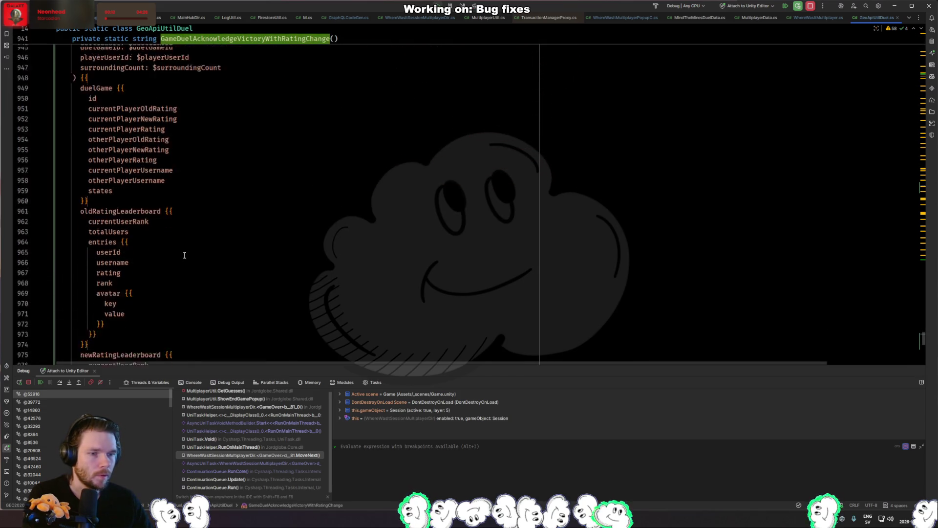
{"action": "scroll", "coordinate": [185, 255], "scroll_direction": "up", "scroll_amount": 8}
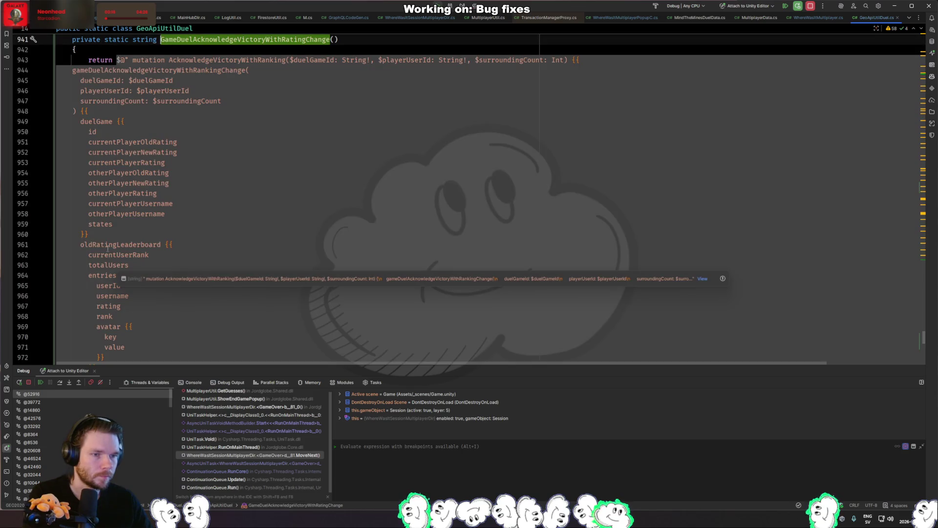
{"action": "left_click", "coordinate": [93, 234]}
{"action": "left_click_drag", "start_coordinate": [93, 234], "coordinate": [82, 126]}
{"action": "key", "text": "BackSpace"}
{"action": "type", "text": "{"}
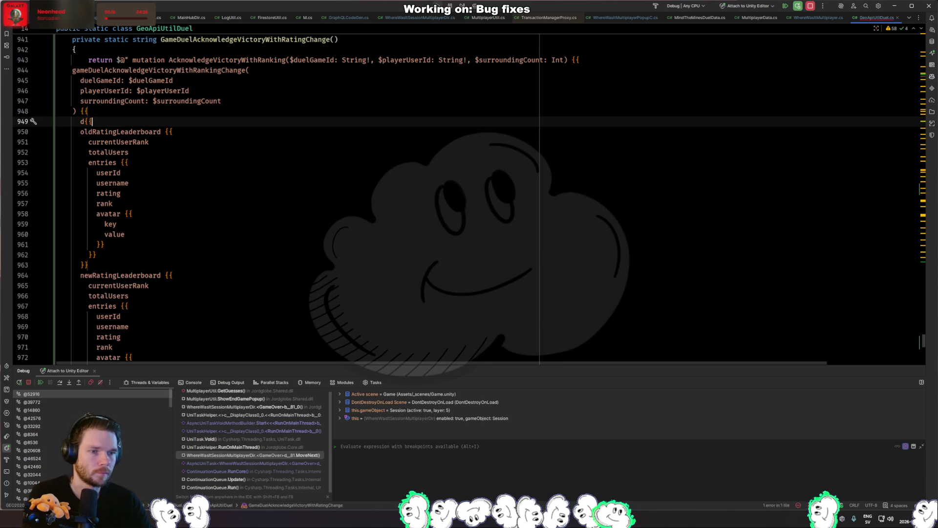
{"action": "key", "text": "ctrl+v"}
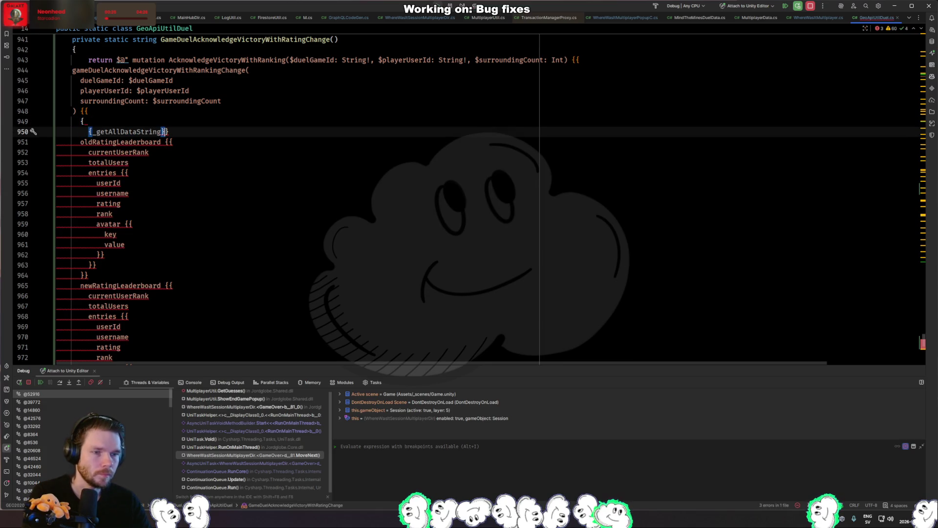
{"action": "key", "text": "BackSpace"}
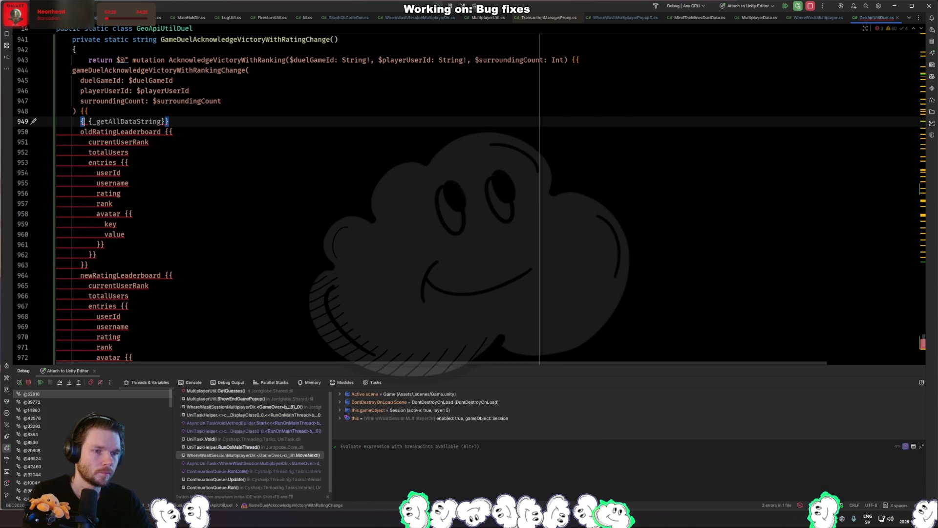
{"action": "key", "text": "Delete"}
{"action": "key", "text": "BackSpace"}
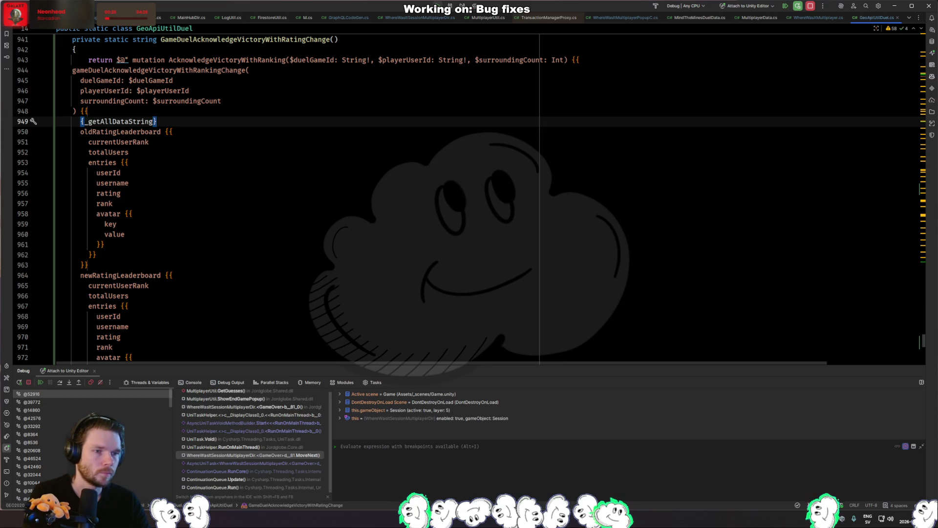
- Check where the rating-change method is used, then return to its mutation text
{"action": "key", "text": "ctrl+minus"}
{"action": "left_click", "coordinate": [582, 130], "text": "ctrl"}
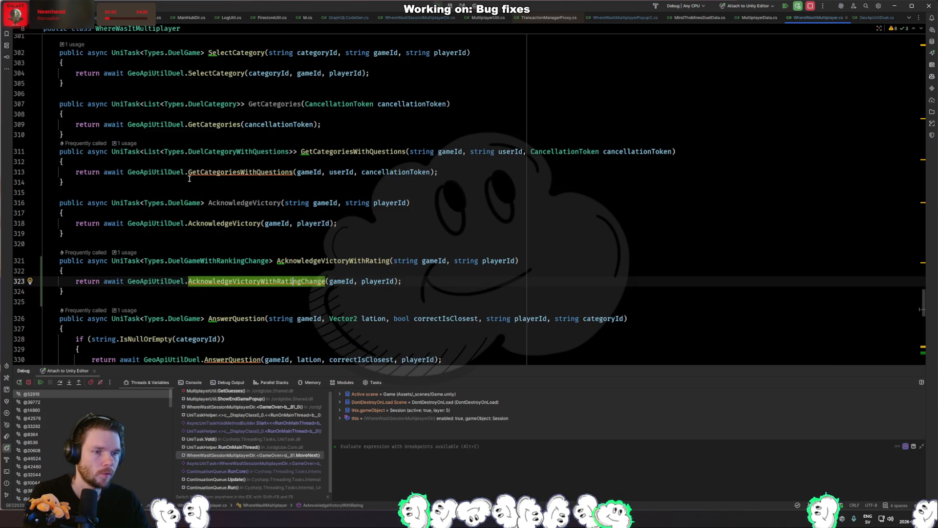
{"action": "key", "text": "ctrl+minus"}
{"action": "left_click", "coordinate": [236, 213], "text": "ctrl"}
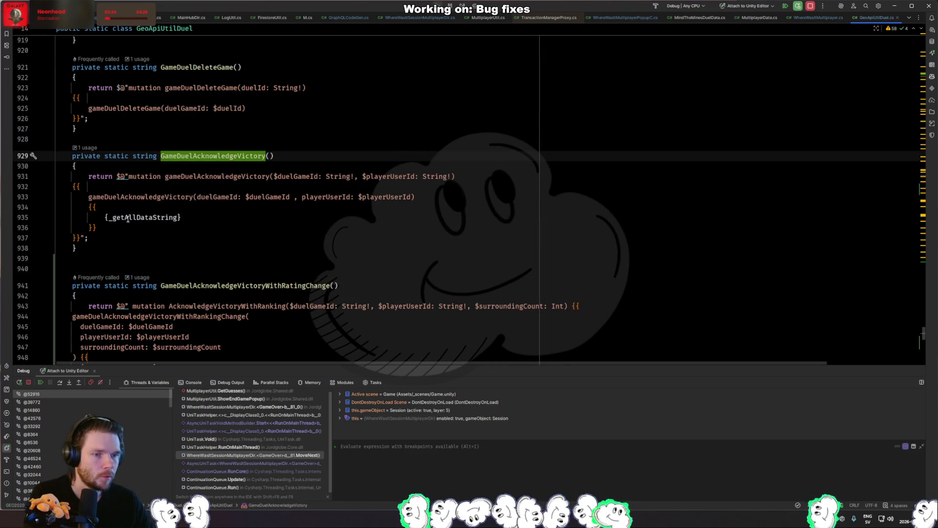
{"action": "key", "text": "ctrl+minus"}
{"action": "key", "text": "ctrl+minus"}
{"action": "key", "text": "ctrl+minus"}
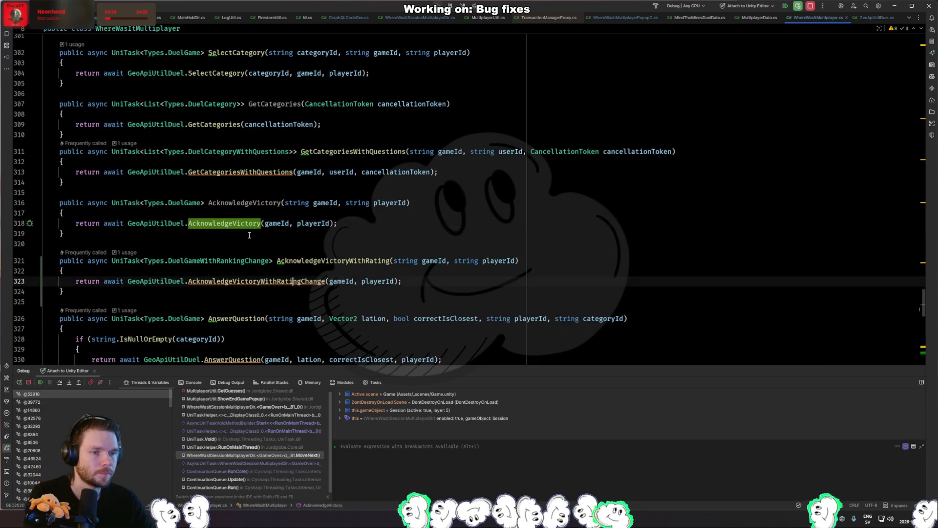
{"action": "left_click", "coordinate": [362, 188], "text": "ctrl"}
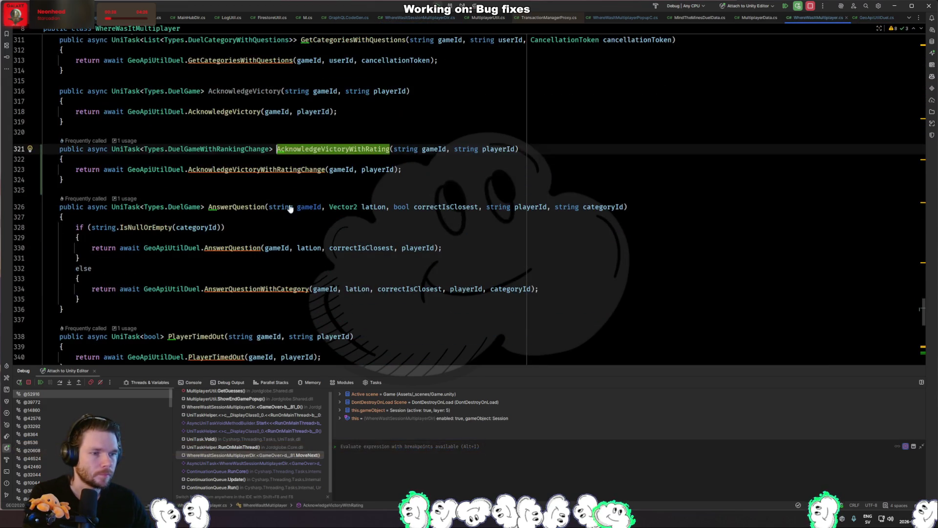
{"action": "left_click", "coordinate": [284, 170], "text": "ctrl"}
{"action": "left_click", "coordinate": [293, 208], "text": "ctrl"}
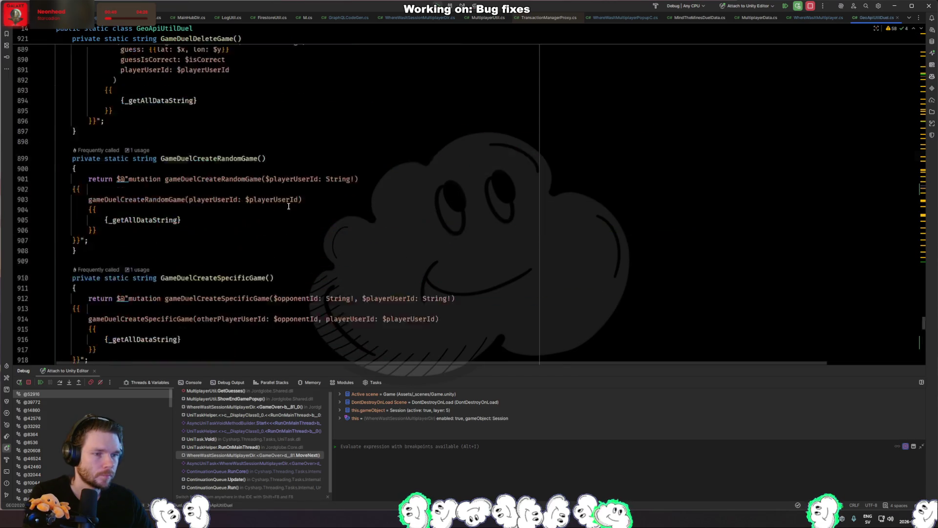
- Add a new indented {{ line after line 948 with {_getAllDataString} indented beneath it
{"action": "left_click", "coordinate": [137, 140]}
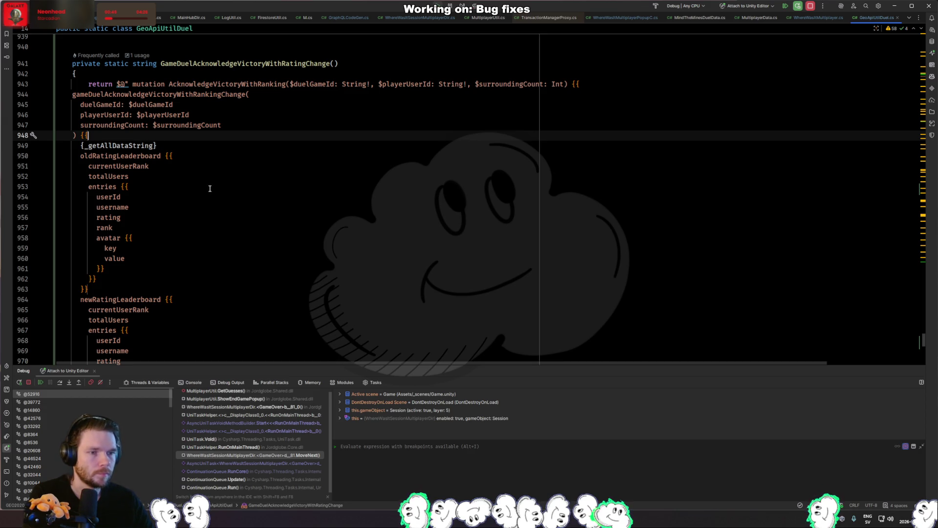
{"action": "key", "text": "Return"}
{"action": "type", "text": "{{"}
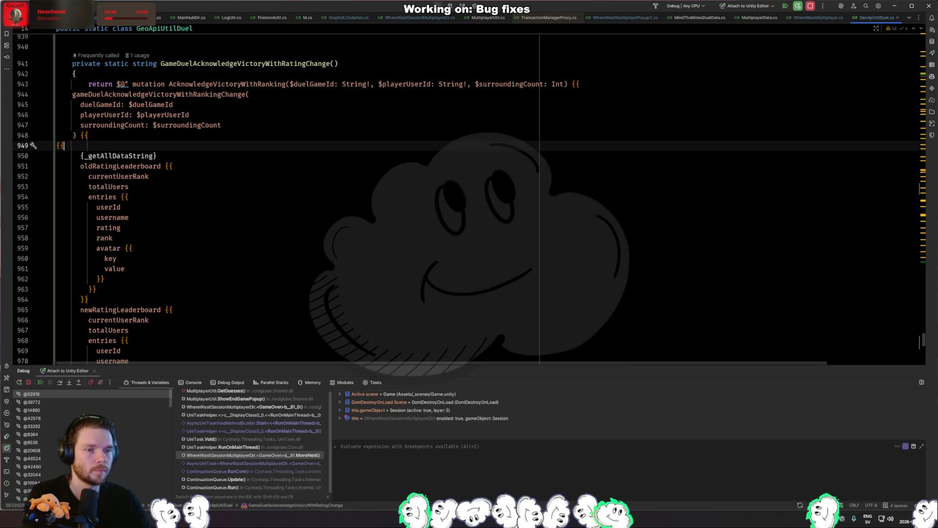
{"action": "key", "text": "Home"}
{"action": "key", "text": "Tab"}
{"action": "key", "text": "Down"}
{"action": "key", "text": "Tab"}
{"action": "key", "text": "Tab"}
{"action": "key", "text": "Tab"}
{"action": "key", "text": "End"}
{"action": "key", "text": "Return"}
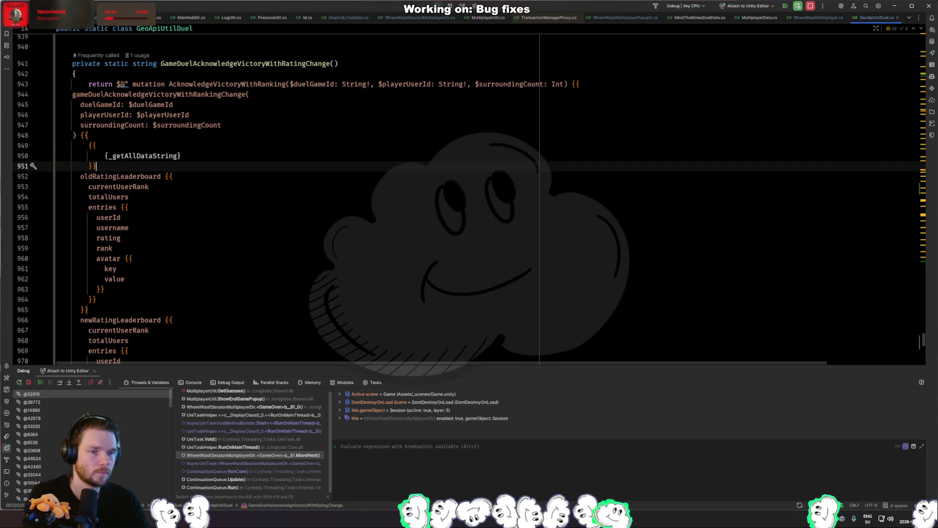
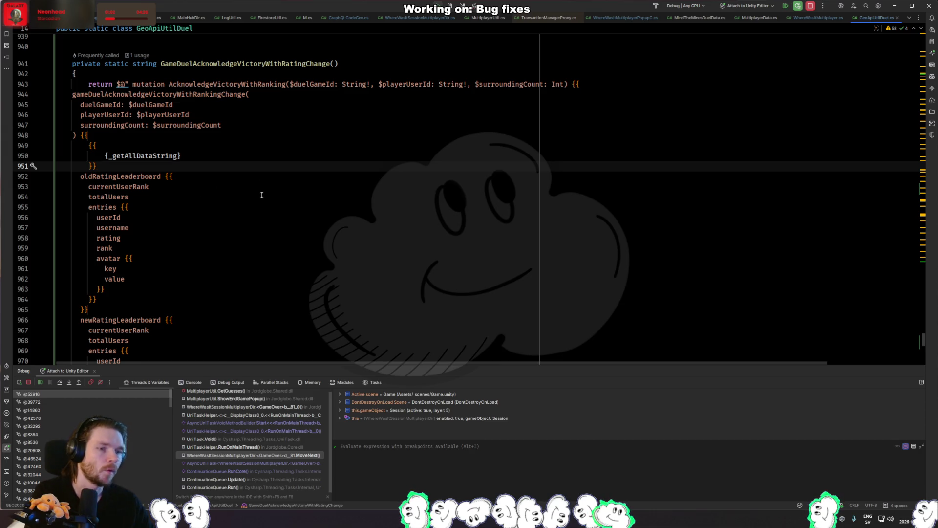
- Trim the braces around _getAllDataString in the victory-with-rating mutation, checking the field's declaration
{"action": "key", "text": "BackSpace"}
{"action": "key", "text": "BackSpace"}
{"action": "key", "text": "BackSpace"}
{"action": "key", "text": "shift+Tab"}
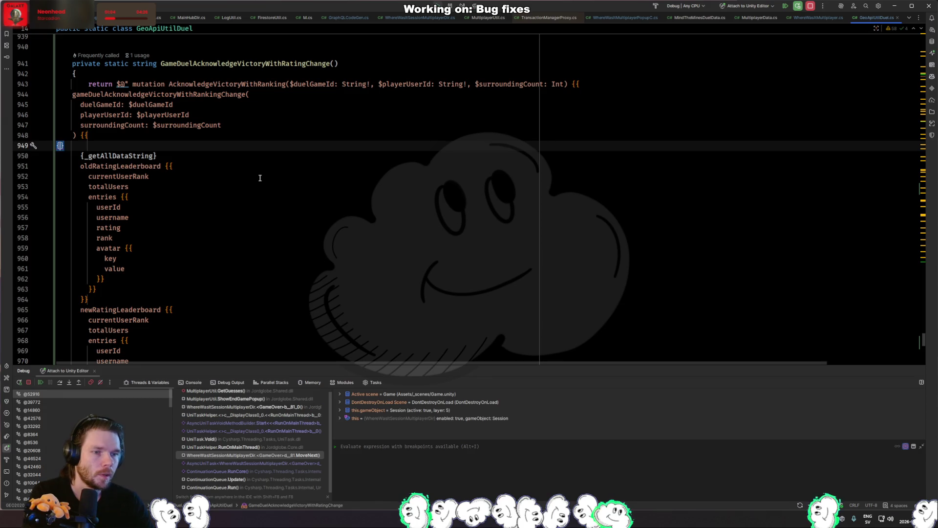
{"action": "key", "text": "Delete"}
{"action": "key", "text": "ctrl+Delete"}
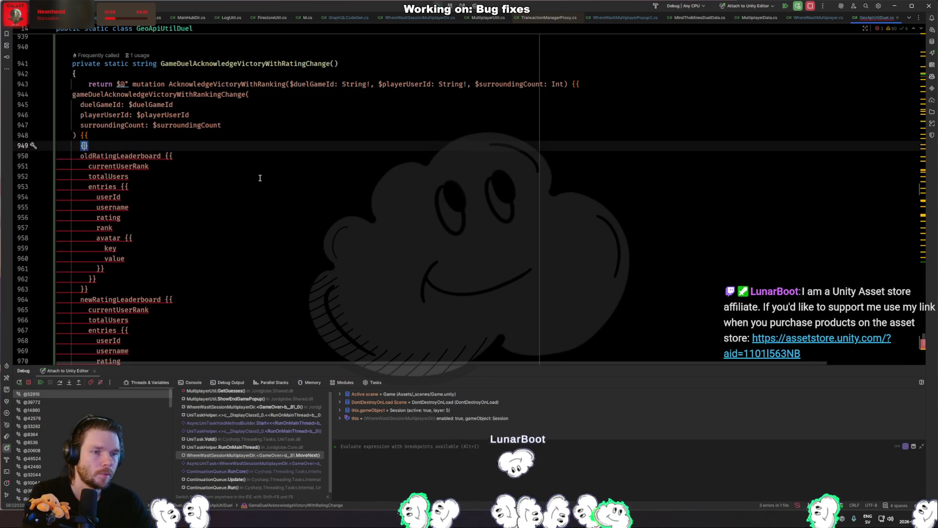
{"action": "type", "text": "duelGame {{         id         currentPlayerOldRating         currentPlayerNewRating         currentPlayerRating         otherPlayerOldRating         otherPlayerNewRating         otherPlayerRating         currentPlayerUsername         otherPlayerUsername         states       }}"}
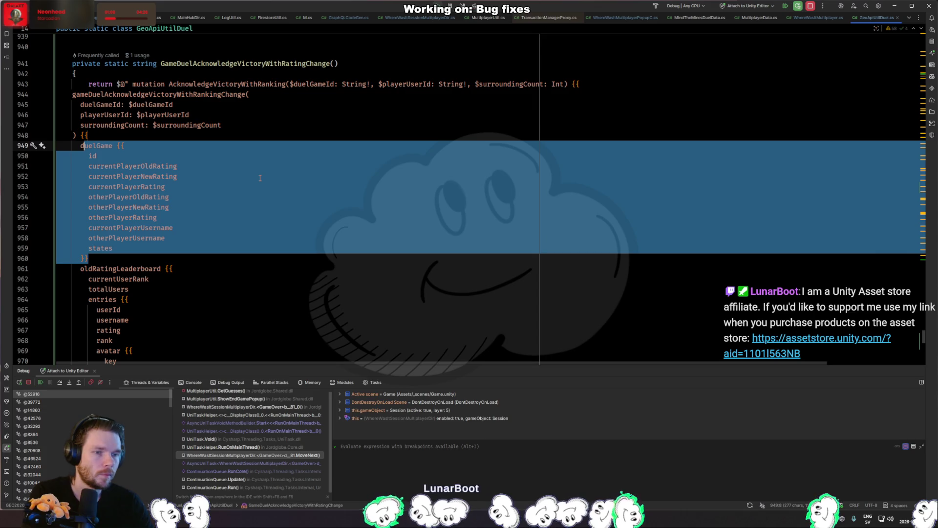
{"action": "key", "text": "ctrl+z"}
{"action": "key", "text": "ctrl+z"}
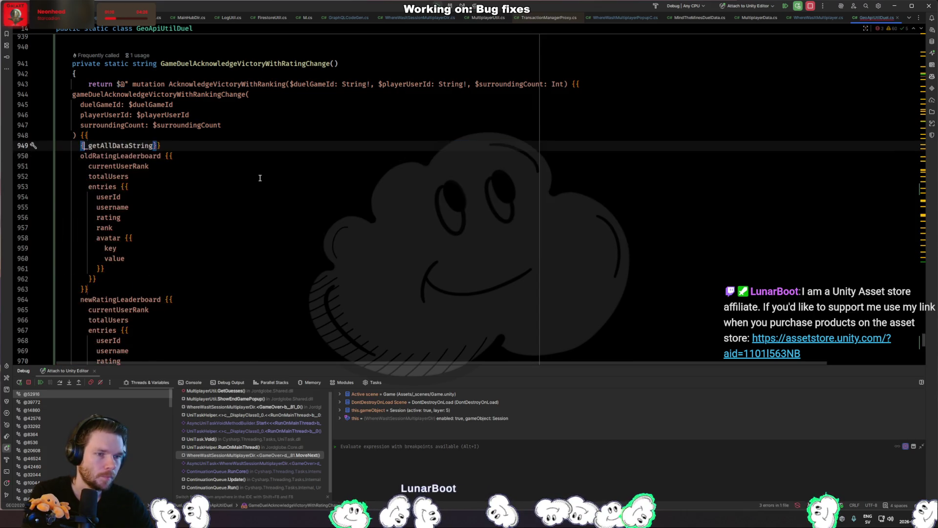
{"action": "key", "text": "ctrl+z"}
{"action": "key", "text": "F12"}
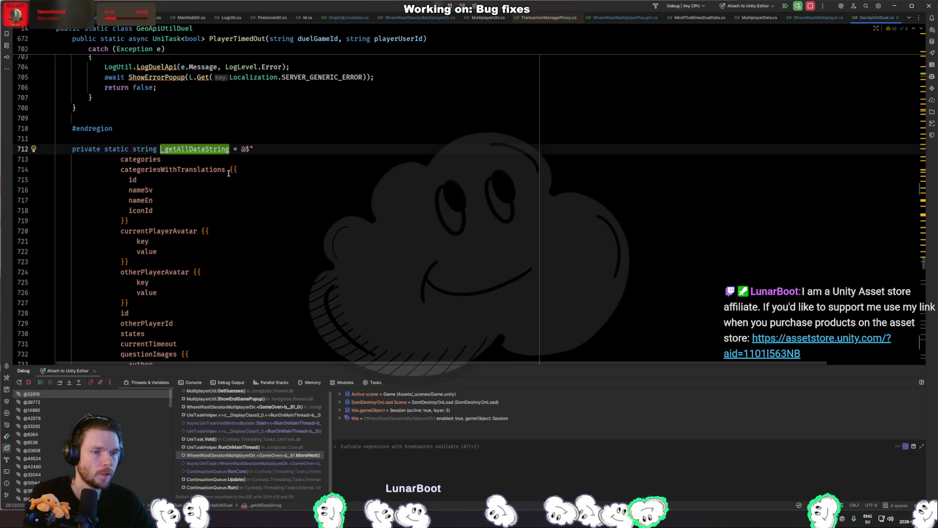
{"action": "scroll", "coordinate": [324, 176], "scroll_direction": "down", "scroll_amount": 6}
{"action": "scroll", "coordinate": [327, 163], "scroll_direction": "down", "scroll_amount": 3}
{"action": "key", "text": "ctrl+minus"}
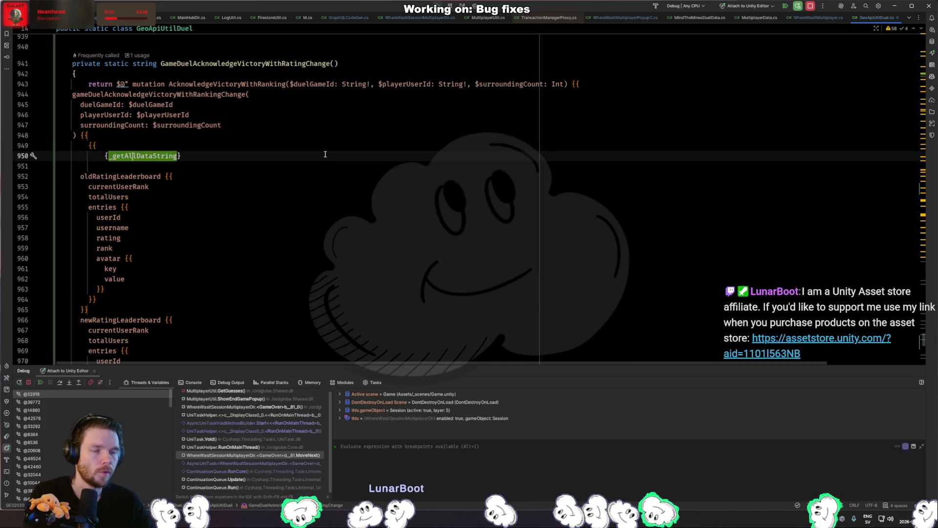
{"action": "key", "text": "ctrl+z"}
- Add a duelGame block wrapping {_getAllDataString} in the mutation query
{"action": "key", "text": "Up"}
{"action": "key", "text": "Up"}
{"action": "key", "text": "Up"}
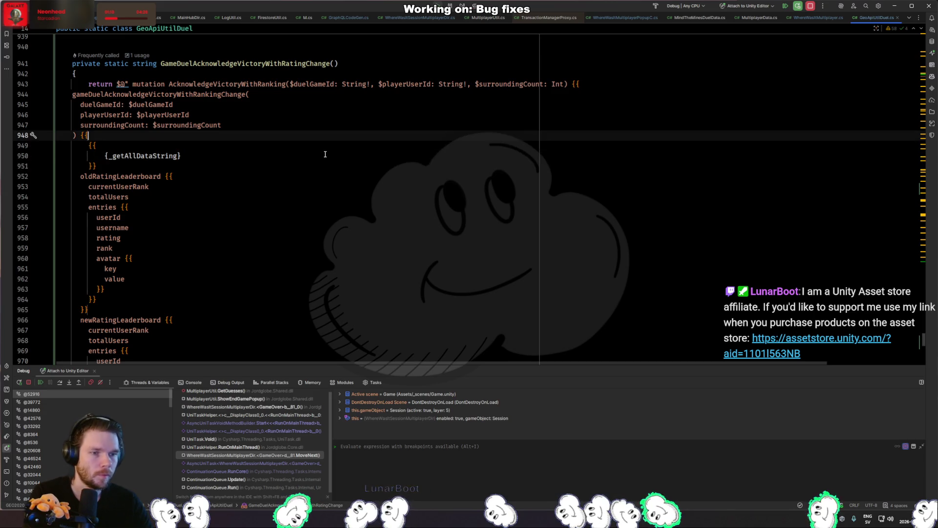
{"action": "key", "text": "Return"}
{"action": "key", "text": "Down"}
{"action": "key", "text": "End"}
{"action": "type", "text": "uelG"}
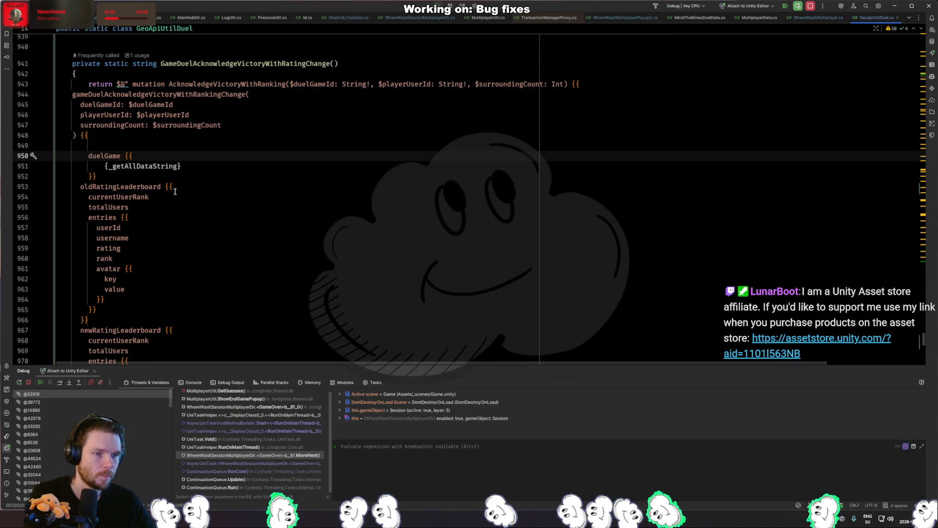
{"action": "key", "text": "F12"}
{"action": "key", "text": "ctrl+minus"}
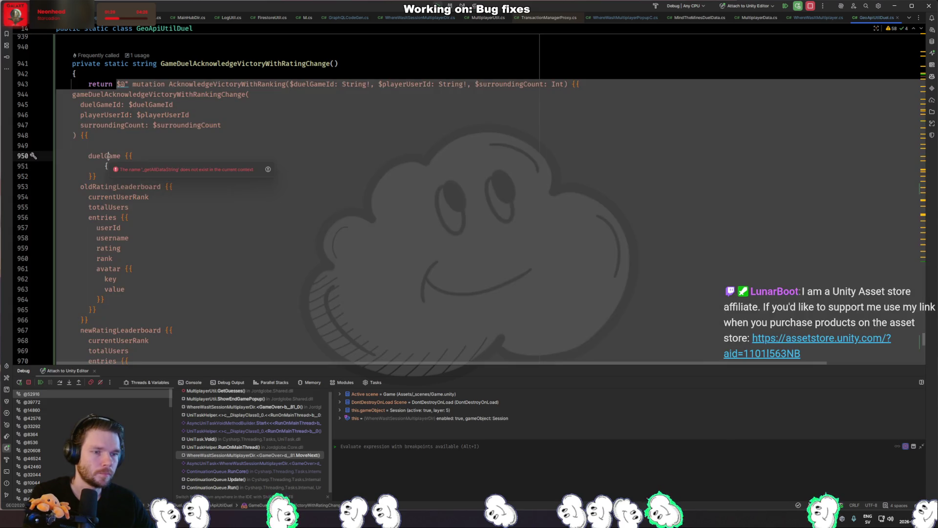
{"action": "left_click", "coordinate": [185, 187]}
{"action": "left_click", "coordinate": [184, 180]}
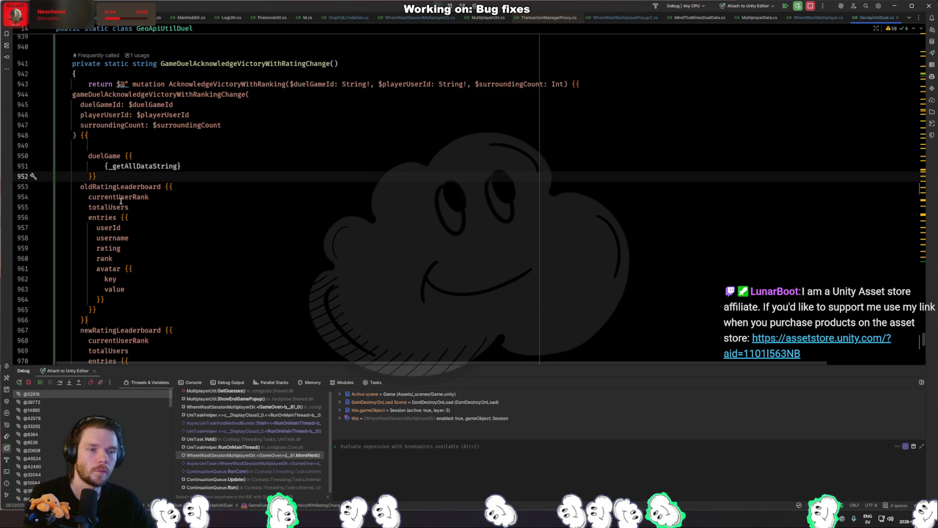
- Resume the paused Unity game in the debugger
{"action": "key", "text": "F9"}
{"action": "key", "text": "ctrl+F8"}
{"action": "key", "text": "F9"}
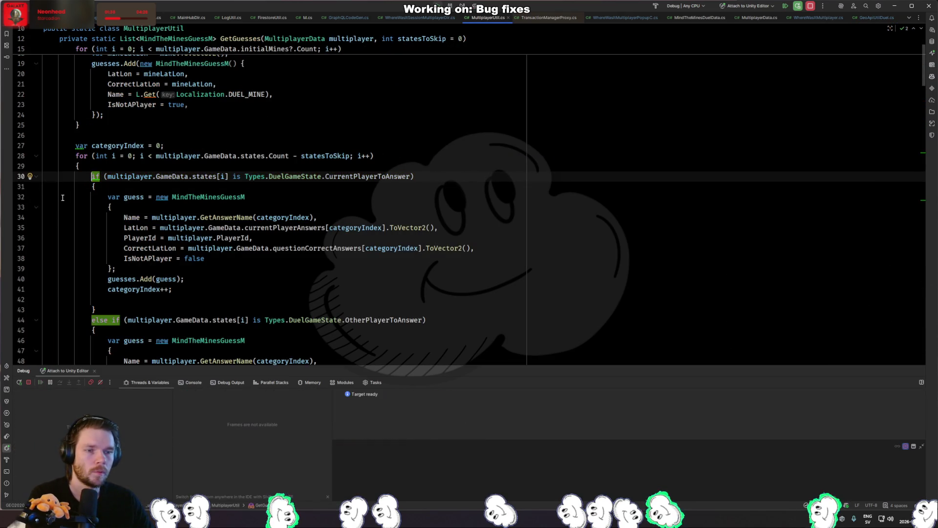
- Restart Unity Play mode at the start screen with the hot-reloaded code, then return to Rider
{"action": "key", "text": "alt+Tab"}
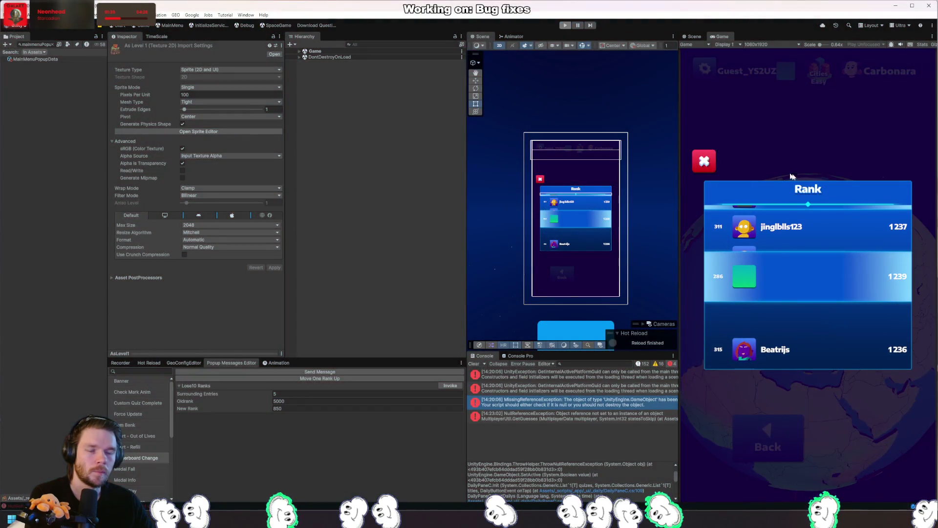
{"action": "key", "text": "ctrl+p"}
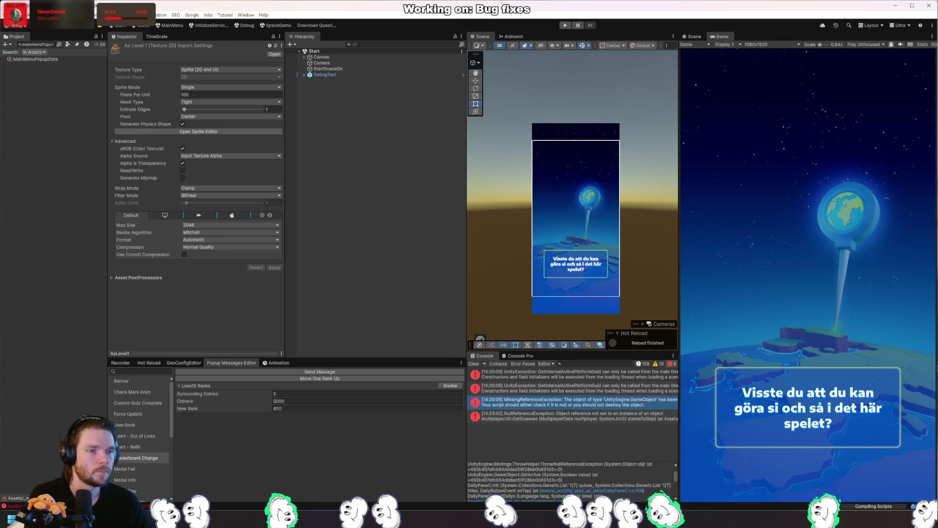
{"action": "key", "text": "alt+Tab"}
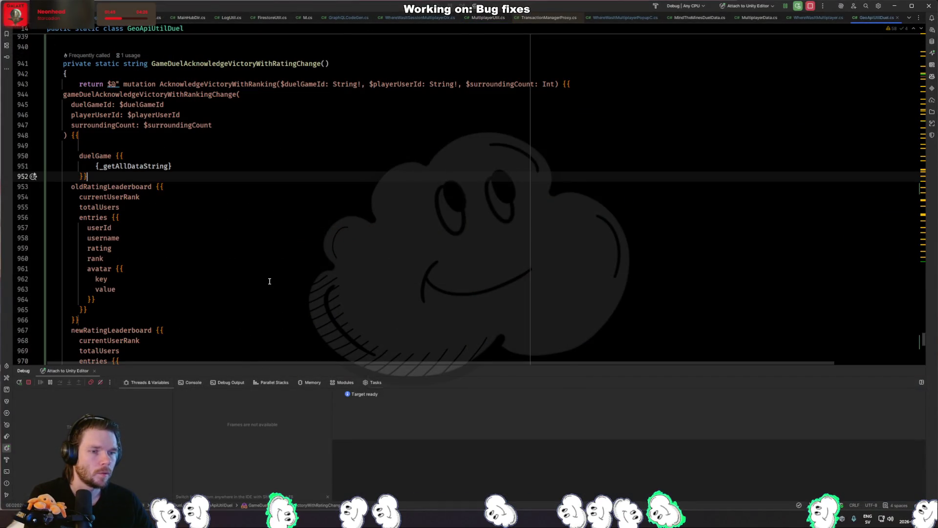
- Check the ShowLeaderboardChangePopupMessage publish in EndGame, then open LeaderboardChangePopupC.cs at its entry-creation code
{"action": "key", "text": "ctrl+Tab"}
{"action": "key", "text": "ctrl+Tab"}
{"action": "key", "text": "ctrl+Tab"}
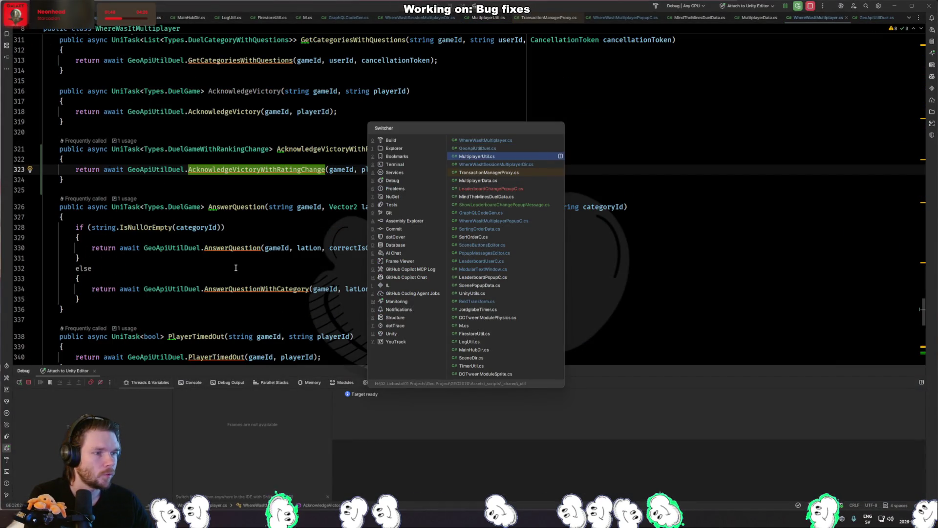
{"action": "key", "text": "ctrl+Tab"}
{"action": "left_click", "coordinate": [290, 194]}
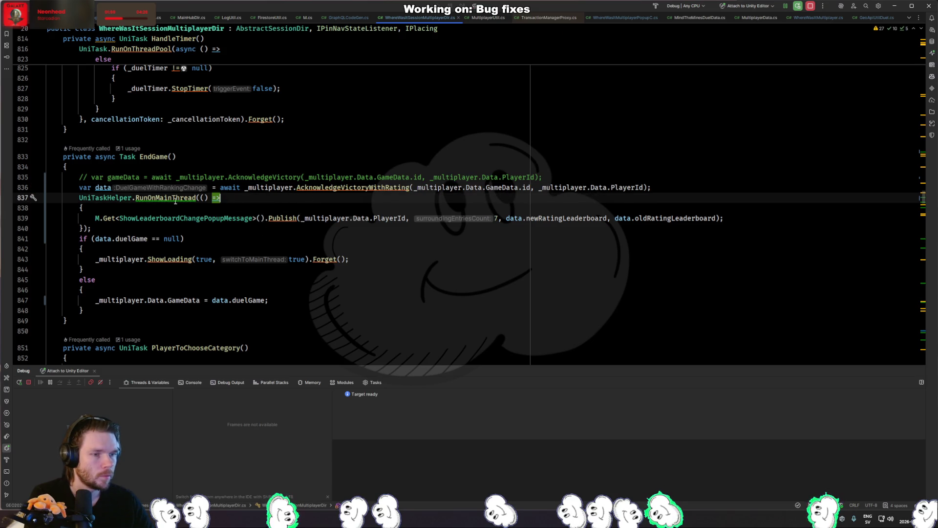
{"action": "left_click", "coordinate": [283, 218]}
{"action": "left_click", "coordinate": [211, 217]}
{"action": "scroll", "coordinate": [216, 221], "scroll_direction": "up", "scroll_amount": 4}
{"action": "scroll", "coordinate": [215, 221], "scroll_direction": "up", "scroll_amount": 9}
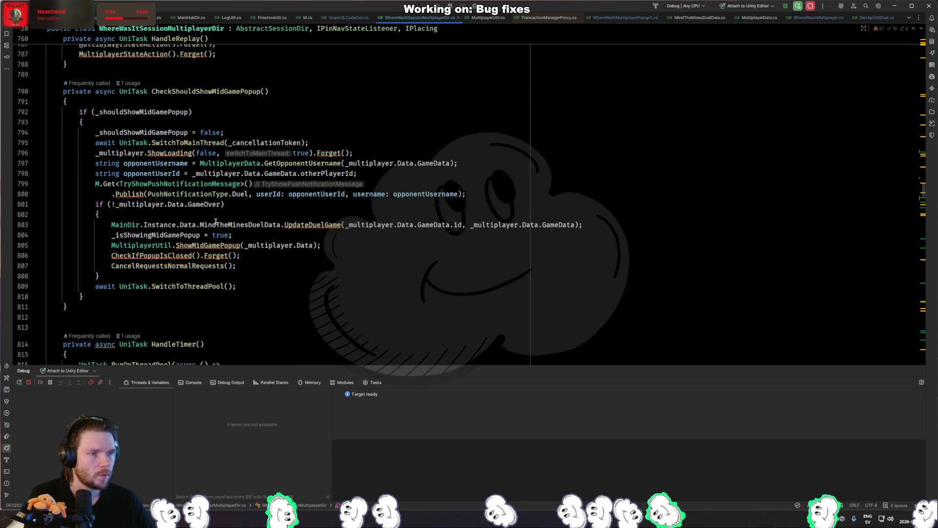
{"action": "scroll", "coordinate": [216, 221], "scroll_direction": "down", "scroll_amount": 2}
{"action": "key", "text": "ctrl+Tab"}
{"action": "key", "text": "ctrl+Tab"}
{"action": "key", "text": "ctrl+Tab"}
{"action": "key", "text": "ctrl+Tab"}
{"action": "scroll", "coordinate": [253, 204], "scroll_direction": "down", "scroll_amount": 13}
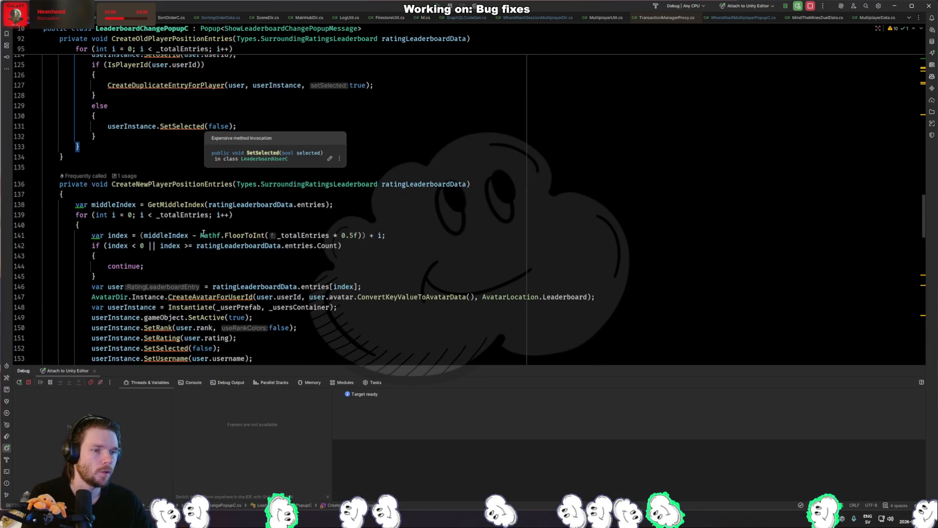
- Read the entries loop and inspect the SetUserId definition used on the duplicate entry
{"action": "scroll", "coordinate": [203, 233], "scroll_direction": "down", "scroll_amount": 4}
{"action": "left_click", "coordinate": [116, 143]}
{"action": "scroll", "coordinate": [211, 194], "scroll_direction": "down", "scroll_amount": 4}
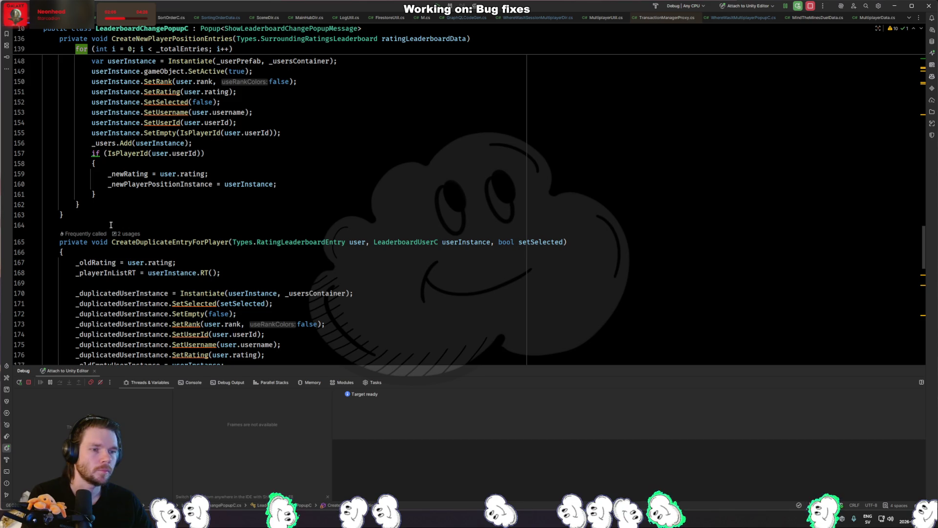
{"action": "scroll", "coordinate": [112, 225], "scroll_direction": "down", "scroll_amount": 4}
{"action": "left_click", "coordinate": [187, 221]}
{"action": "left_click", "coordinate": [187, 213]}
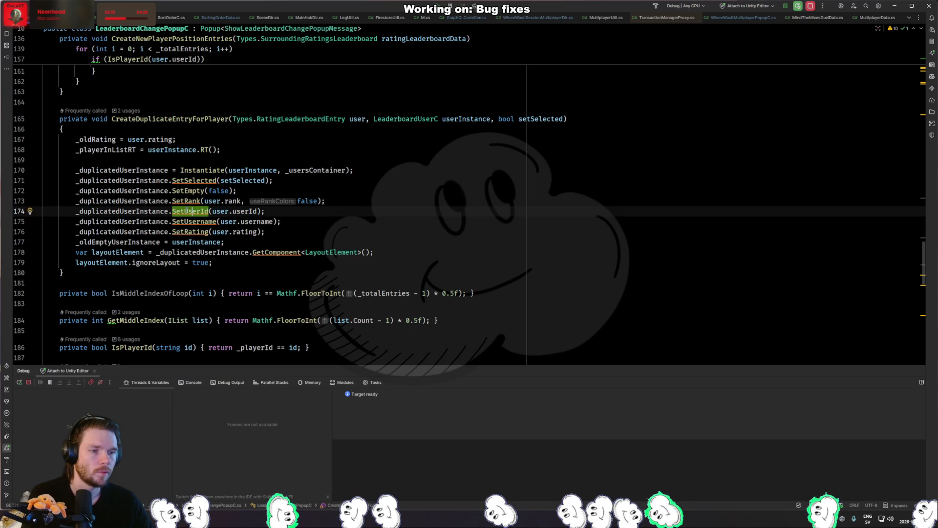
{"action": "key", "text": "F12"}
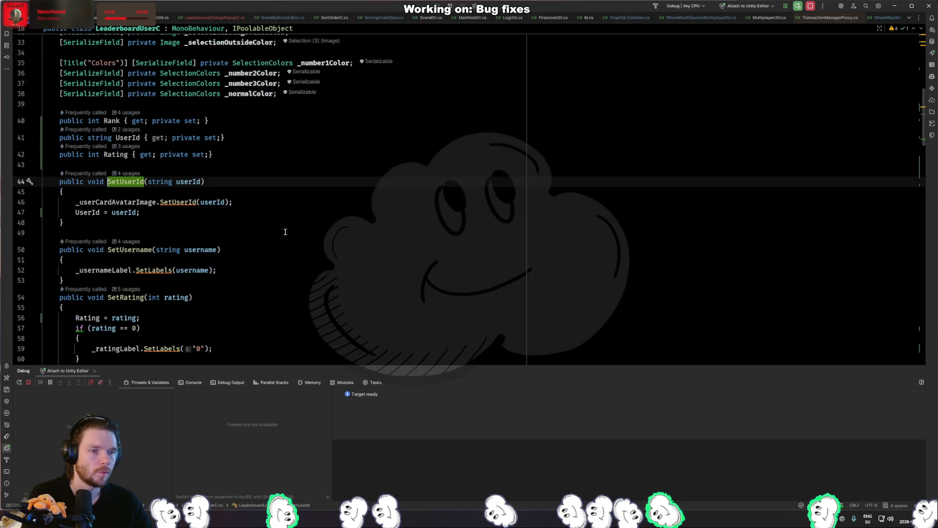
{"action": "left_click", "coordinate": [141, 204]}
{"action": "left_click", "coordinate": [178, 203]}
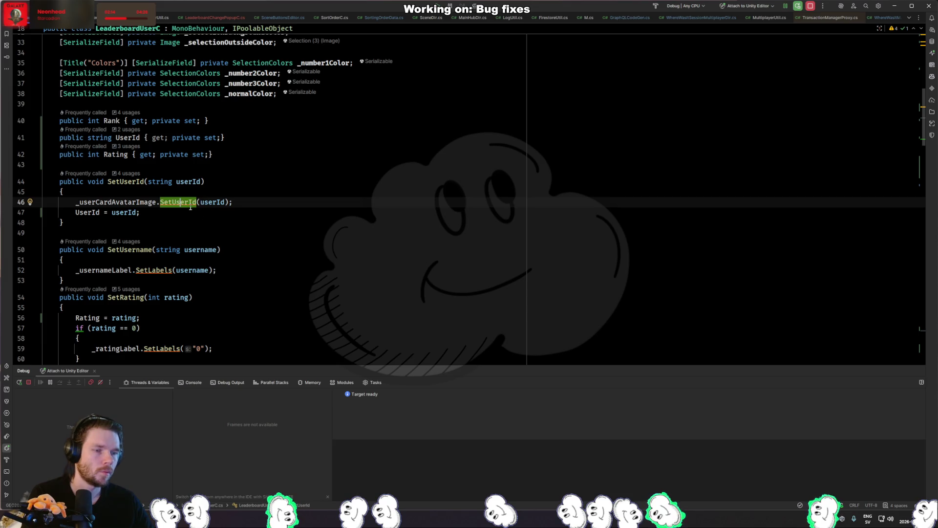
{"action": "key", "text": "ctrl+minus"}
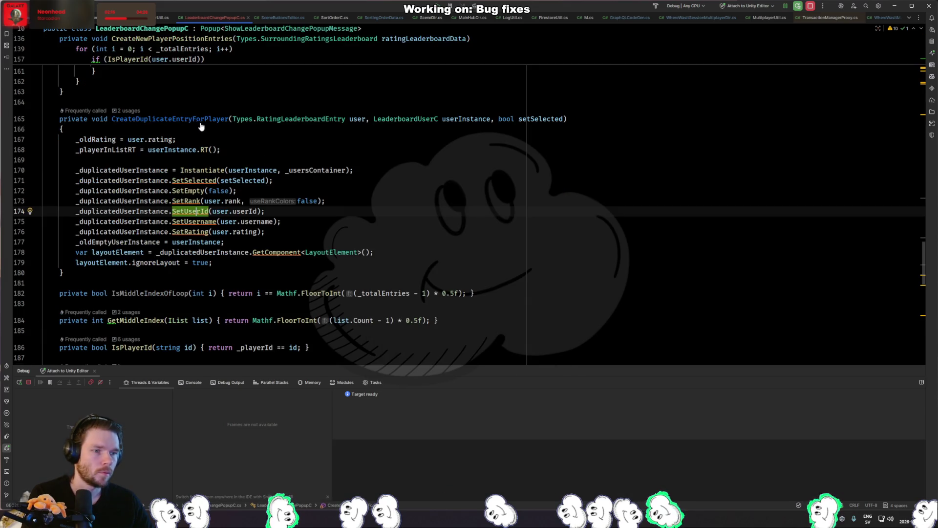
- Trace where CreateDuplicateEntryForPlayer is called and how the player variable and rank are used
{"action": "left_click", "coordinate": [201, 122]}
{"action": "left_click", "coordinate": [207, 121], "text": "ctrl"}
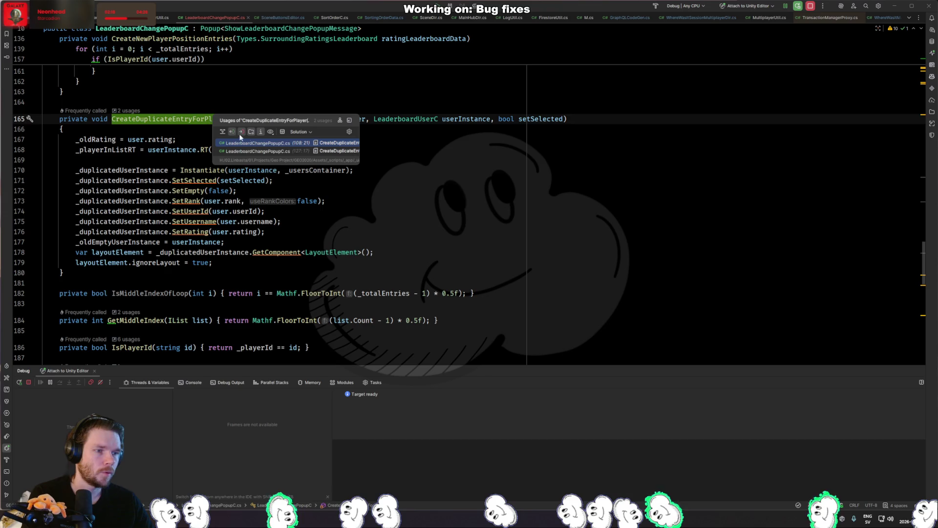
{"action": "left_click", "coordinate": [295, 144]}
{"action": "left_click", "coordinate": [281, 169]}
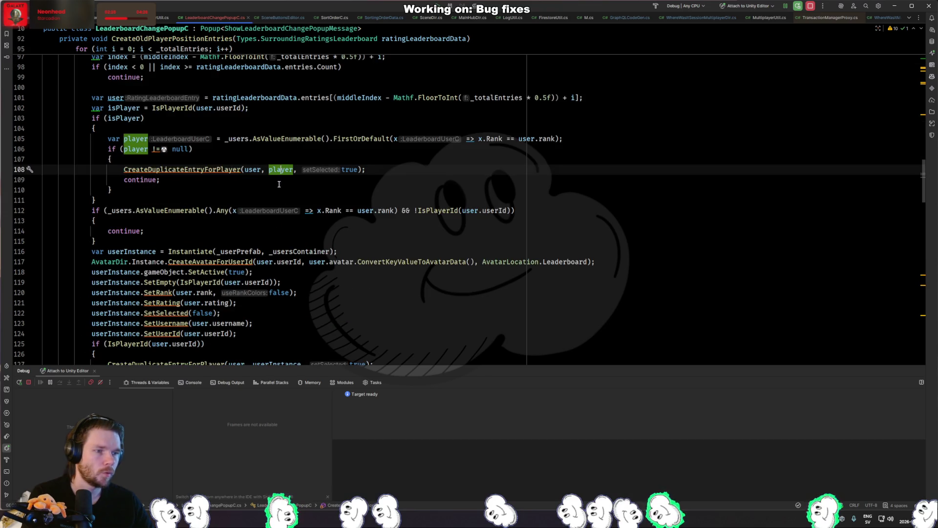
{"action": "scroll", "coordinate": [394, 230], "scroll_direction": "up", "scroll_amount": 3}
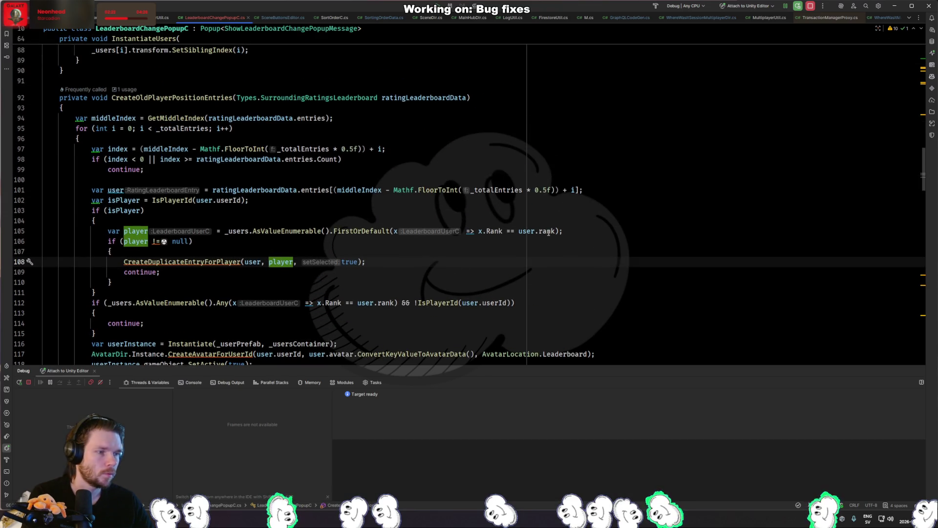
{"action": "left_click", "coordinate": [548, 232]}
{"action": "left_click", "coordinate": [122, 231]}
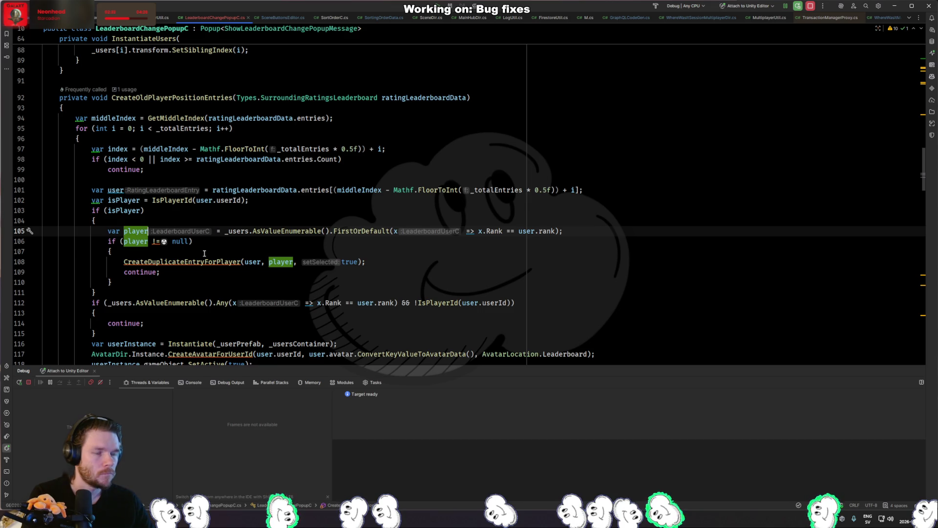
{"action": "left_click", "coordinate": [228, 262], "text": "ctrl"}
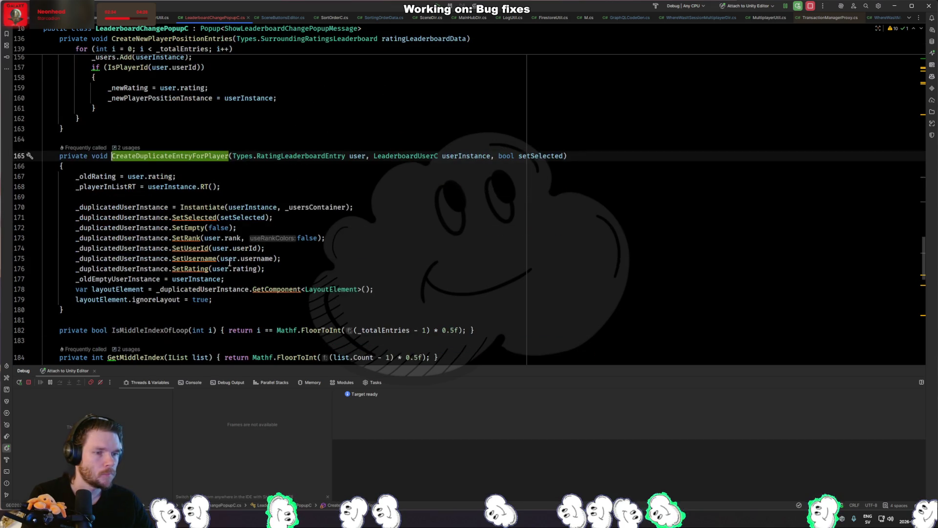
{"action": "left_click", "coordinate": [197, 248]}
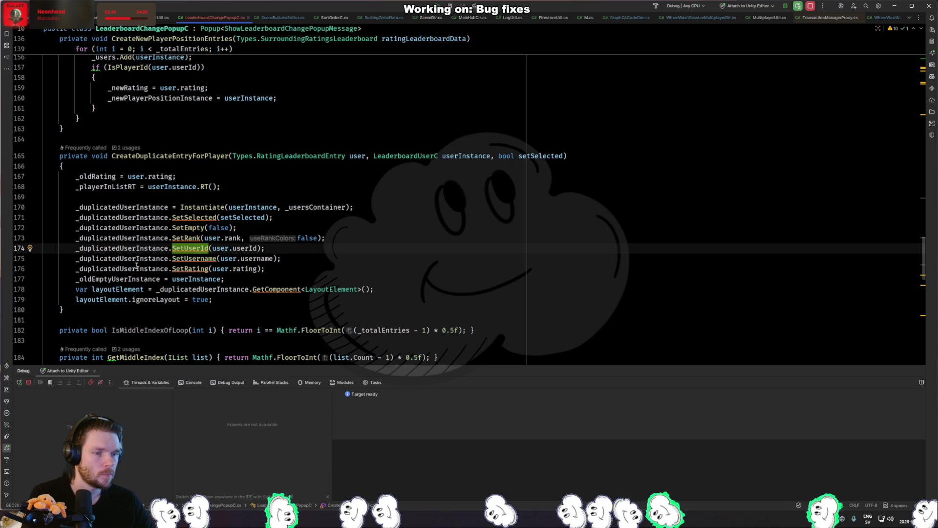
- Scroll through the remaining popup animation code and bring Unity Editor to the front
{"action": "scroll", "coordinate": [127, 266], "scroll_direction": "down", "scroll_amount": 10}
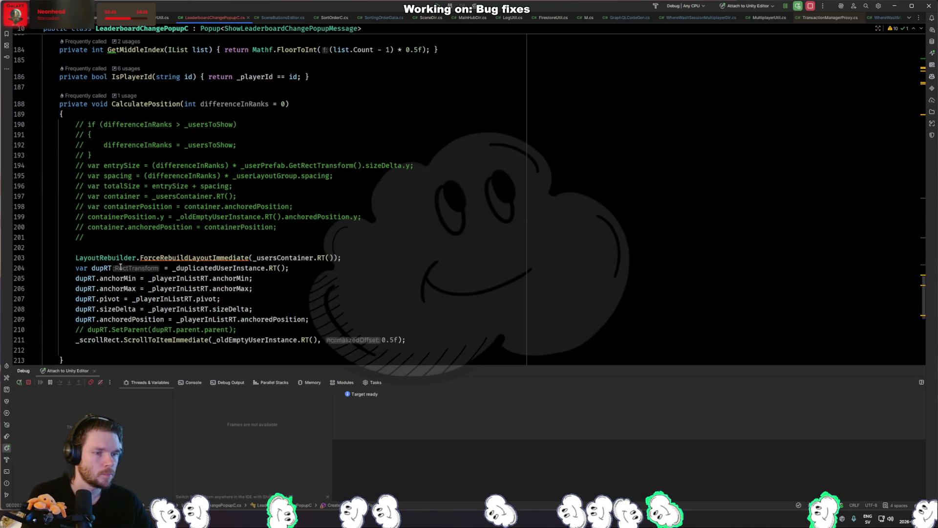
{"action": "scroll", "coordinate": [120, 267], "scroll_direction": "up", "scroll_amount": 20}
{"action": "scroll", "coordinate": [121, 267], "scroll_direction": "down", "scroll_amount": 5}
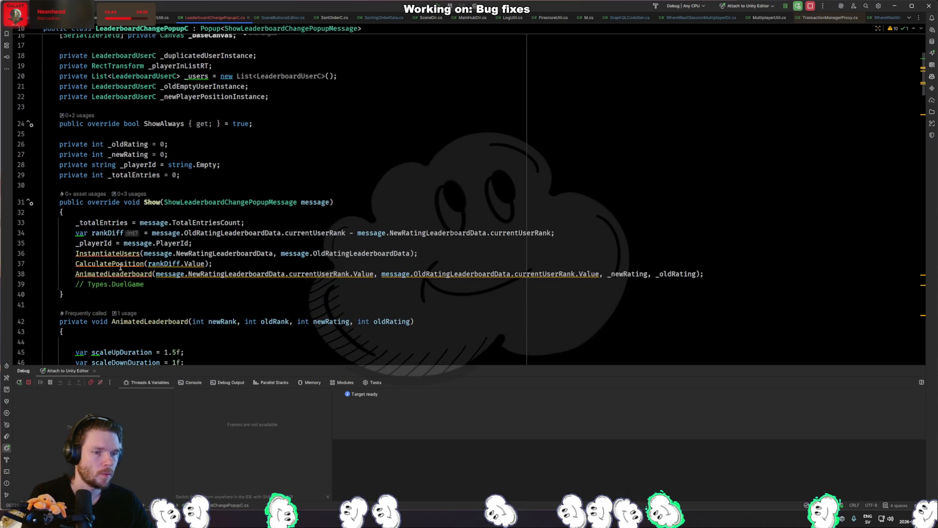
{"action": "scroll", "coordinate": [120, 266], "scroll_direction": "down", "scroll_amount": 6}
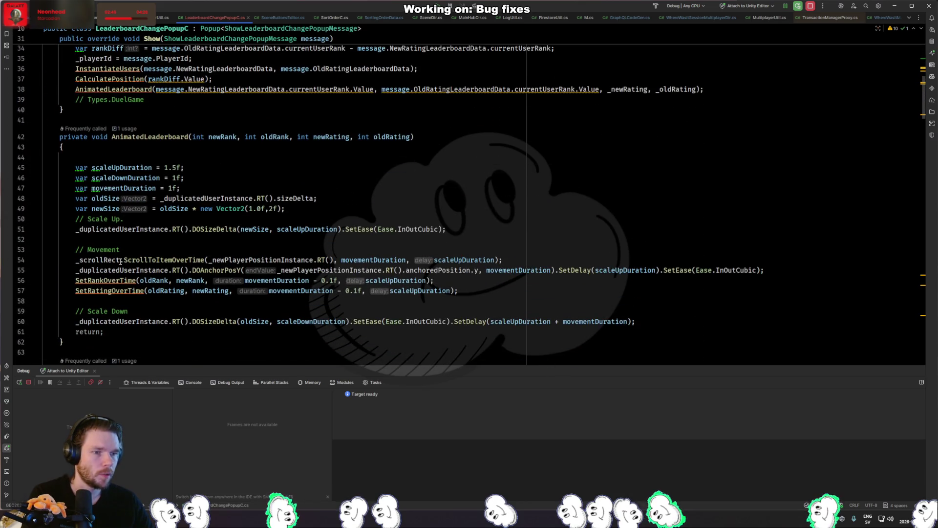
{"action": "scroll", "coordinate": [120, 262], "scroll_direction": "down", "scroll_amount": 10}
{"action": "key", "text": "alt+Tab"}
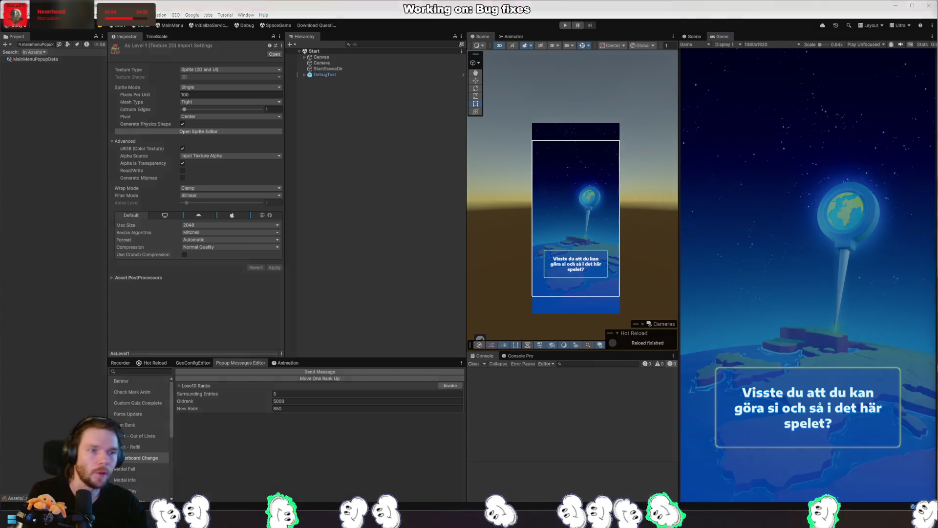
- Open WhereWasItSessionMultiplayerDir.cs in Rider
{"action": "key", "text": "alt+Tab"}
{"action": "key", "text": "ctrl+shift+n"}
{"action": "type", "text": "wh"}
{"action": "key", "text": "Down"}
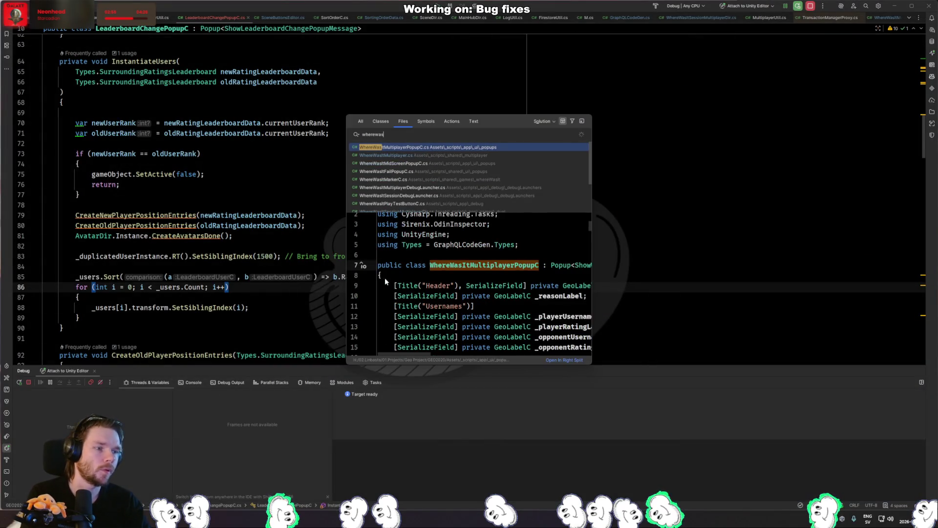
{"action": "key", "text": "Return"}
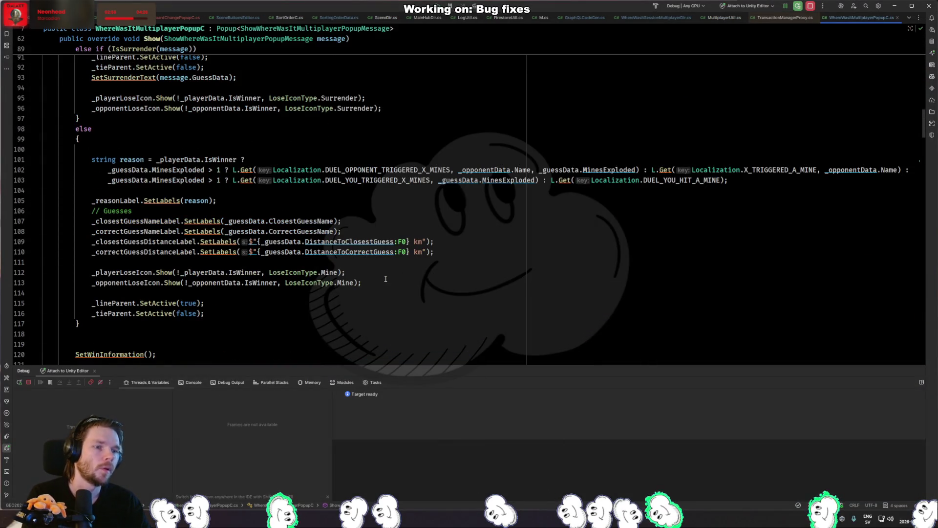
{"action": "key", "text": "ctrl+Tab"}
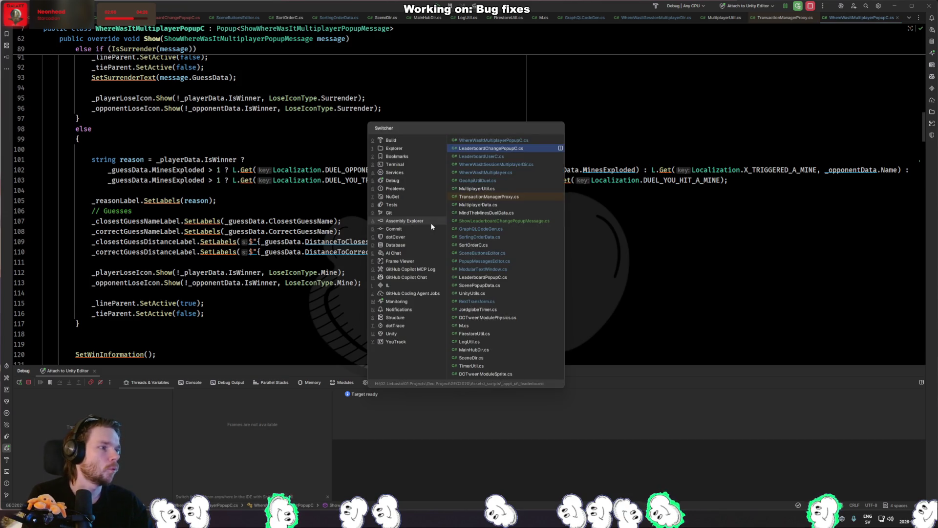
- Navigate from HandleTimer through PreFetchCategories to the CreateChooseCategoryAction declaration
{"action": "left_click", "coordinate": [343, 201]}
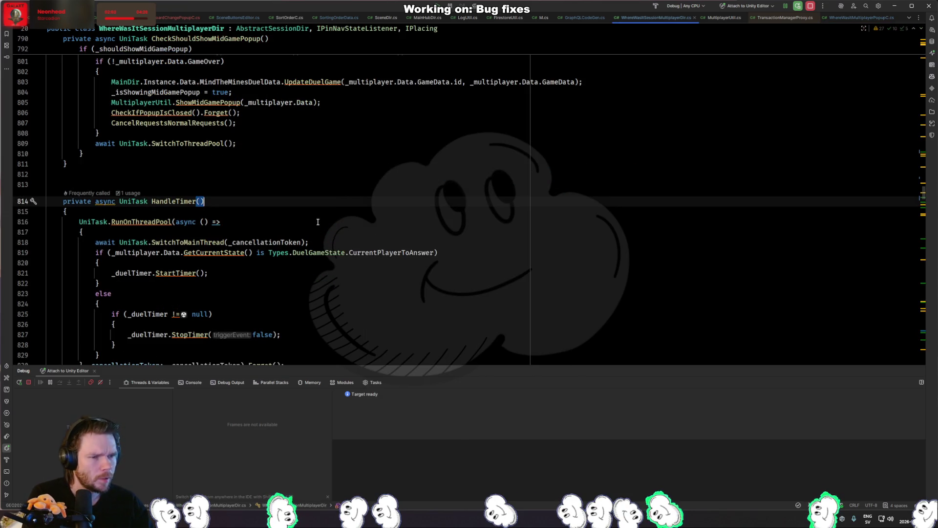
{"action": "left_click", "coordinate": [190, 205], "text": "ctrl"}
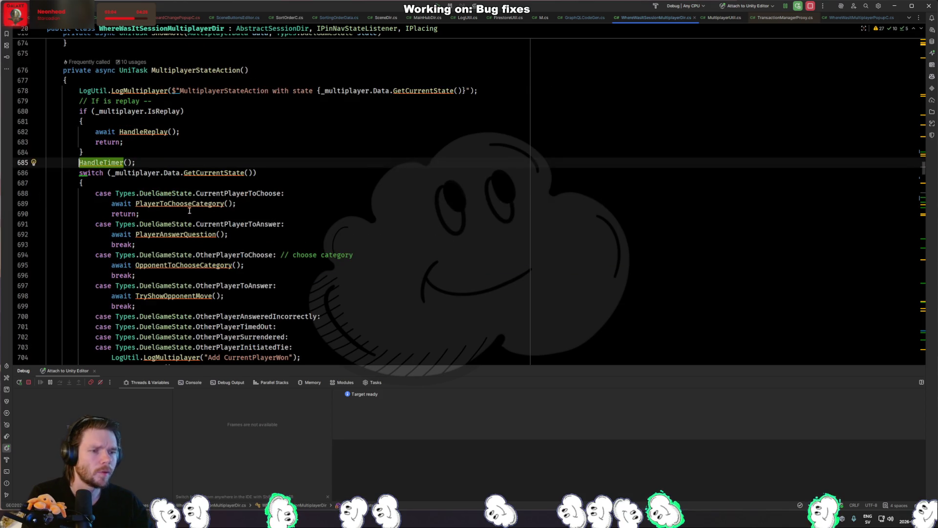
{"action": "left_click", "coordinate": [255, 236]}
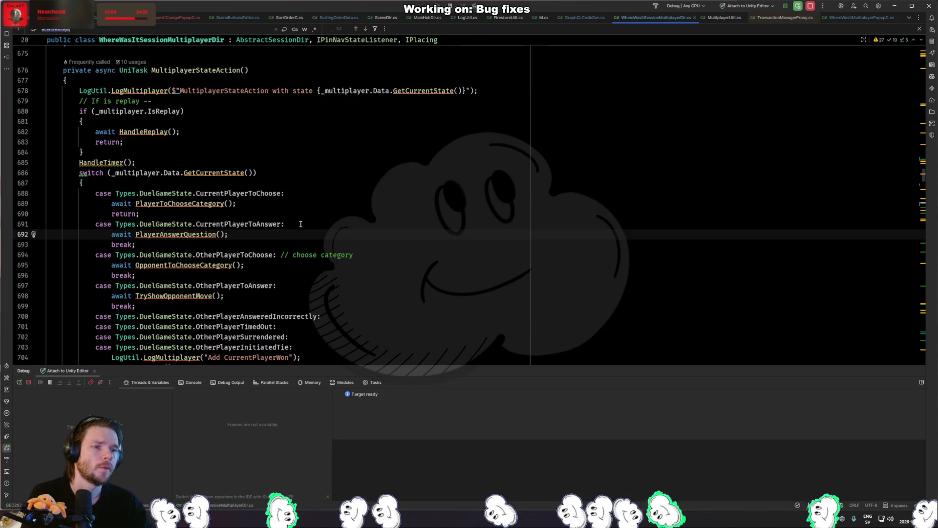
{"action": "key", "text": "ctrl+minus"}
{"action": "key", "text": "F12"}
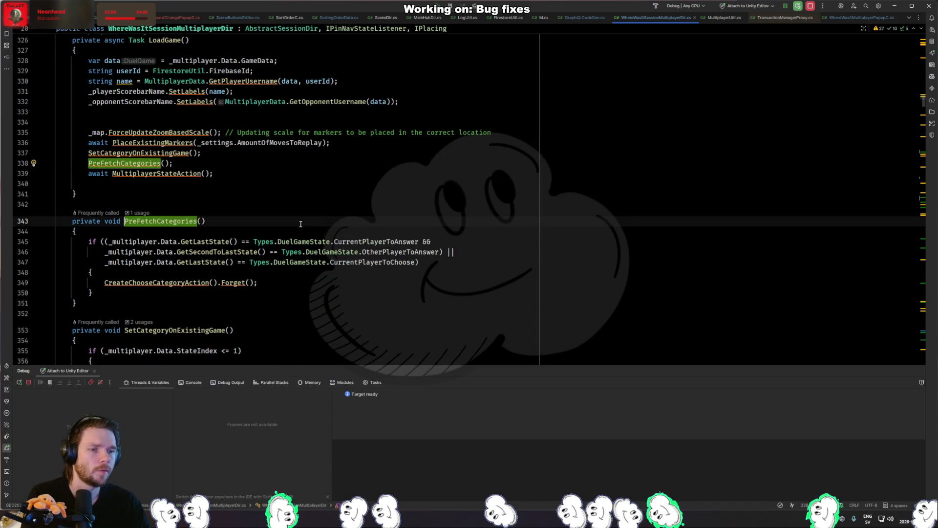
{"action": "left_click", "coordinate": [147, 284]}
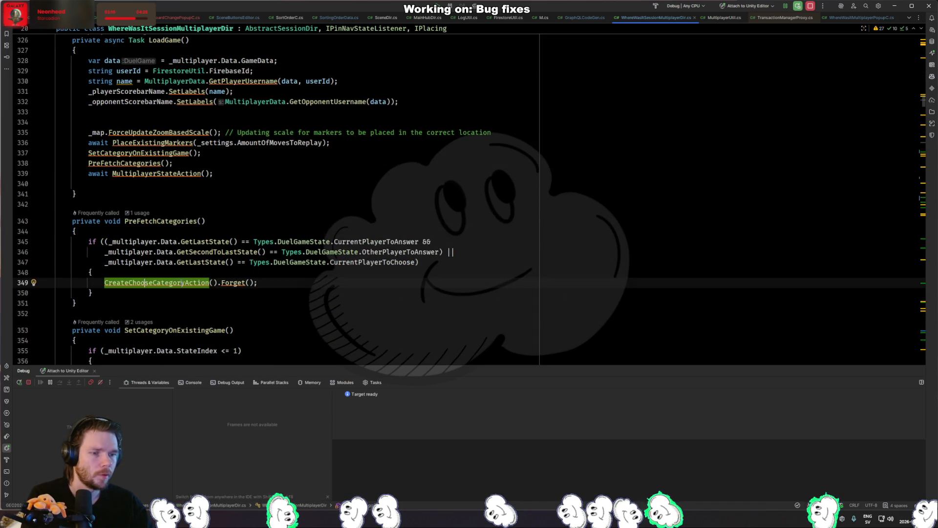
{"action": "key", "text": "F12"}
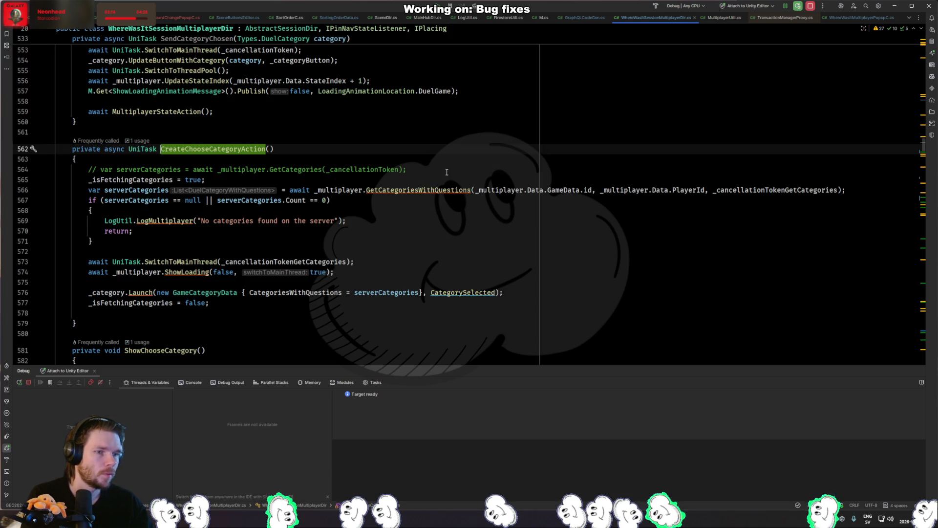
{"action": "left_click", "coordinate": [426, 169]}
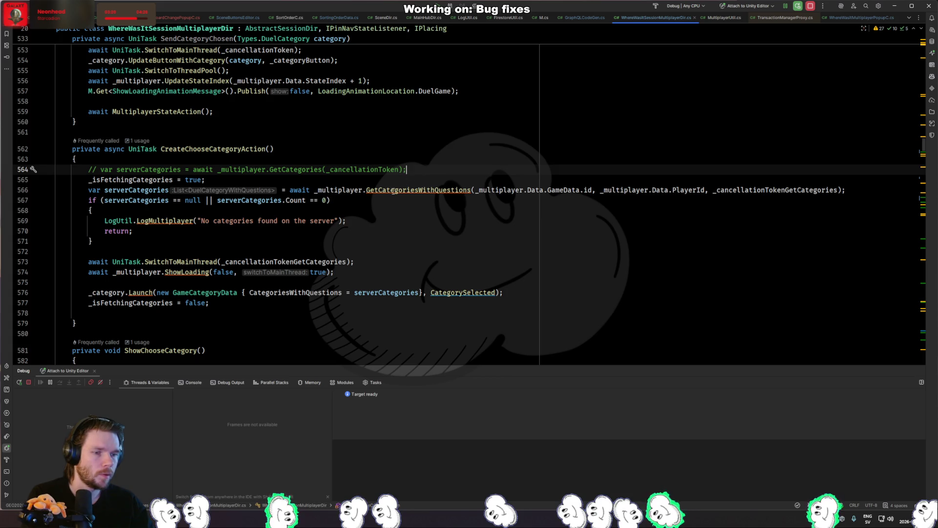
- Review the method body and add an _isFetchingCategories early-return guard after line 564
{"action": "left_click", "coordinate": [203, 262]}
{"action": "left_click", "coordinate": [216, 305]}
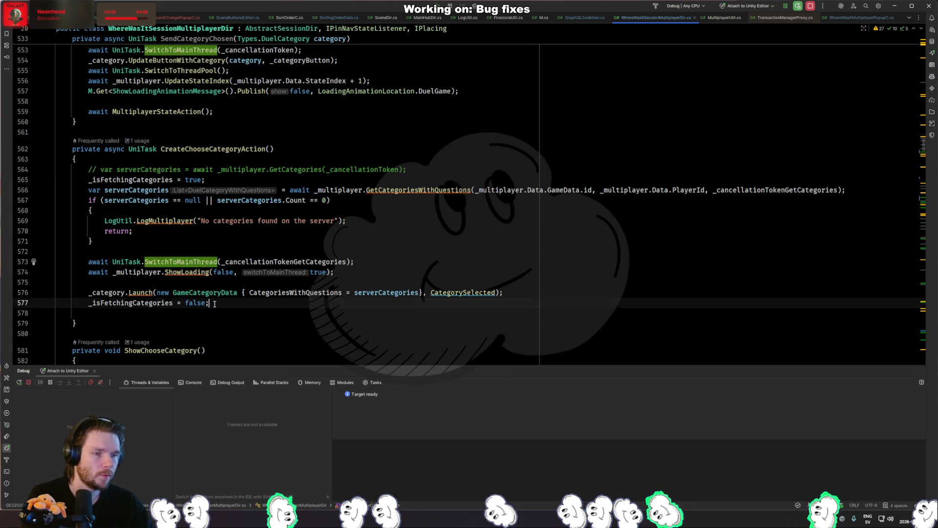
{"action": "left_click", "coordinate": [212, 282]}
{"action": "left_click", "coordinate": [211, 276]}
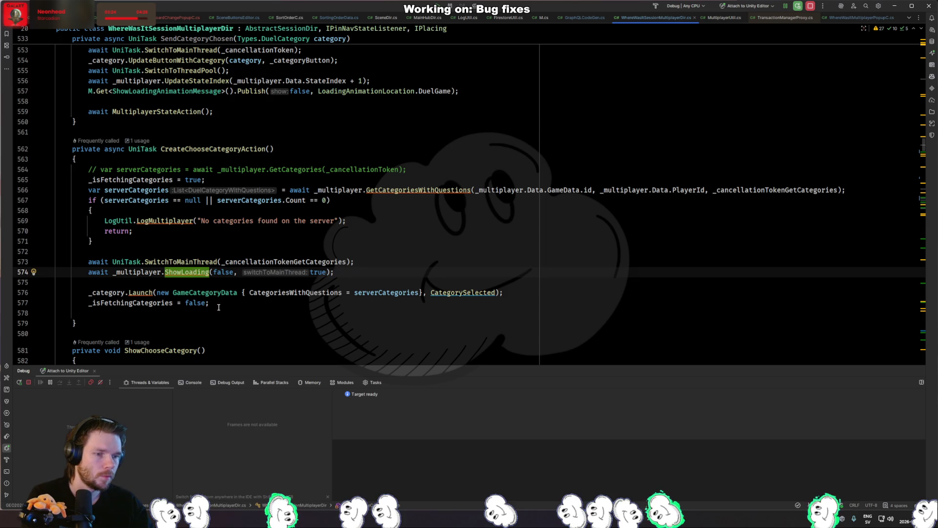
{"action": "left_click", "coordinate": [148, 293]}
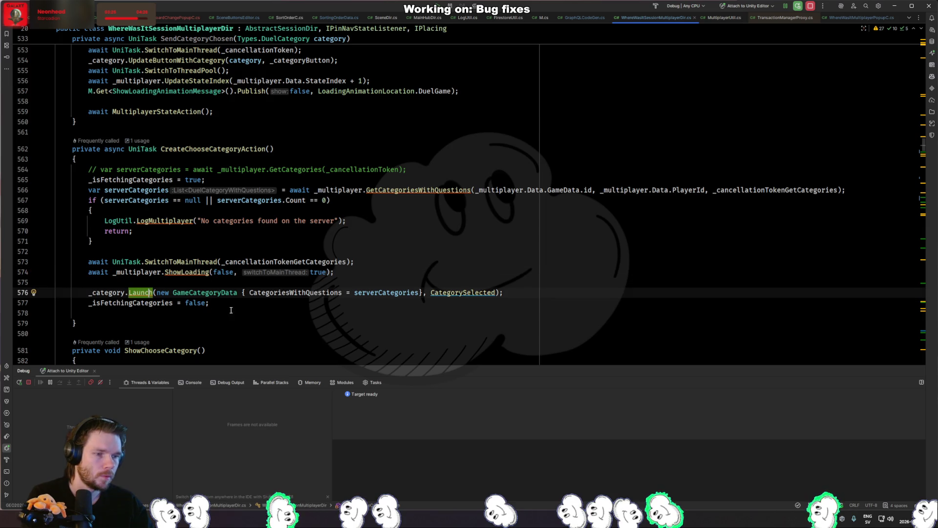
{"action": "left_click", "coordinate": [317, 169]}
{"action": "key", "text": "End"}
{"action": "key", "text": "Return"}
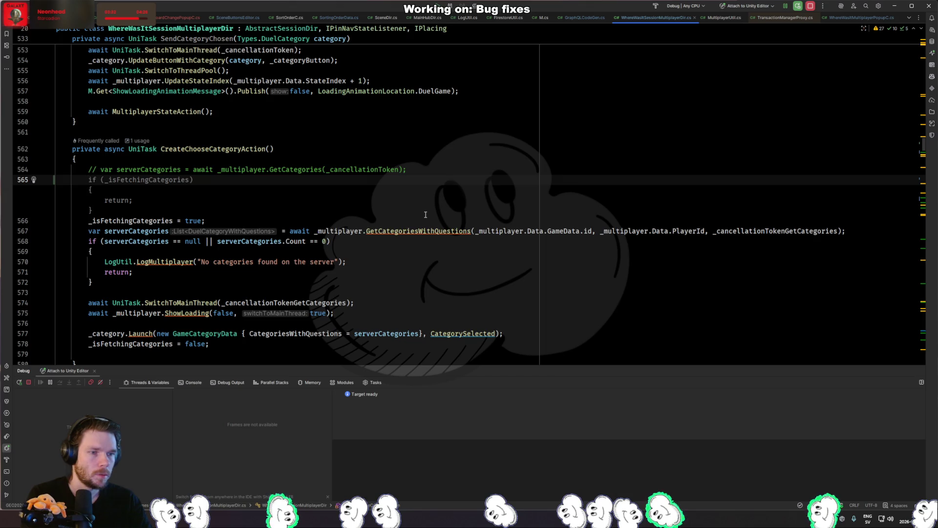
{"action": "key", "text": "Tab"}
{"action": "scroll", "coordinate": [425, 215], "scroll_direction": "right", "scroll_amount": 1}
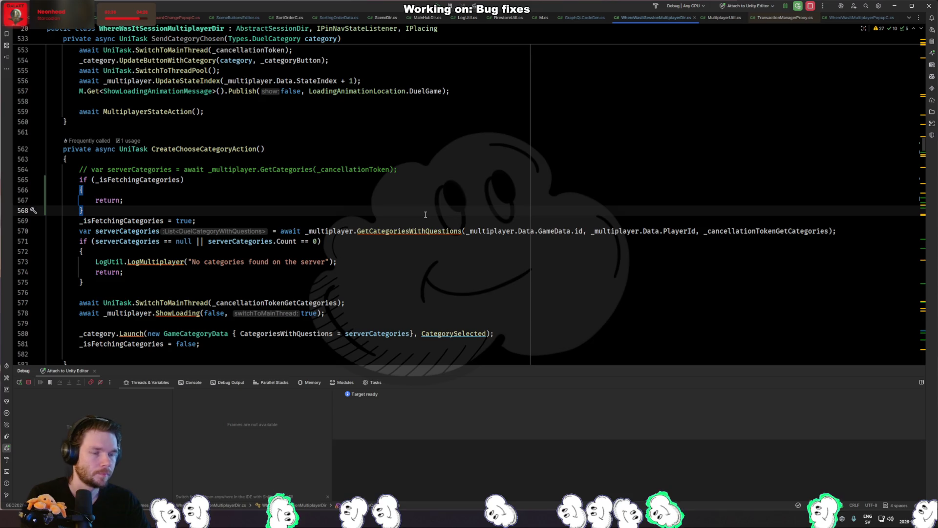
{"action": "key", "text": "Return"}
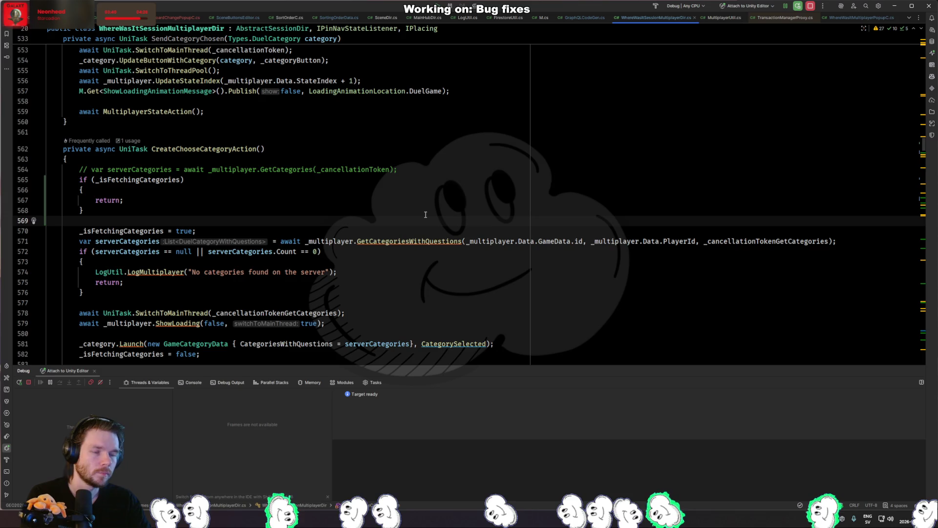
- Insert an awaited UniTask.RunOnThreadPool(async () => { }) call after the guard
{"action": "type", "text": "UniTask.runon"}
{"action": "key", "text": "Return"}
{"action": "type", "text": "() => {"}
{"action": "key", "text": "Return"}
{"action": "left_click", "coordinate": [175, 220]}
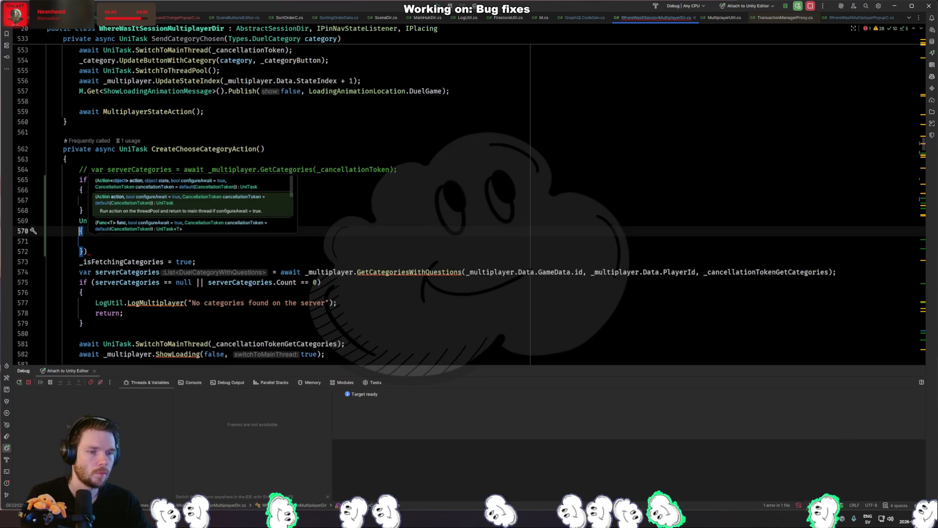
{"action": "type", "text": "asy"}
{"action": "key", "text": "Return"}
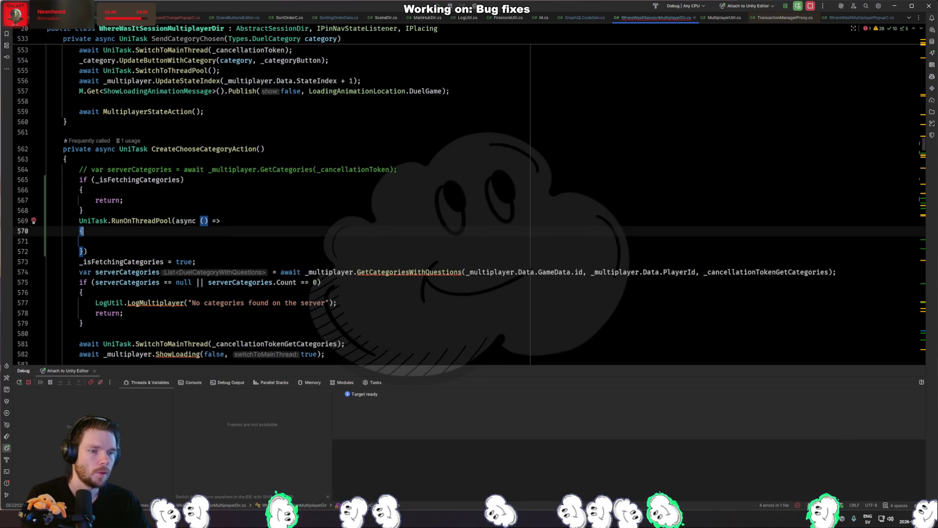
{"action": "left_click", "coordinate": [91, 252]}
{"action": "type", "text": ".f"}
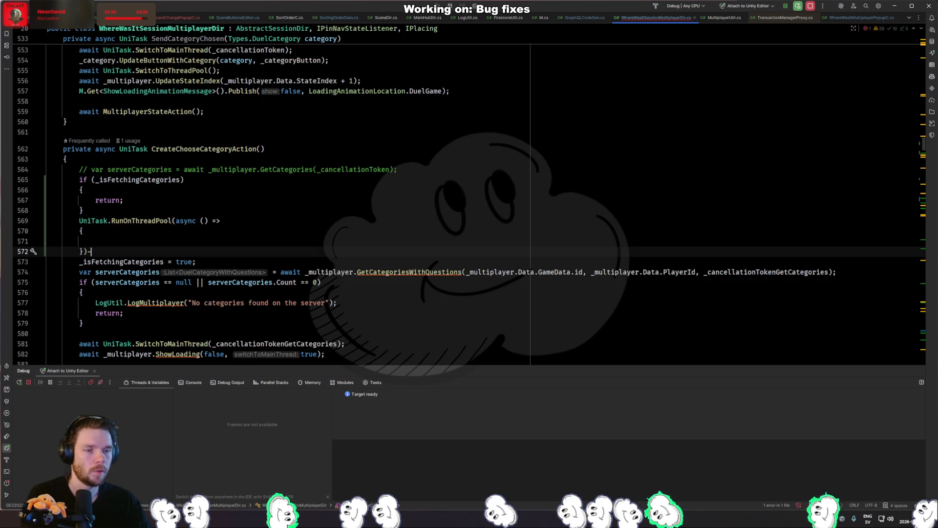
{"action": "key", "text": "Return"}
{"action": "key", "text": "ctrl+z"}
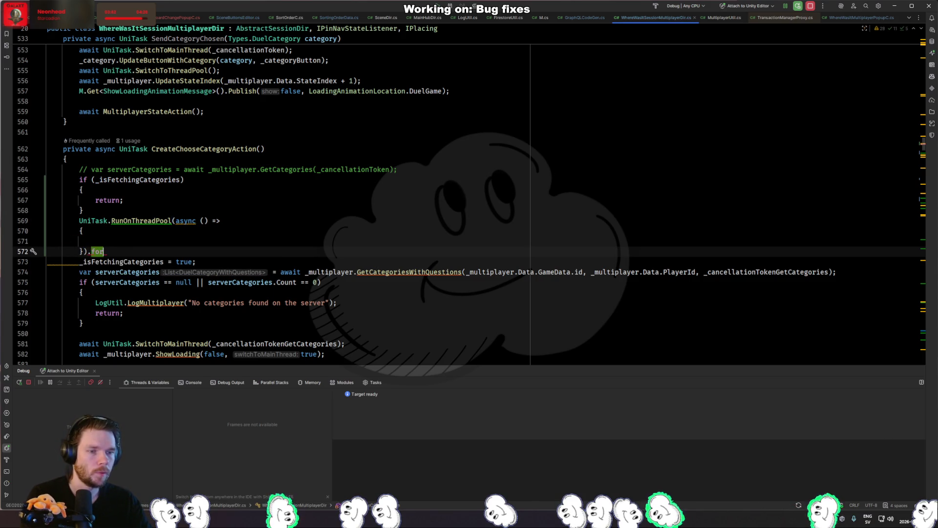
{"action": "left_click", "coordinate": [79, 220]}
{"action": "type", "text": "await"}
{"action": "key", "text": "ctrl+z"}
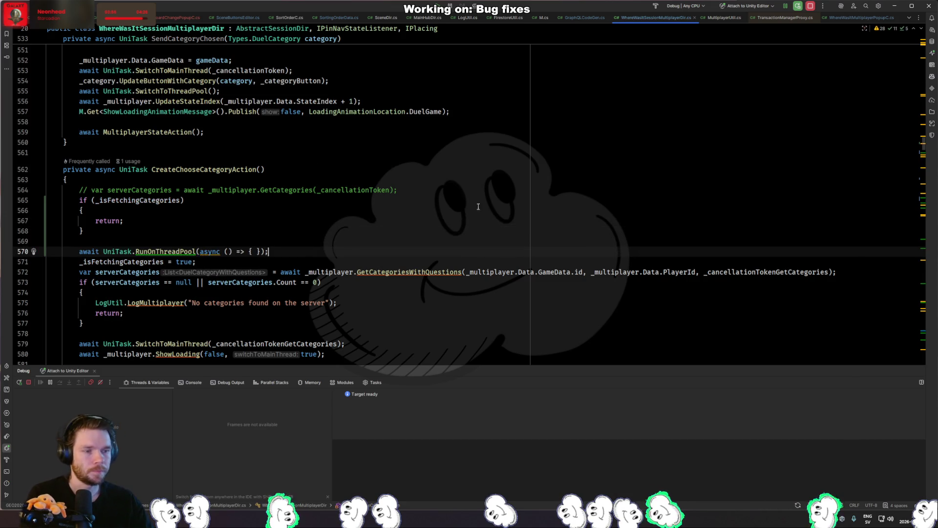
- Move lines 573–585 inside the thread-pool lambda, indent them, and let Unity hot-reload
{"action": "key", "text": "Left"}
{"action": "key", "text": "Left"}
{"action": "key", "text": "Left"}
{"action": "key", "text": "Return"}
{"action": "key", "text": "shift+Down"}
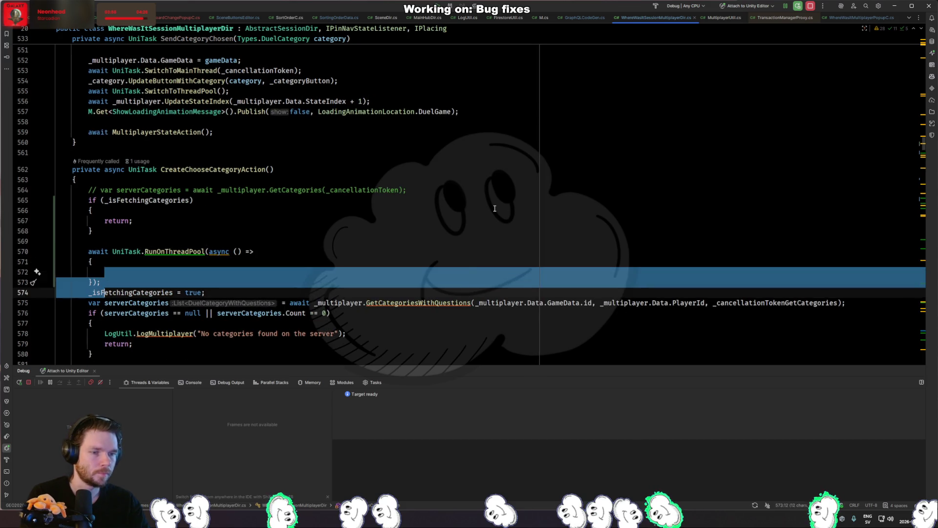
{"action": "key", "text": "ctrl+x"}
{"action": "key", "text": "Down"}
{"action": "key", "text": "Down"}
{"action": "scroll", "coordinate": [494, 195], "scroll_direction": "down", "scroll_amount": 4}
{"action": "left_click", "coordinate": [151, 292]}
{"action": "key", "text": "ctrl+v"}
{"action": "left_click_drag", "start_coordinate": [89, 159], "coordinate": [209, 282]}
{"action": "key", "text": "Tab"}
{"action": "left_click", "coordinate": [226, 287]}
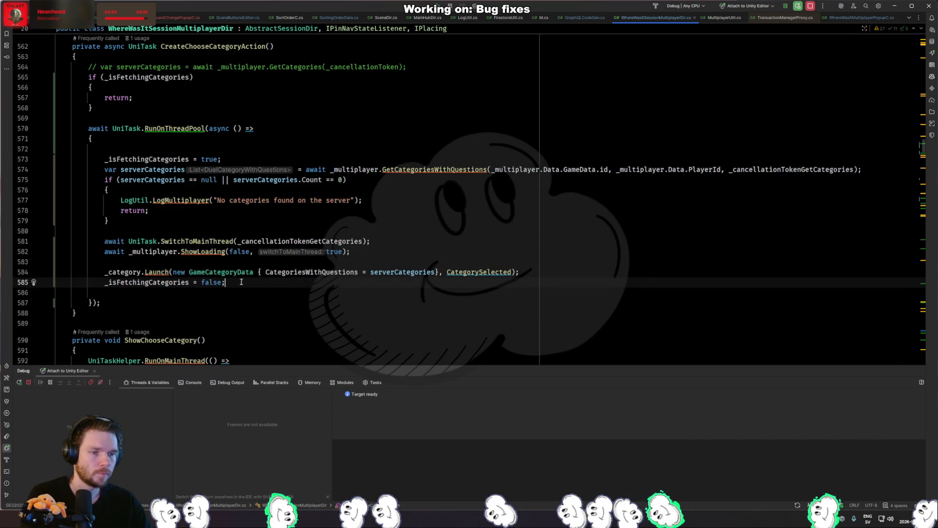
{"action": "key", "text": "alt+Tab"}
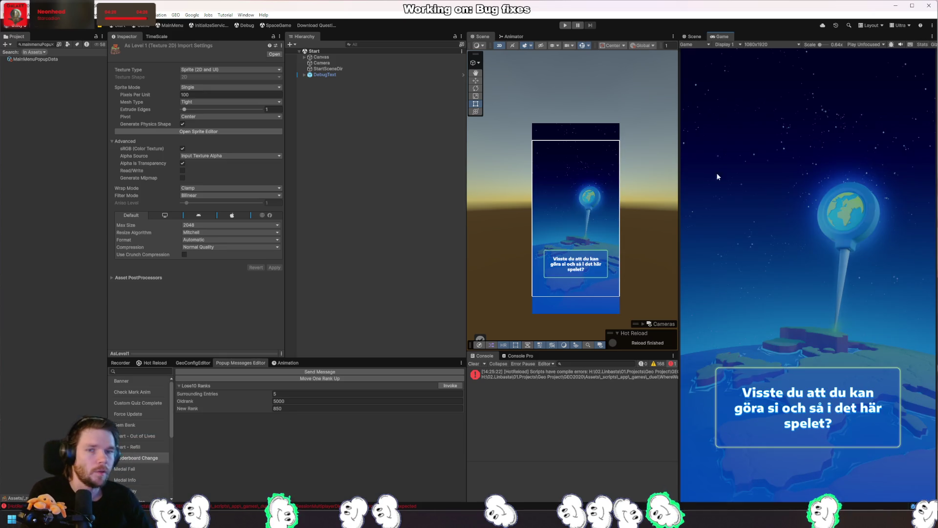
- Enter Play mode, start a quick-play duel against the recent opponent, and choose History
{"action": "left_click", "coordinate": [563, 25]}
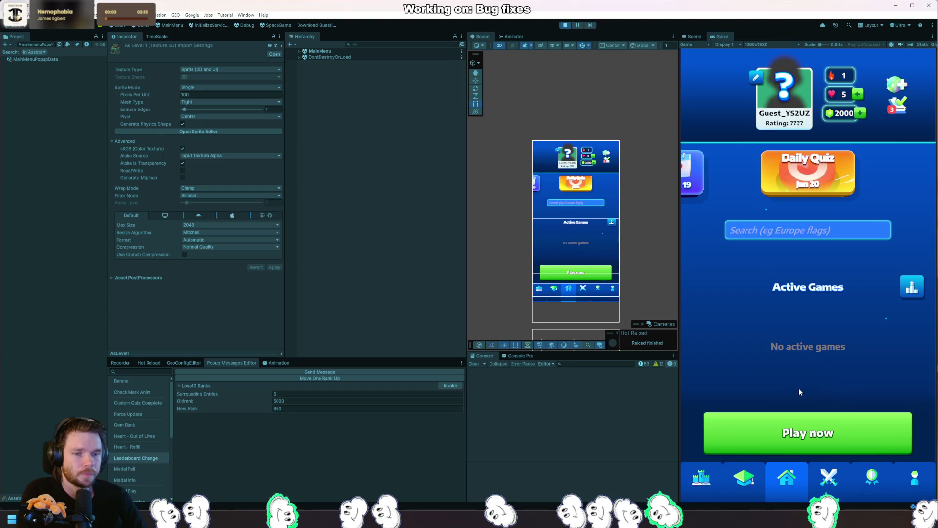
{"action": "left_click", "coordinate": [850, 436]}
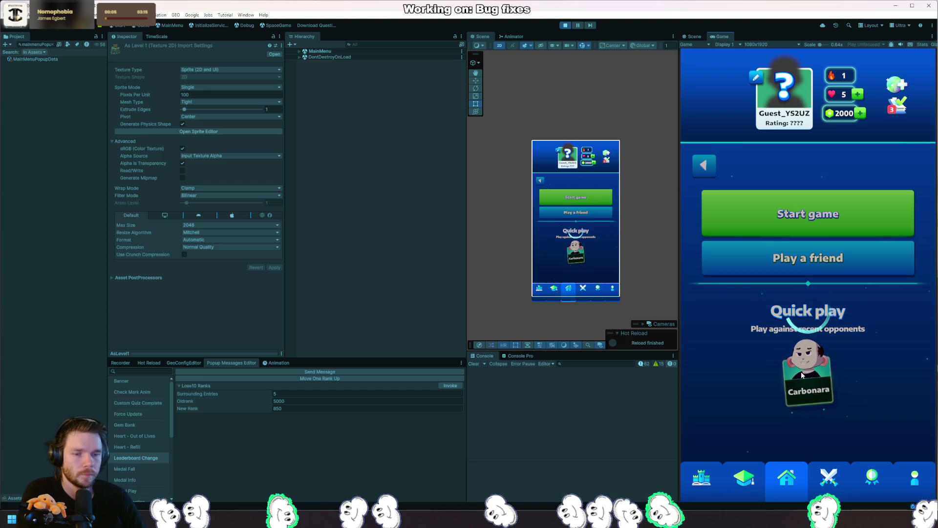
{"action": "left_click", "coordinate": [802, 372]}
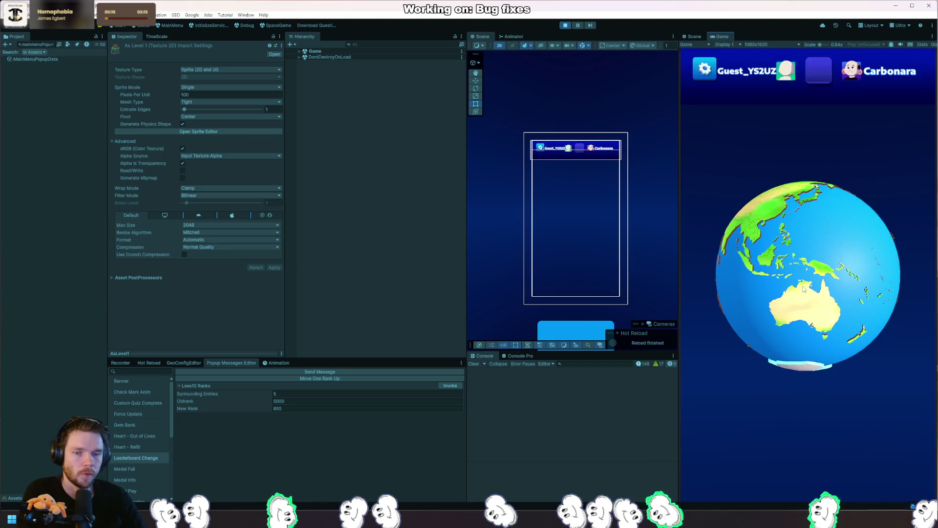
{"action": "left_click_drag", "start_coordinate": [674, 384], "coordinate": [674, 459]}
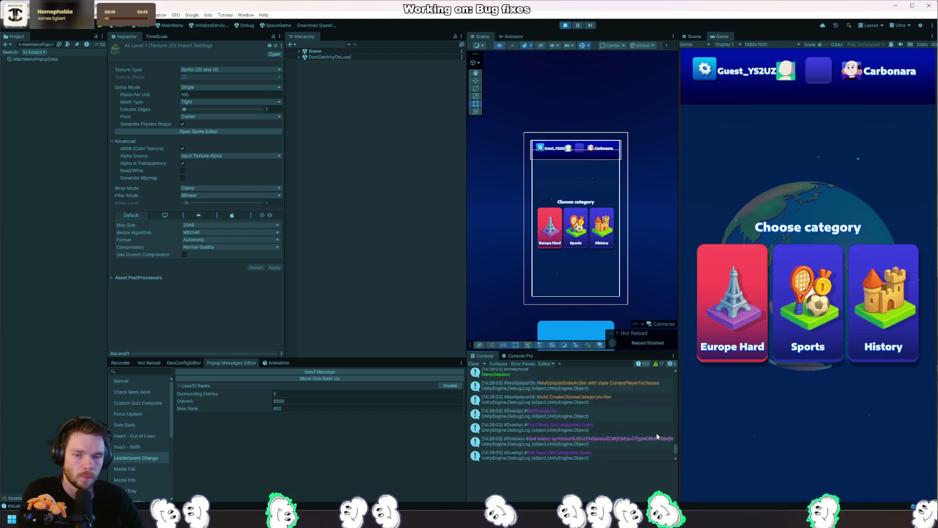
{"action": "left_click", "coordinate": [874, 321]}
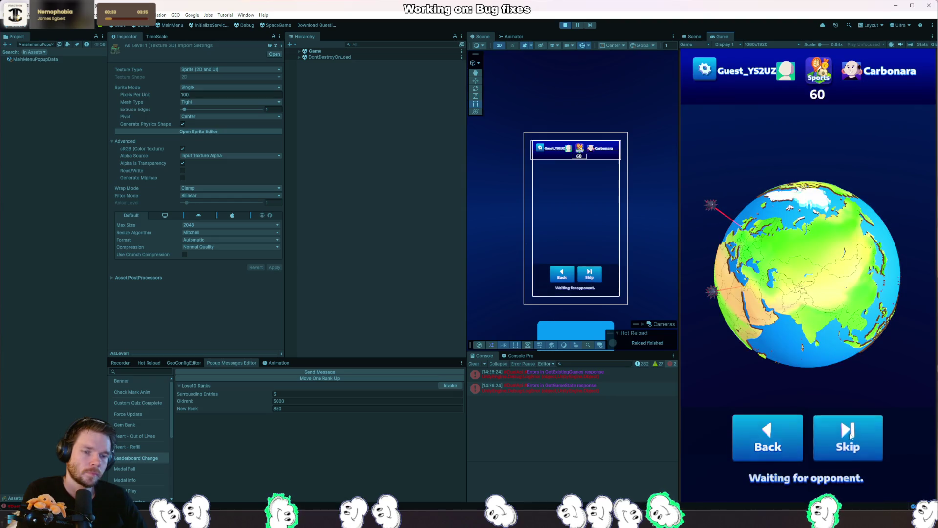
{"action": "left_click", "coordinate": [851, 435]}
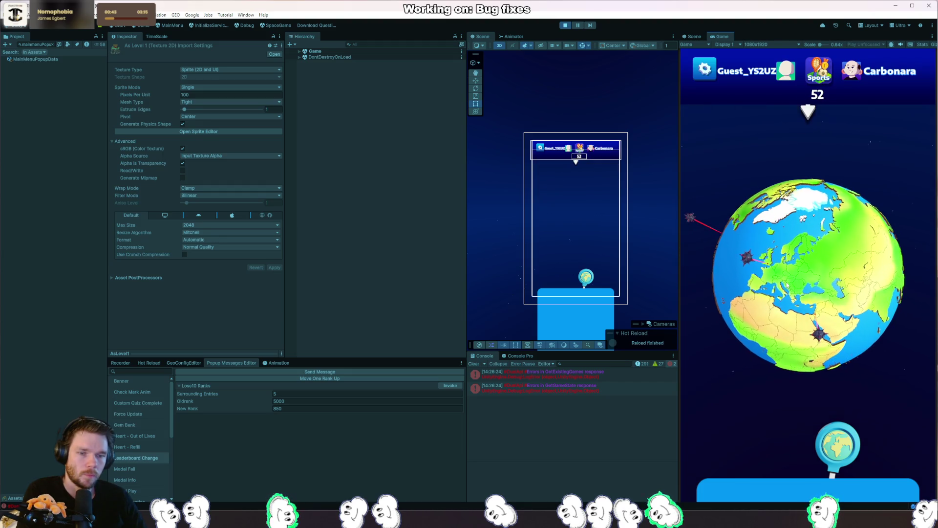
- Pan the map to Central Europe, guess Germany and confirm it
{"action": "scroll", "coordinate": [703, 245], "scroll_direction": "up", "scroll_amount": 5}
{"action": "left_click_drag", "start_coordinate": [703, 246], "coordinate": [781, 352]}
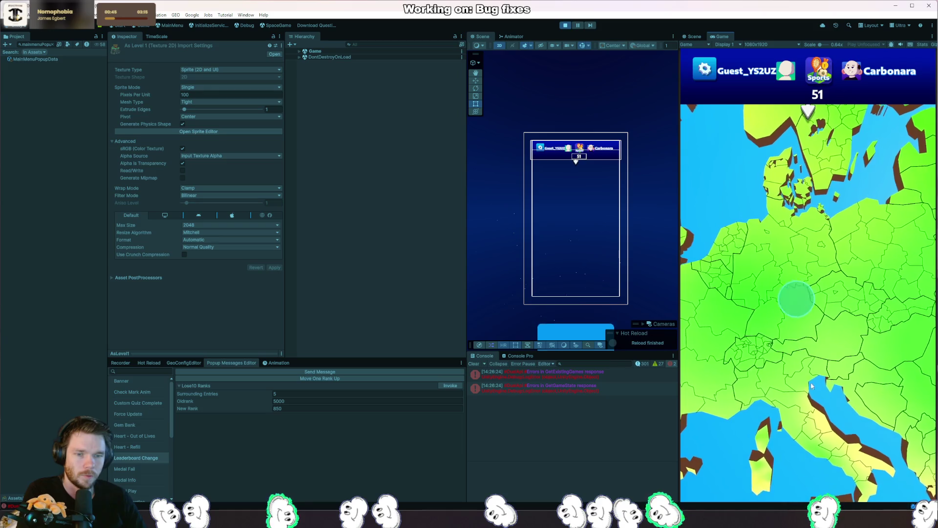
{"action": "left_click", "coordinate": [805, 332]}
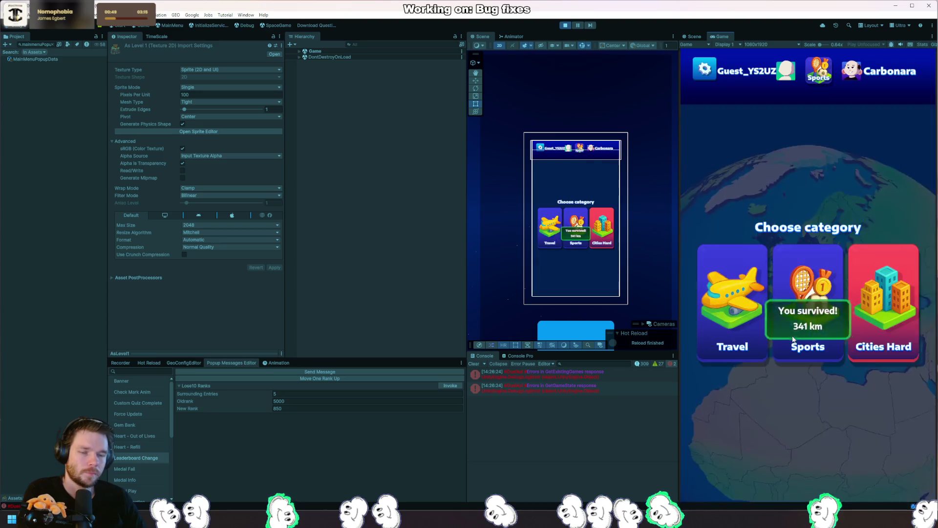
- Pick Travel and drop the guess pin on India for the Mumbai question
{"action": "left_click", "coordinate": [752, 318]}
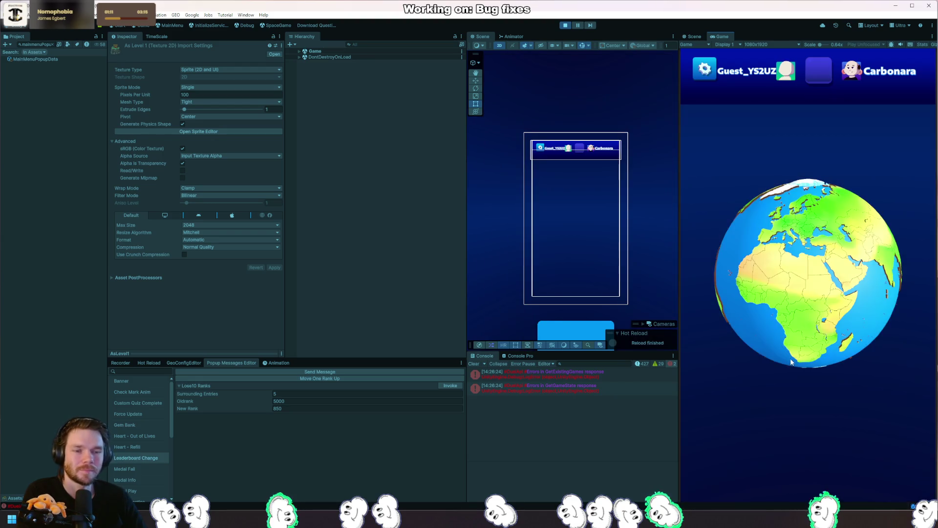
{"action": "left_click", "coordinate": [869, 327]}
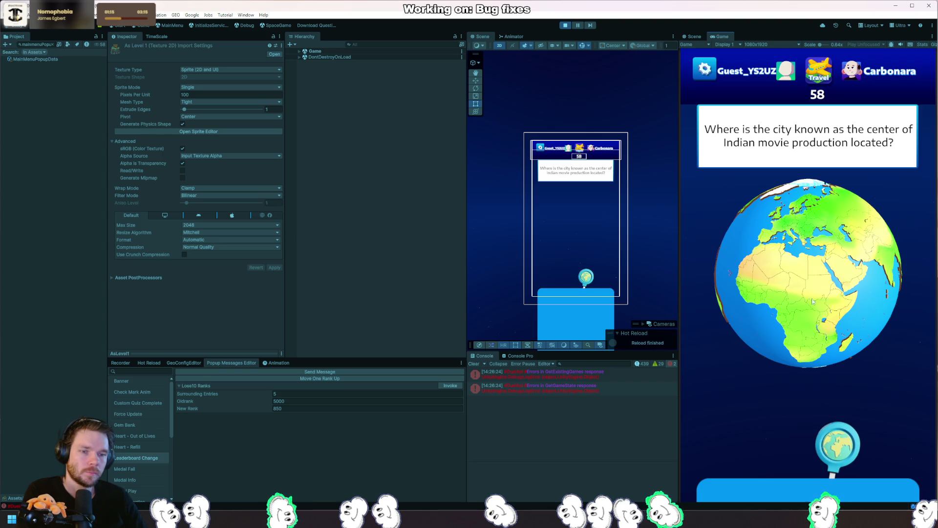
{"action": "left_click_drag", "start_coordinate": [802, 303], "coordinate": [757, 292]}
{"action": "mouse_move", "coordinate": [848, 449]}
{"action": "left_mouse_down"}
{"action": "mouse_move", "coordinate": [865, 299]}
{"action": "mouse_move", "coordinate": [849, 267]}
{"action": "left_mouse_up"}
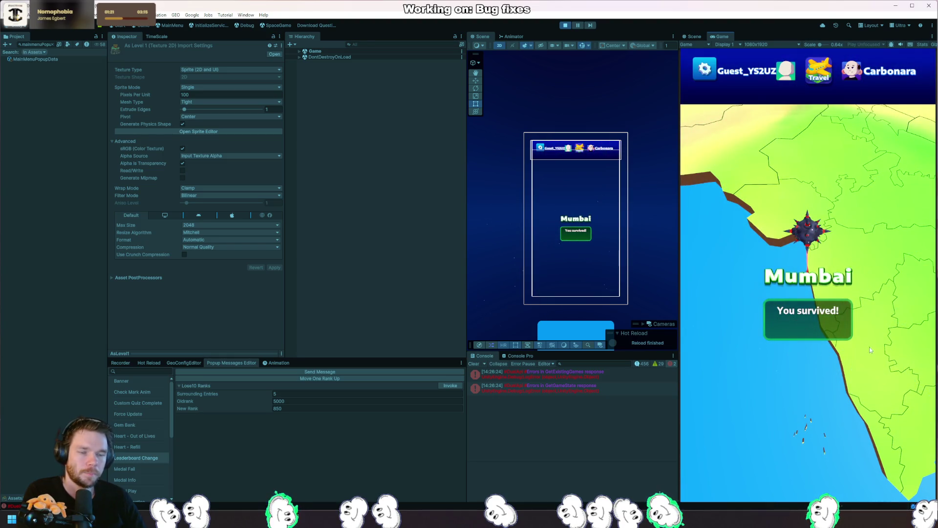
{"action": "left_click", "coordinate": [865, 412]}
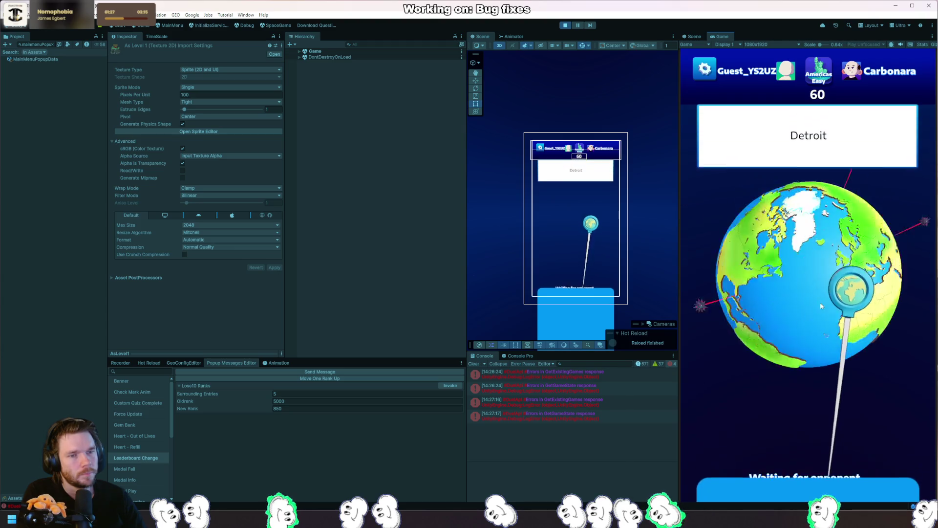
- Guess near Lake Erie for Detroit, then pick Travel and rotate the globe to Europe
{"action": "scroll", "coordinate": [814, 292], "scroll_direction": "up", "scroll_amount": 5}
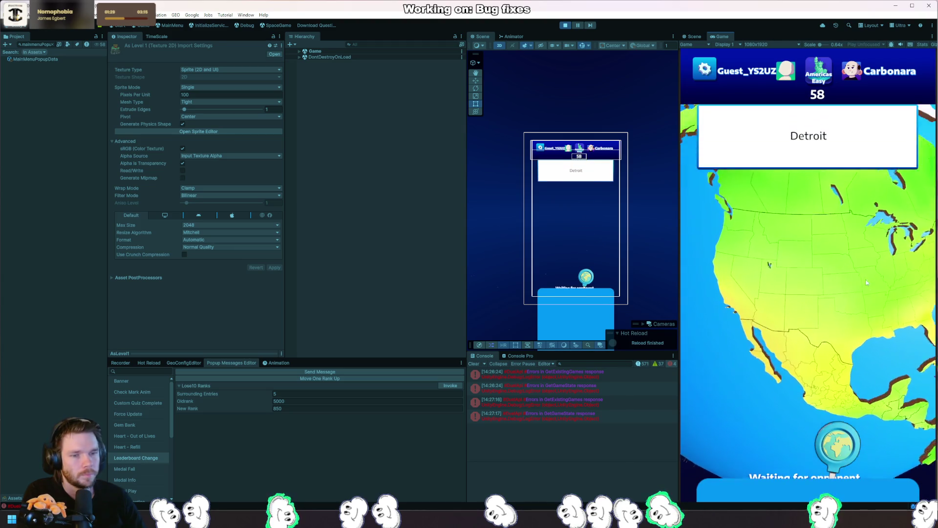
{"action": "left_click_drag", "start_coordinate": [848, 281], "coordinate": [765, 320]}
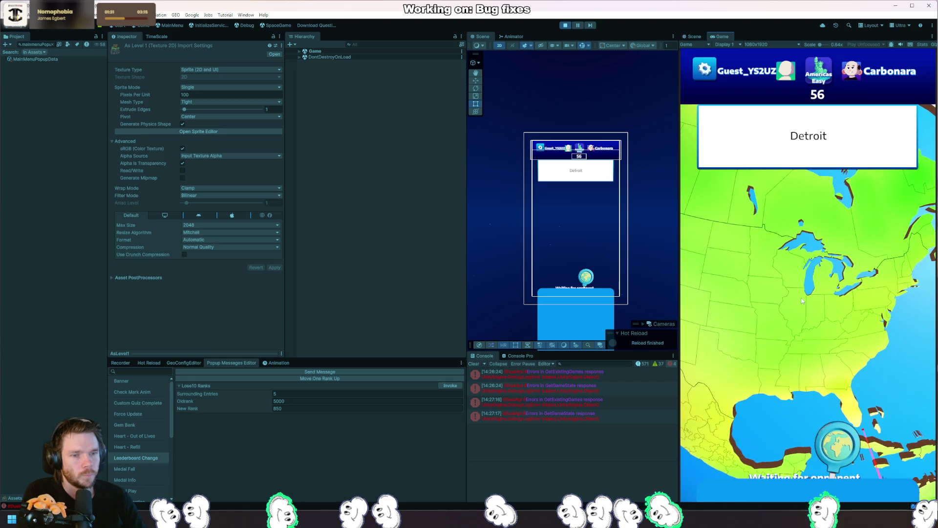
{"action": "left_click", "coordinate": [857, 315]}
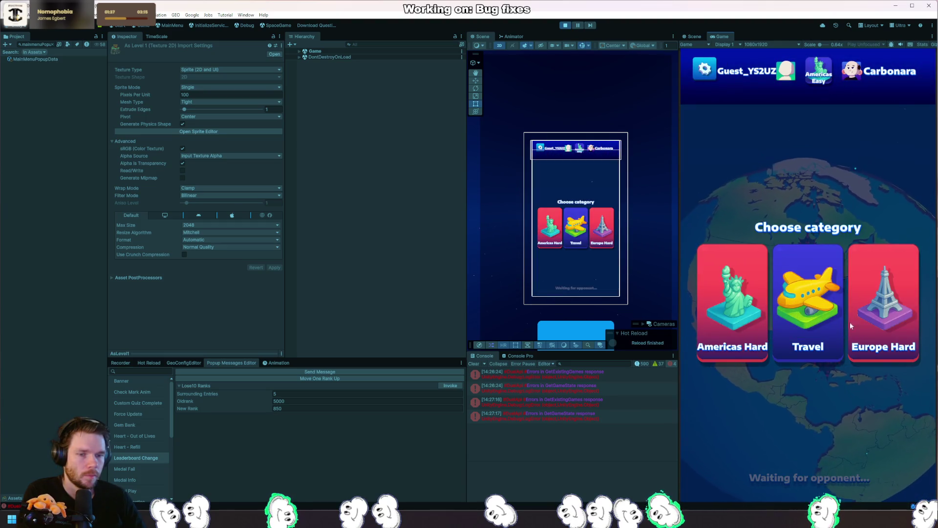
{"action": "left_click", "coordinate": [814, 323]}
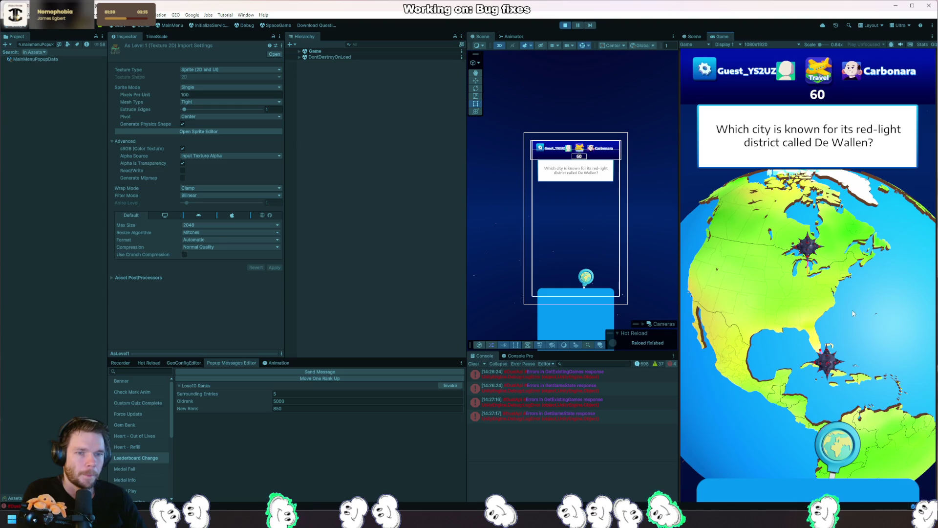
{"action": "left_click_drag", "start_coordinate": [864, 323], "coordinate": [822, 324]}
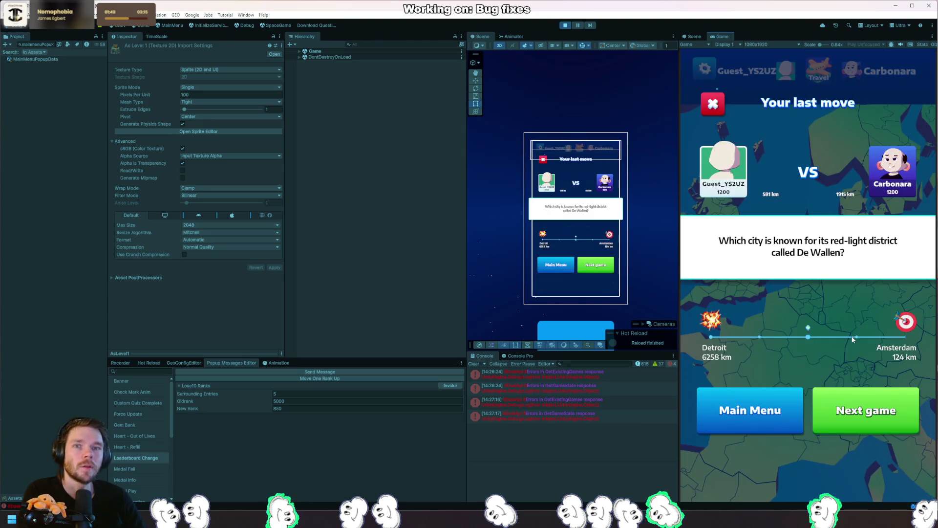
- Inspect LeaderboardChangePopup(Clone) via a 'change' Hierarchy search, exit play mode, and open Rider's file search
{"action": "left_click", "coordinate": [854, 418]}
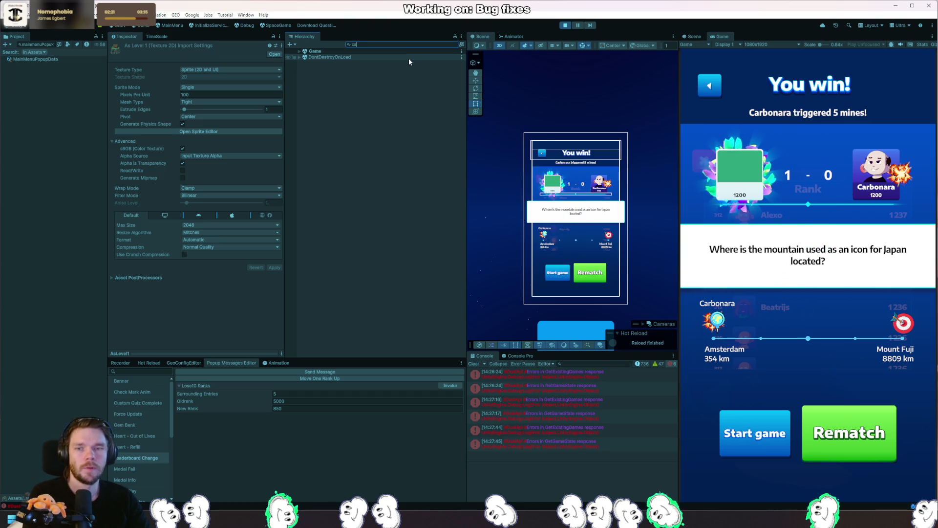
{"action": "type", "text": "change"}
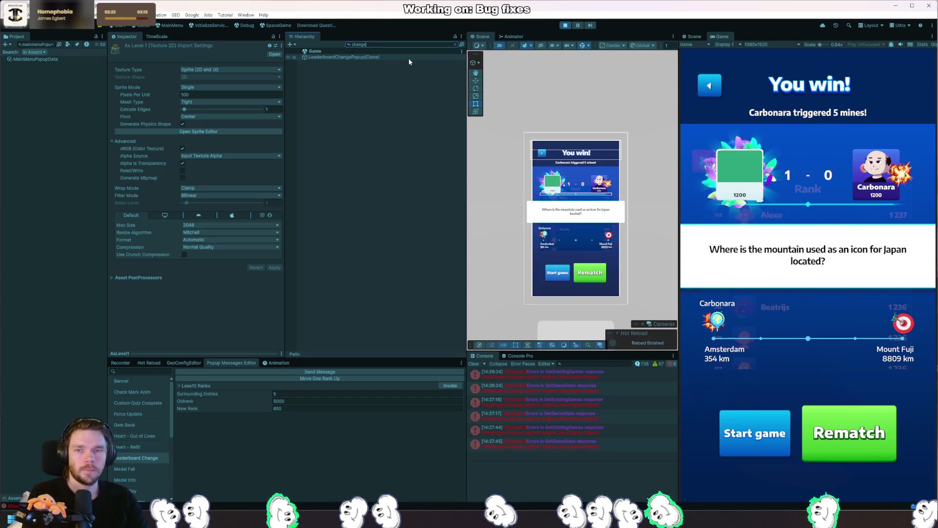
{"action": "left_click", "coordinate": [409, 58]}
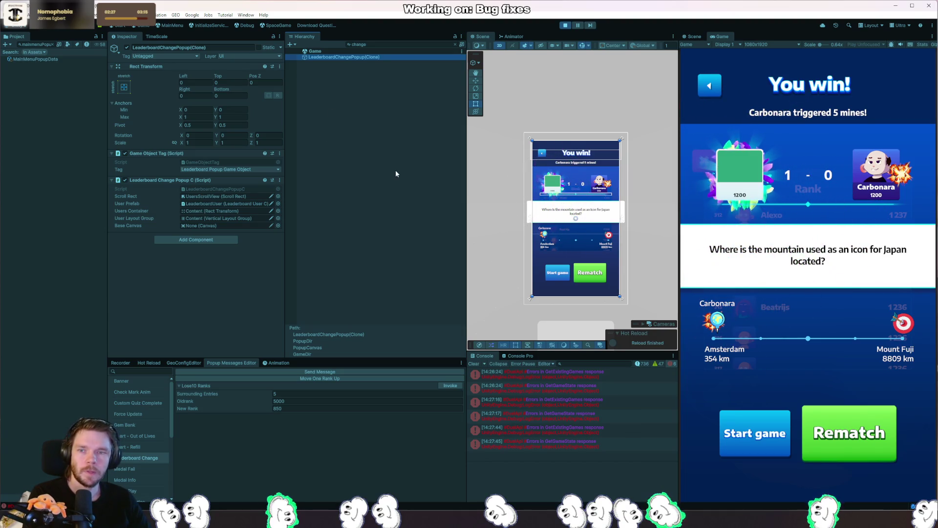
{"action": "left_click", "coordinate": [568, 28]}
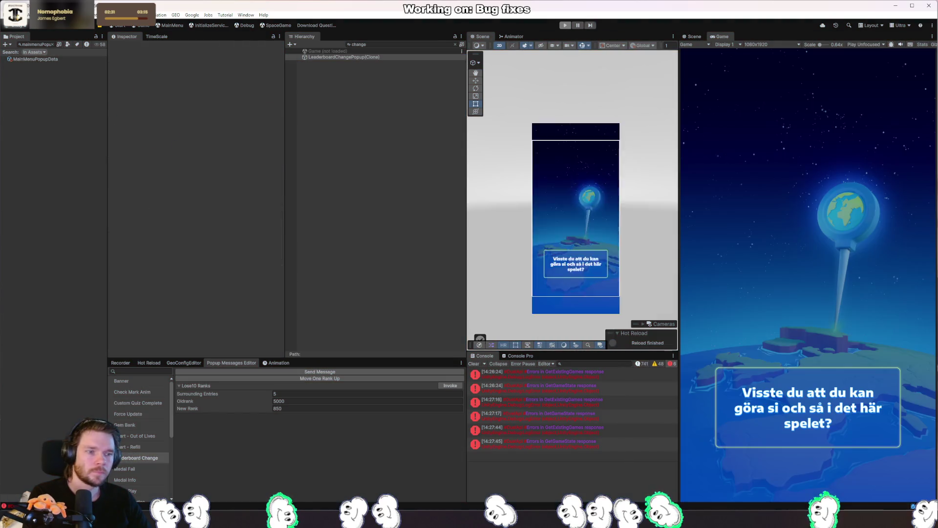
{"action": "key", "text": "alt+Tab"}
{"action": "key", "text": "ctrl+shift+t"}
- In SortingOrderData.cs, add a SortOrderEnum member numbered 20 after LeaderboardChangeSectionLine
{"action": "type", "text": "sortorder"}
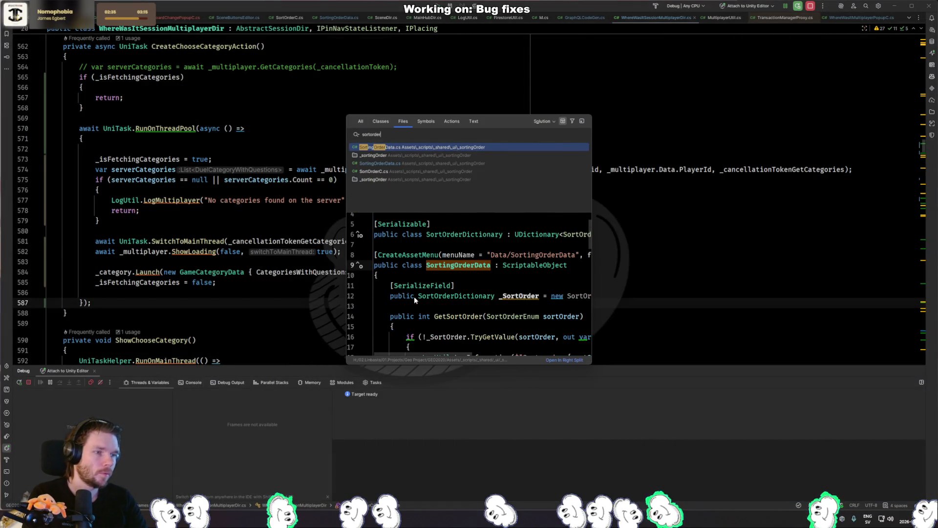
{"action": "key", "text": "Return"}
{"action": "scroll", "coordinate": [303, 311], "scroll_direction": "down", "scroll_amount": 5}
{"action": "left_click", "coordinate": [248, 289]}
{"action": "key", "text": "Return"}
{"action": "type", "text": "LeaderboardChangePopup"}
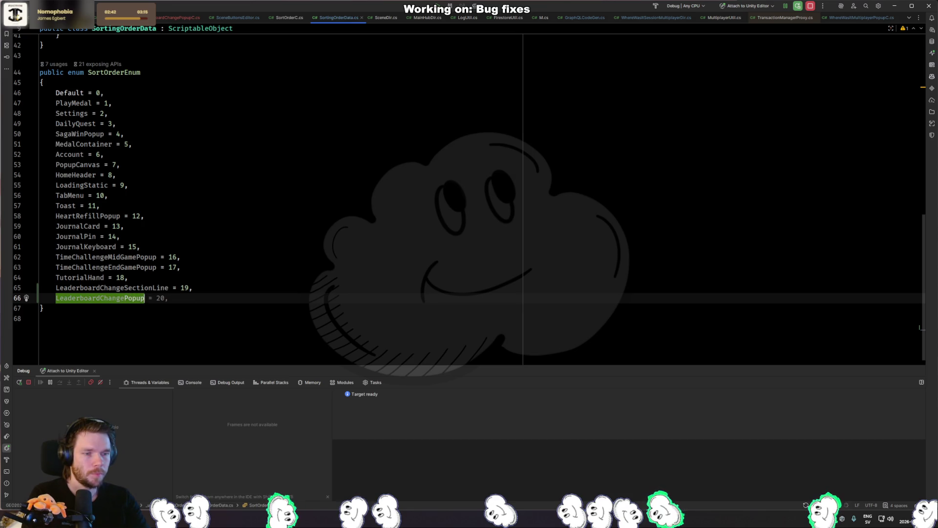
{"action": "key", "text": "Tab"}
- Resume the paused debugger with F5 and return to Unity
{"action": "key", "text": "alt+Tab"}
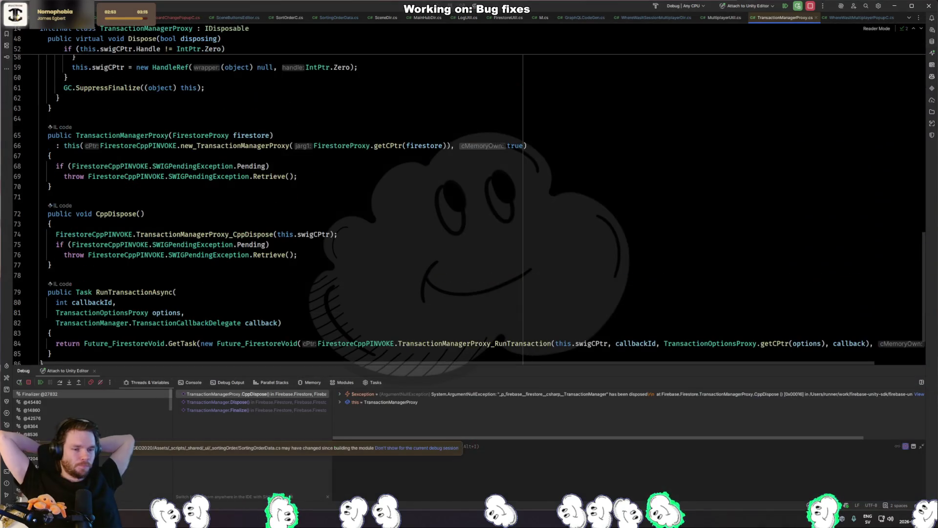
{"action": "left_click", "coordinate": [407, 245]}
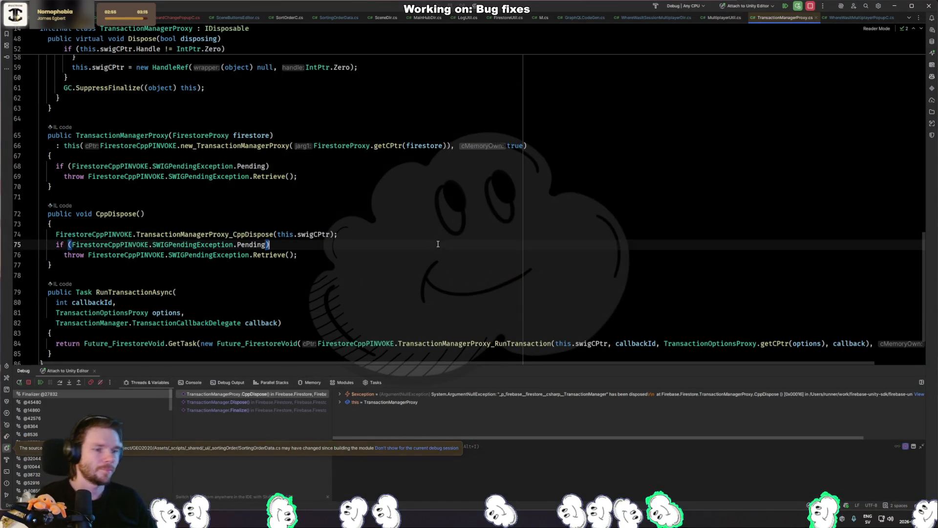
{"action": "key", "text": "ctrl+End"}
{"action": "key", "text": "F5"}
{"action": "key", "text": "alt+Tab"}
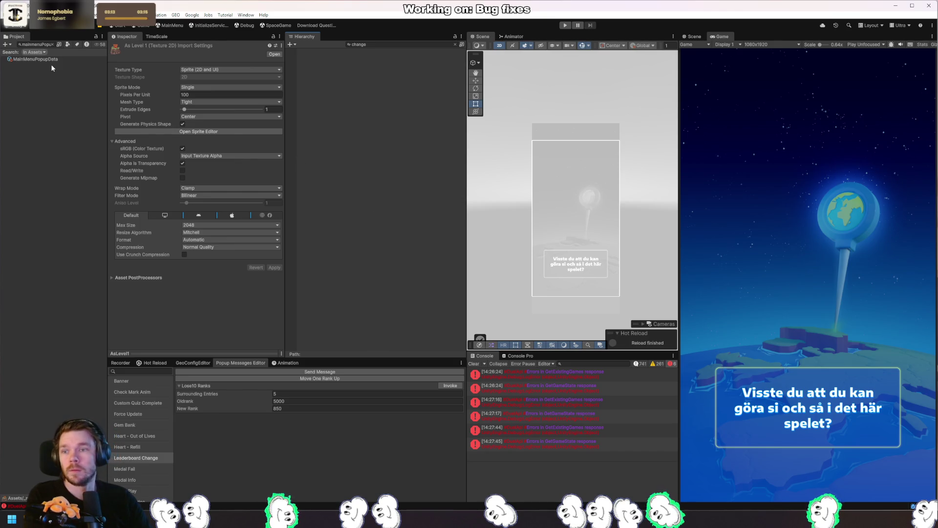
- Search the Project window for 'sorting' and select the SortingOrderData asset
{"action": "type", "text": "sortorder"}
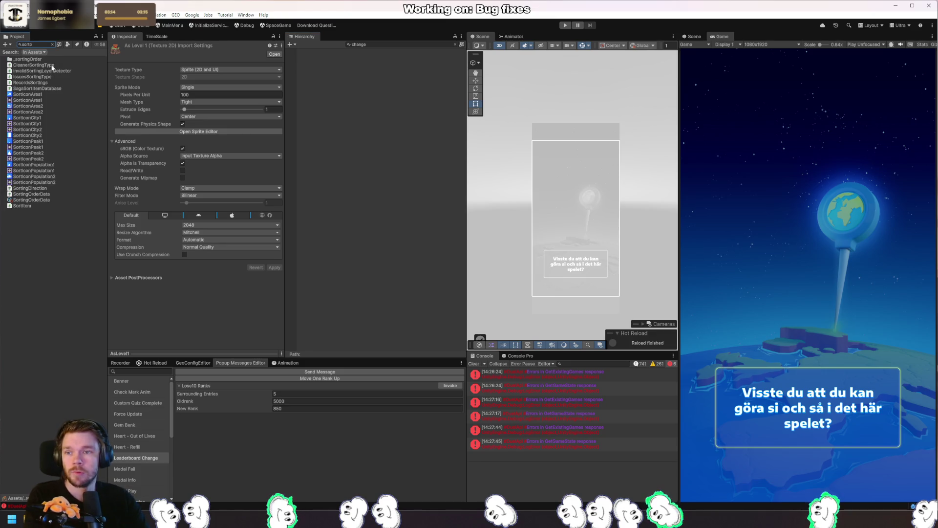
{"action": "key", "text": "BackSpace"}
{"action": "key", "text": "BackSpace"}
{"action": "key", "text": "BackSpace"}
{"action": "type", "text": "ing"}
{"action": "left_click", "coordinate": [48, 94]}
- Check the last Leaderboard Change Sort Order value, then open the LeaderboardChangePopup prefab
{"action": "left_click", "coordinate": [204, 244]}
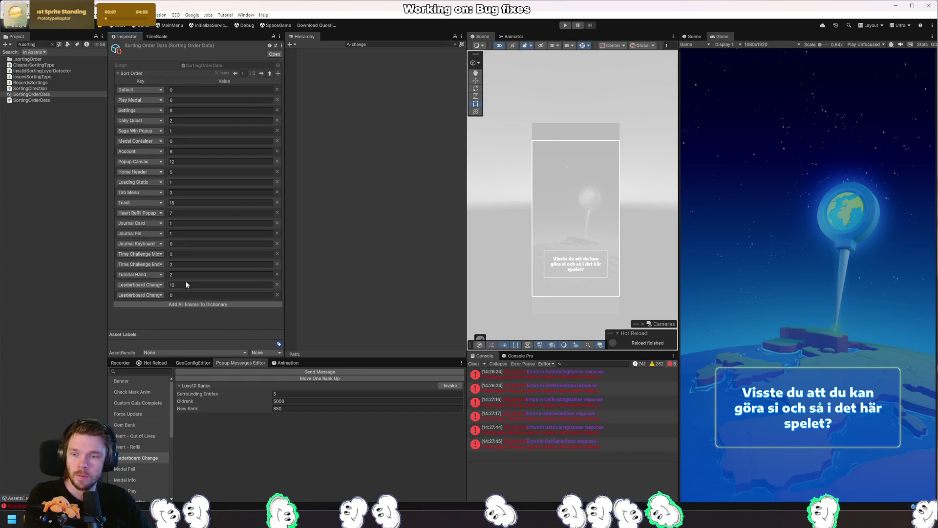
{"action": "left_click", "coordinate": [185, 295]}
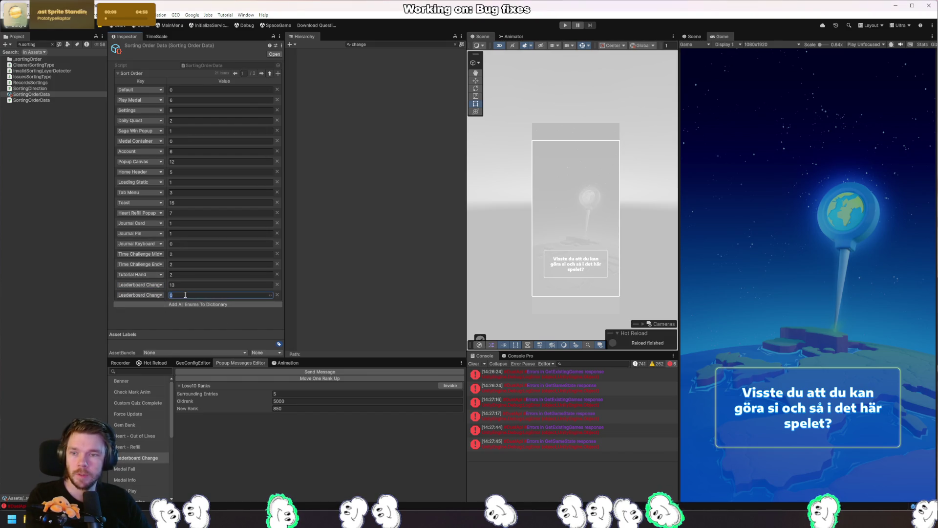
{"action": "type", "text": "13"}
{"action": "left_click", "coordinate": [333, 268]}
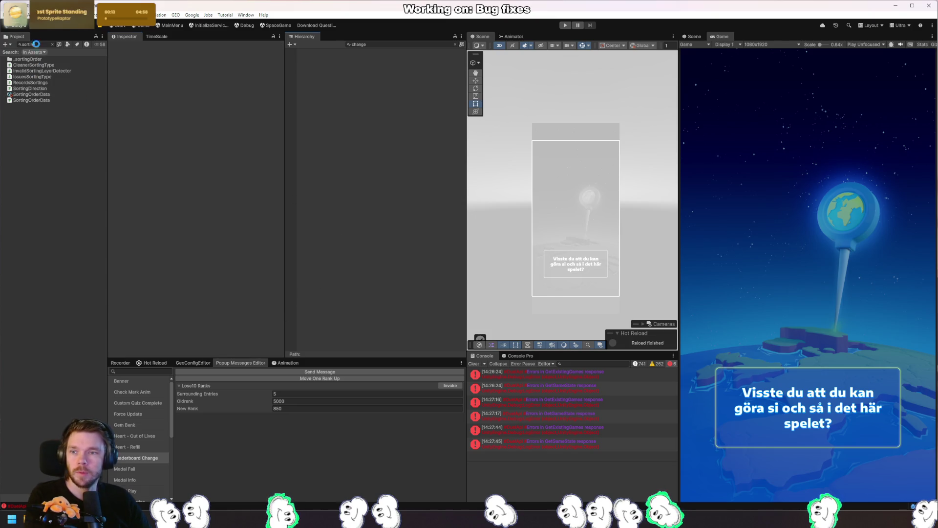
{"action": "double_click", "coordinate": [51, 82]}
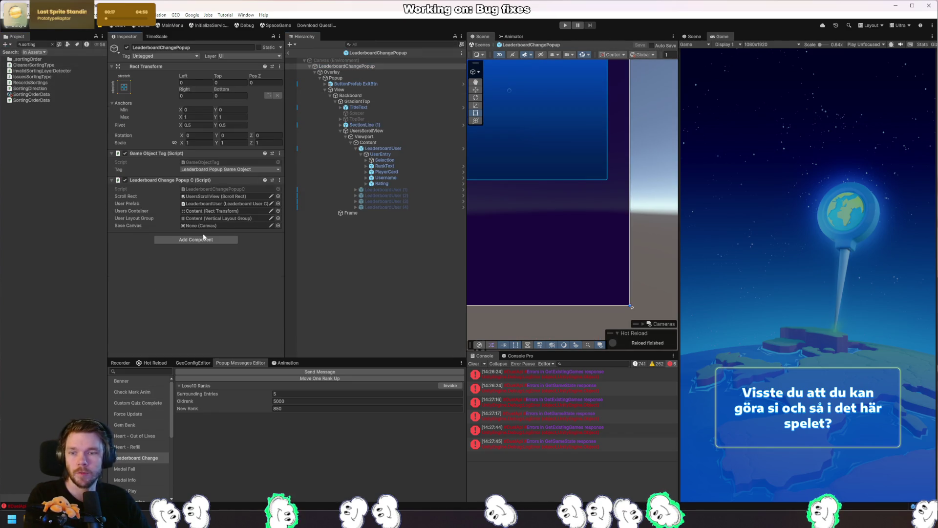
- Add a Canvas component to the LeaderboardChangePopup prefab
{"action": "left_click", "coordinate": [234, 239]}
{"action": "type", "text": "cav"}
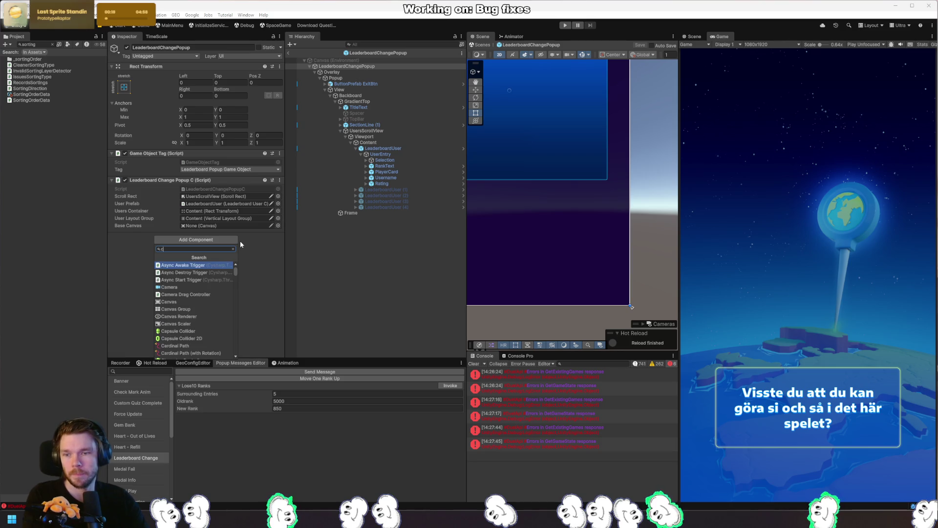
{"action": "key", "text": "Return"}
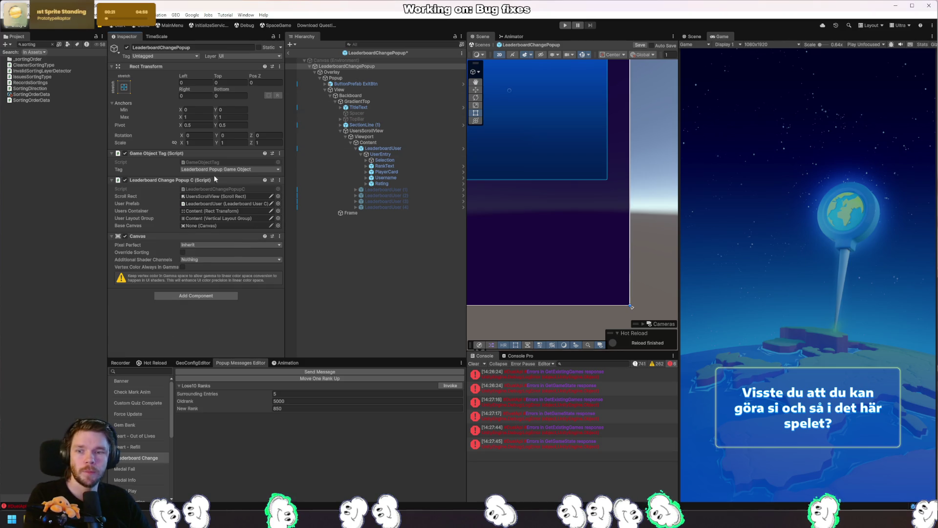
- Delete the unused _baseCanvas field from LeaderboardChangePopupC.cs in Rider
{"action": "left_click", "coordinate": [207, 189]}
{"action": "double_click", "coordinate": [212, 188]}
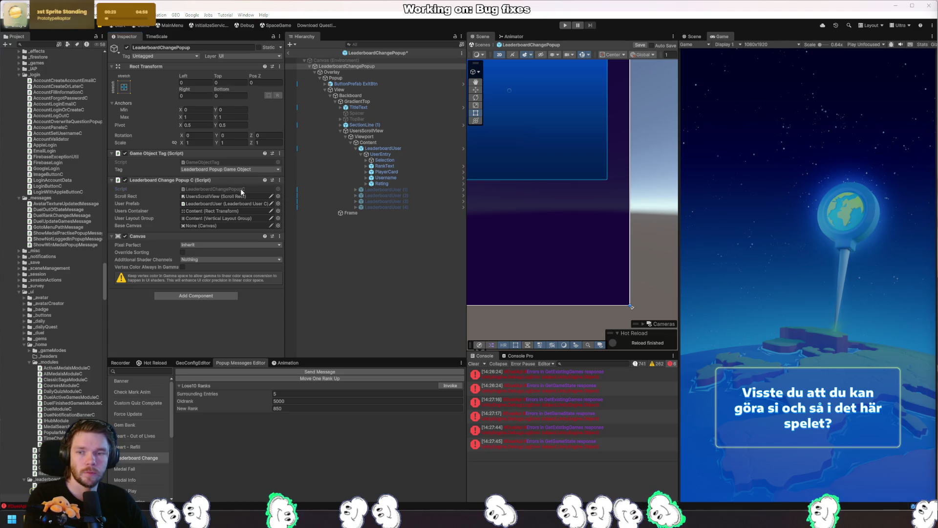
{"action": "key", "text": "ctrl+x"}
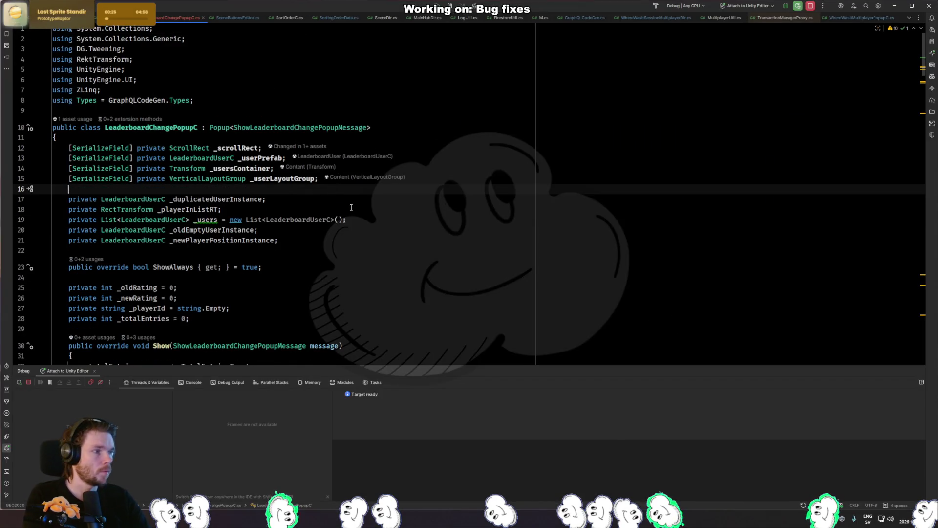
{"action": "key", "text": "alt+Tab"}
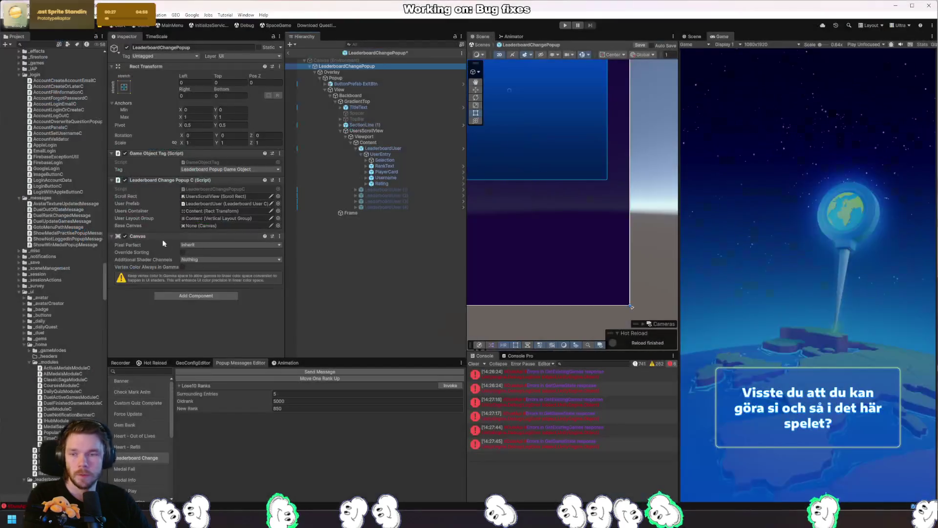
- Add the Sort Order C component to the popup and open SortOrderC.cs
{"action": "left_click", "coordinate": [205, 294]}
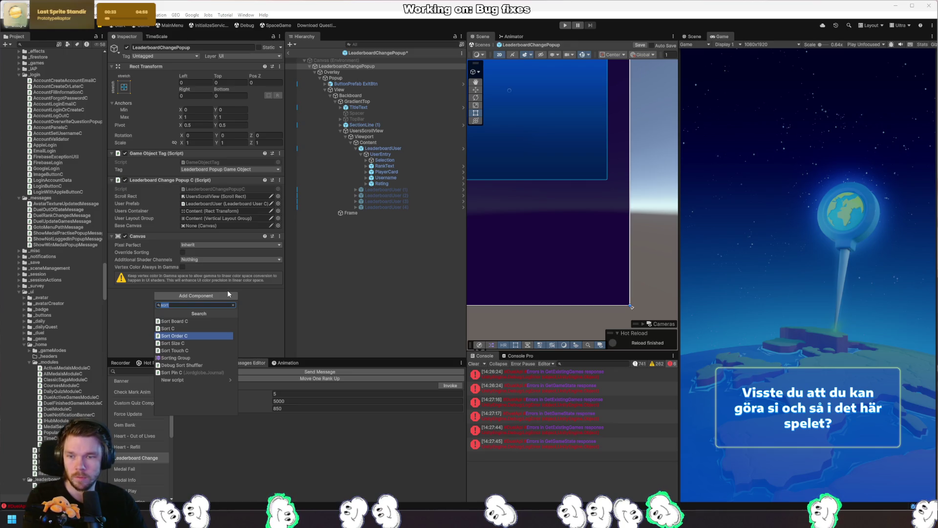
{"action": "key", "text": "Return"}
{"action": "double_click", "coordinate": [212, 310]}
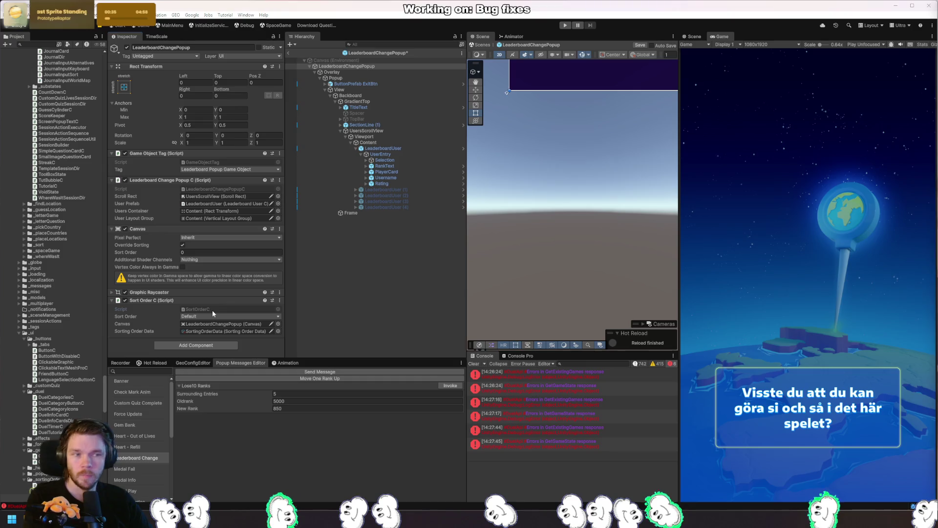
{"action": "double_click", "coordinate": [194, 72]}
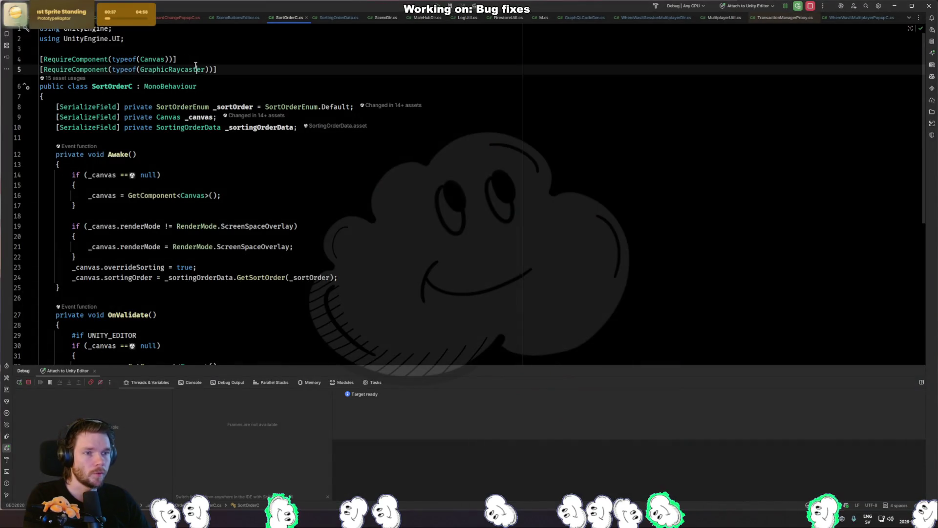
- Set the popup's Sort Order to Leaderboard Change Popup
{"action": "scroll", "coordinate": [360, 199], "scroll_direction": "down", "scroll_amount": 8}
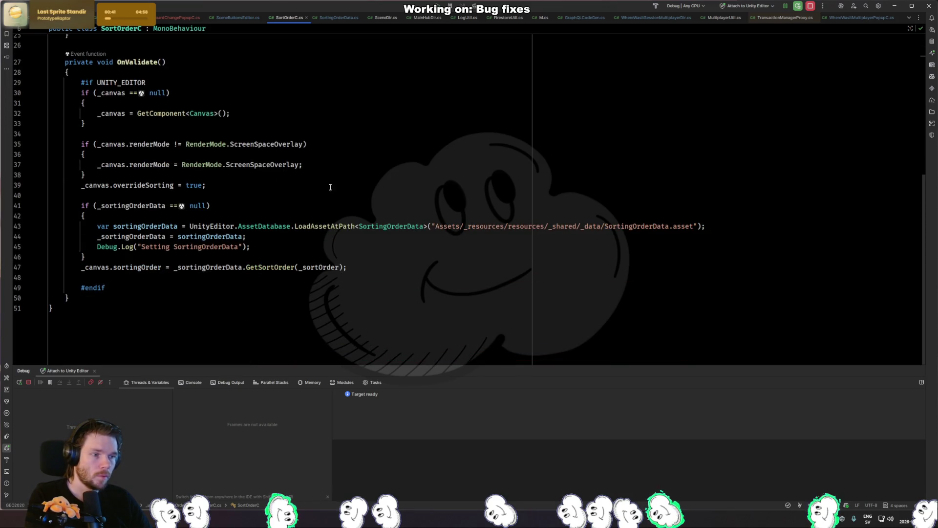
{"action": "scroll", "coordinate": [218, 186], "scroll_direction": "up", "scroll_amount": 4}
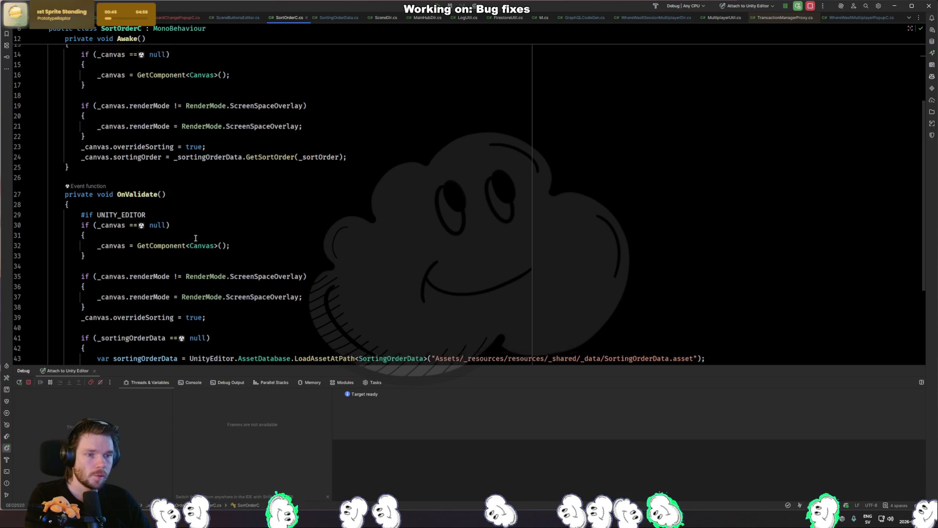
{"action": "scroll", "coordinate": [168, 222], "scroll_direction": "up", "scroll_amount": 4}
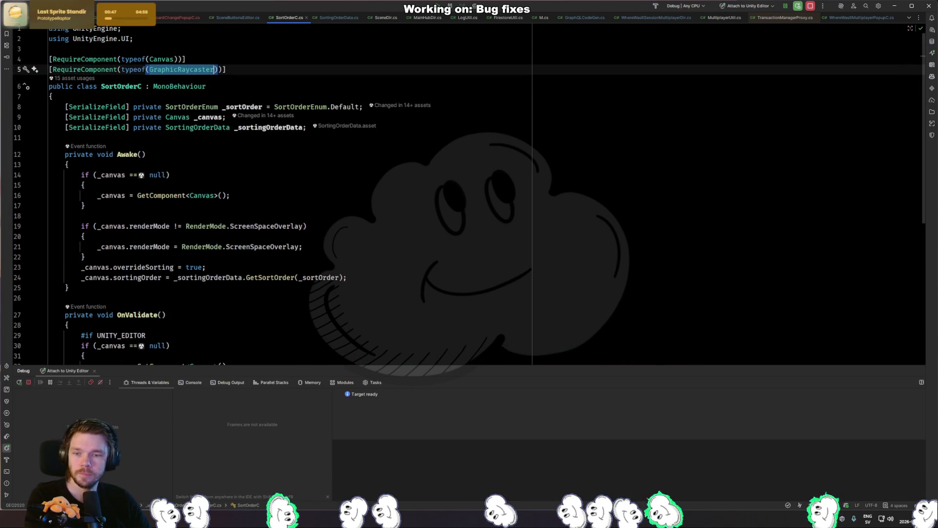
{"action": "key", "text": "alt+Tab"}
{"action": "left_click", "coordinate": [212, 317]}
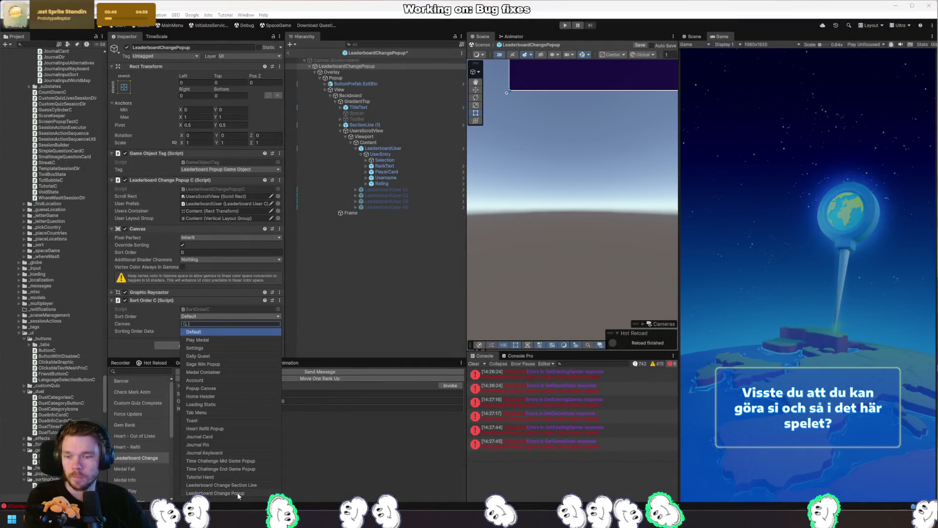
{"action": "left_click", "coordinate": [230, 493]}
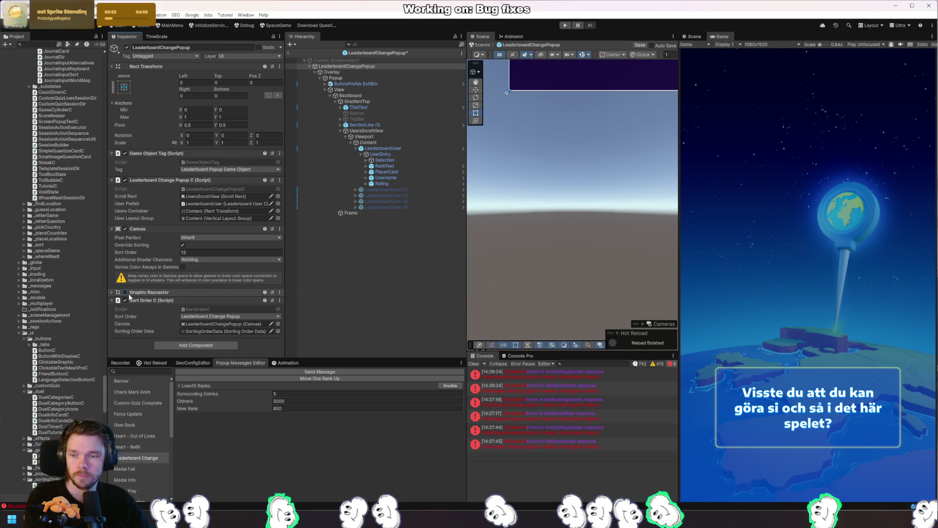
- Delete the GraphicRaycaster requirement line and remove the unused UnityEngine.UI import
{"action": "key", "text": "alt+Tab"}
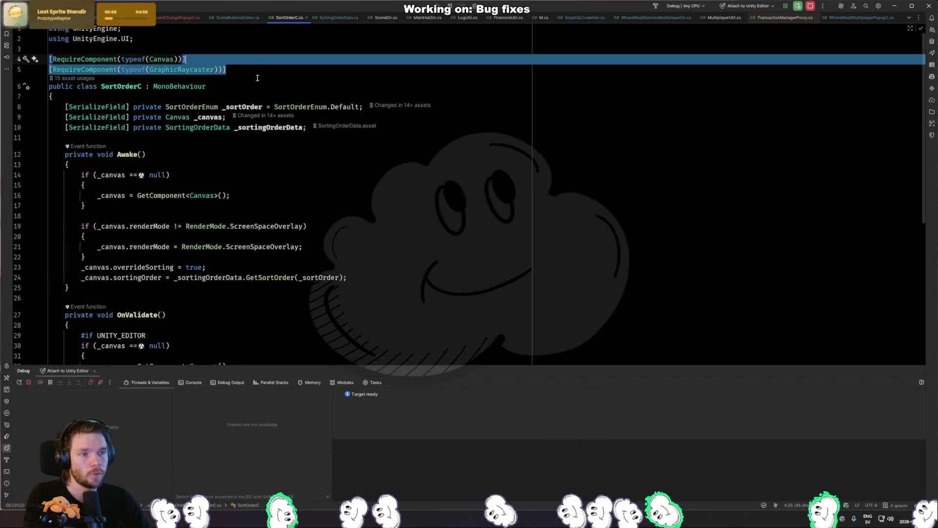
{"action": "key", "text": "BackSpace"}
{"action": "left_click", "coordinate": [119, 43]}
{"action": "key", "text": "alt+Return"}
{"action": "key", "text": "Return"}
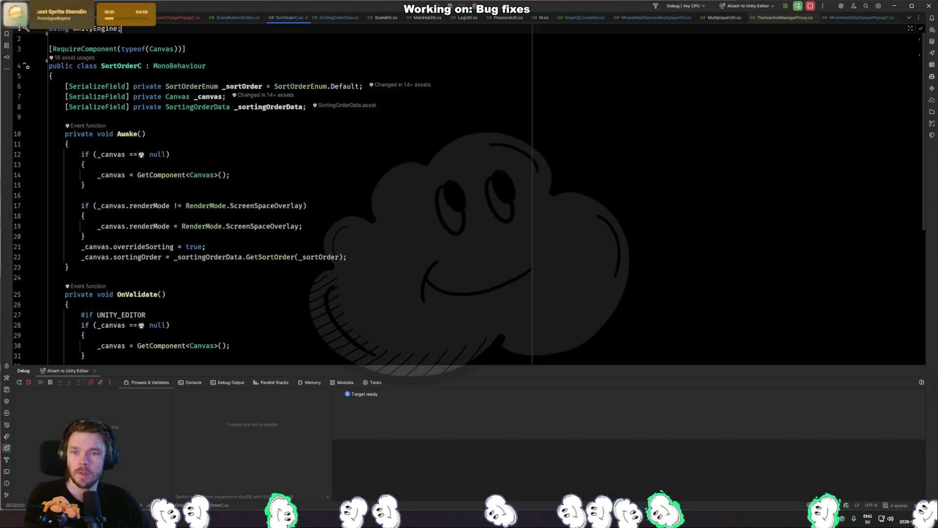
{"action": "key", "text": "alt+Tab"}
- Try removing the popup's Graphic Raycaster, then undo to restore its sort order settings
{"action": "left_click", "coordinate": [279, 245]}
{"action": "left_click", "coordinate": [303, 267]}
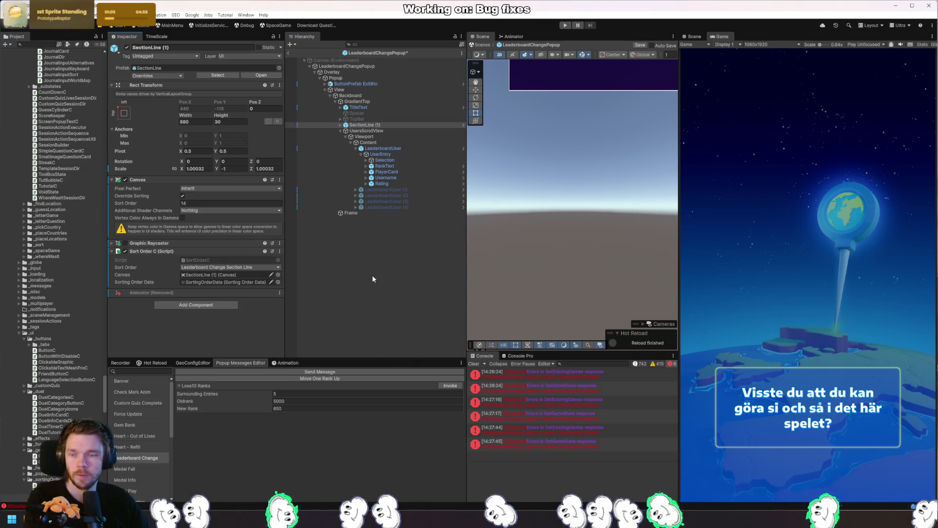
{"action": "left_click", "coordinate": [396, 72]}
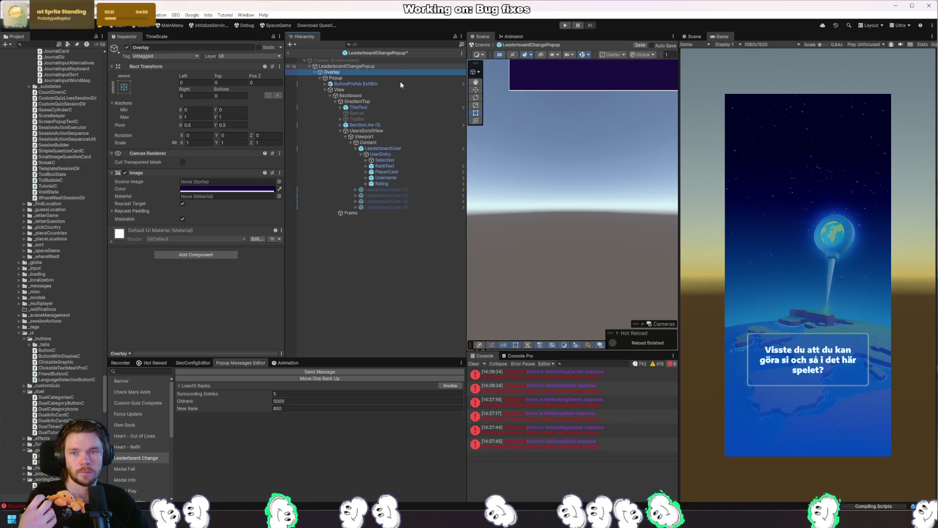
{"action": "left_click", "coordinate": [374, 66]}
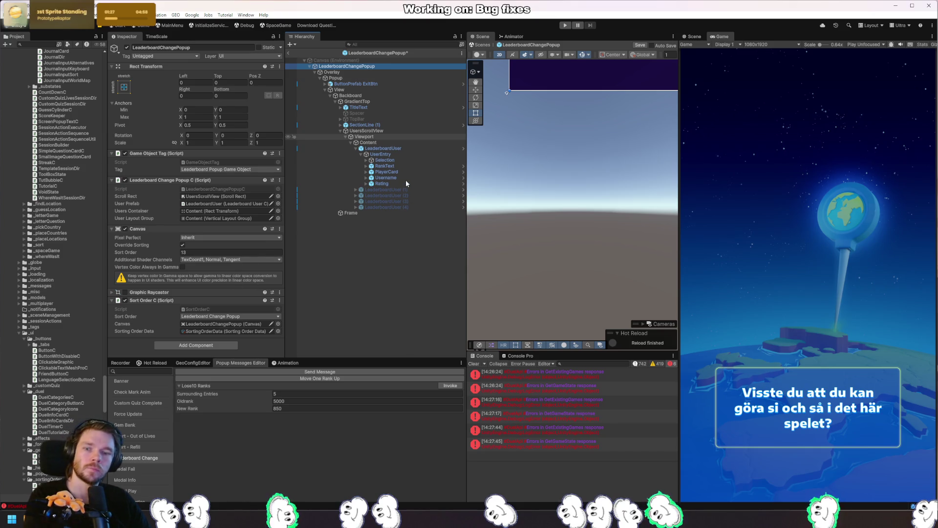
{"action": "key", "text": "Down"}
{"action": "key", "text": "Up"}
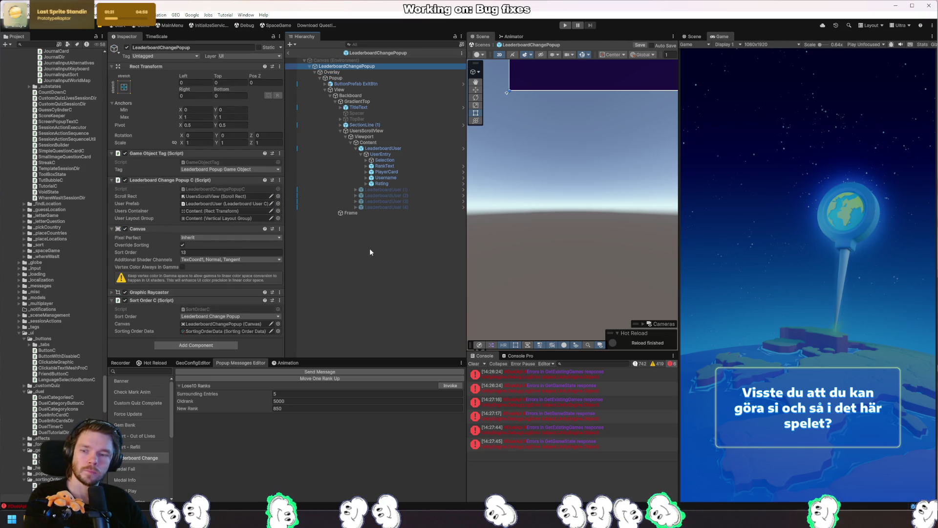
{"action": "key", "text": "ctrl+z"}
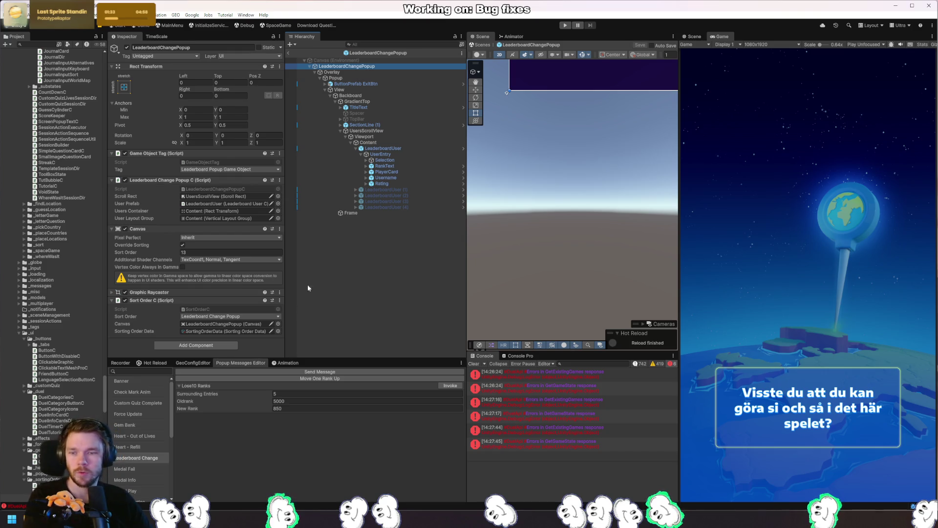
- Remove Graphic Raycaster from LeaderboardChangePopup and SectionLine (1), then save the prefab
{"action": "left_click", "coordinate": [279, 292]}
{"action": "left_click", "coordinate": [298, 312]}
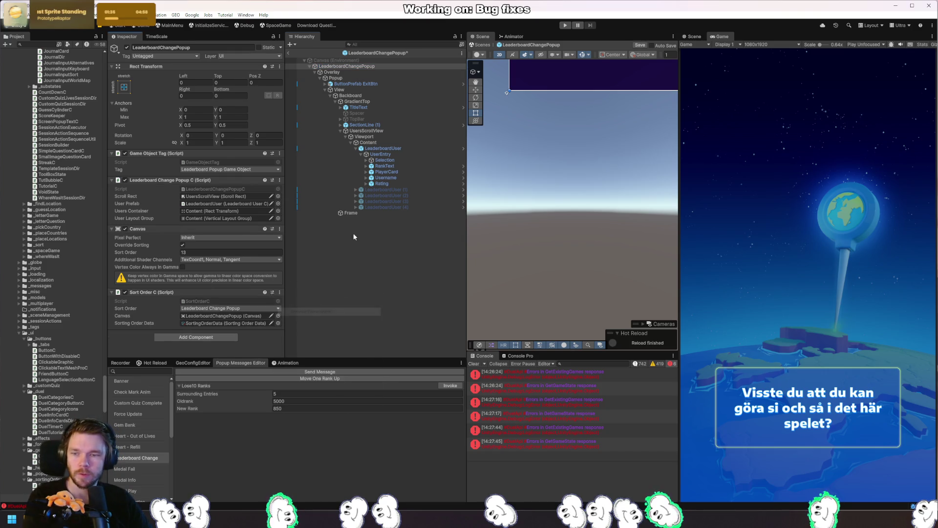
{"action": "left_click", "coordinate": [364, 125]}
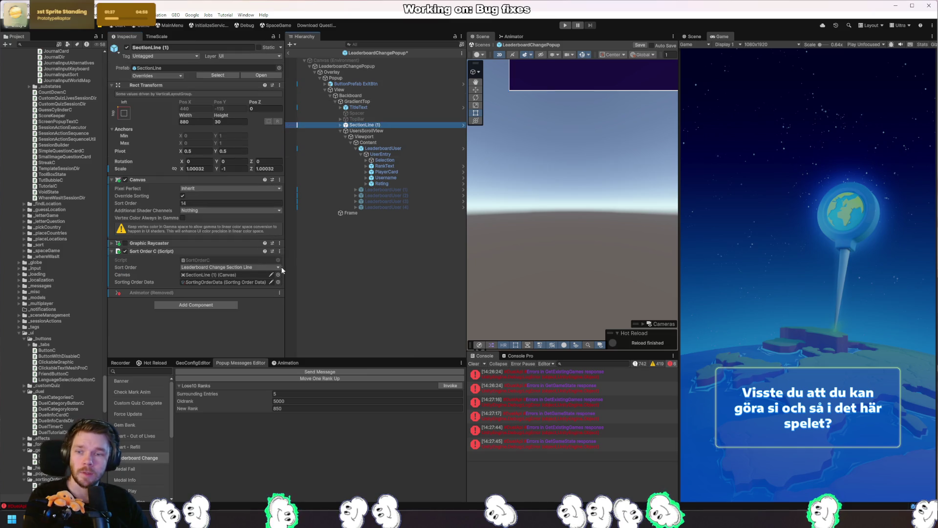
{"action": "left_click", "coordinate": [280, 243]}
{"action": "left_click", "coordinate": [298, 264]}
{"action": "key", "text": "ctrl+s"}
{"action": "left_click", "coordinate": [565, 25]}
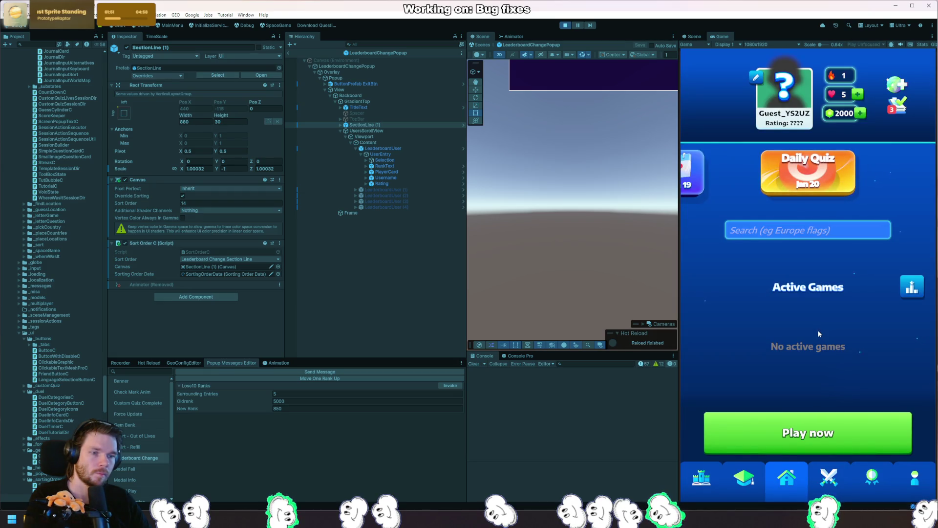
- Start the duel, pick the Americas Easy category and guess Miami
{"action": "left_click", "coordinate": [826, 434]}
{"action": "left_click", "coordinate": [823, 375]}
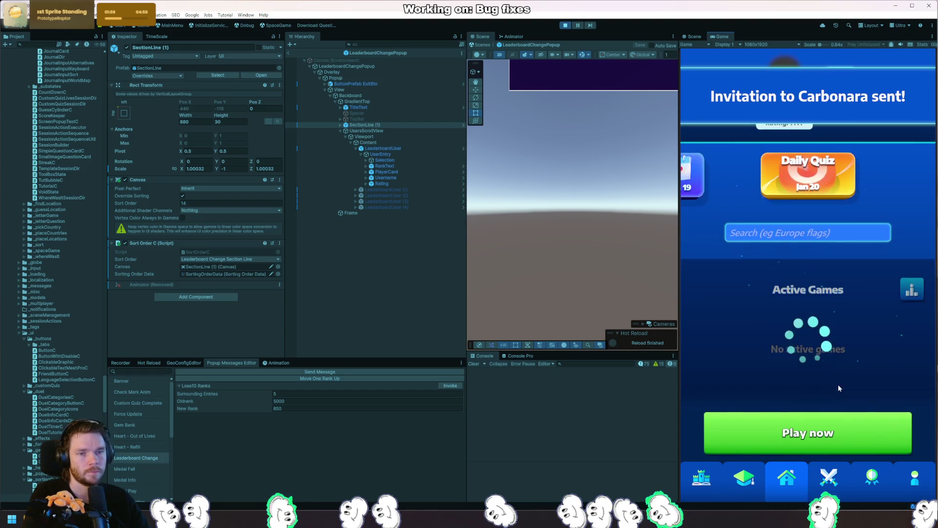
{"action": "left_click", "coordinate": [806, 355]}
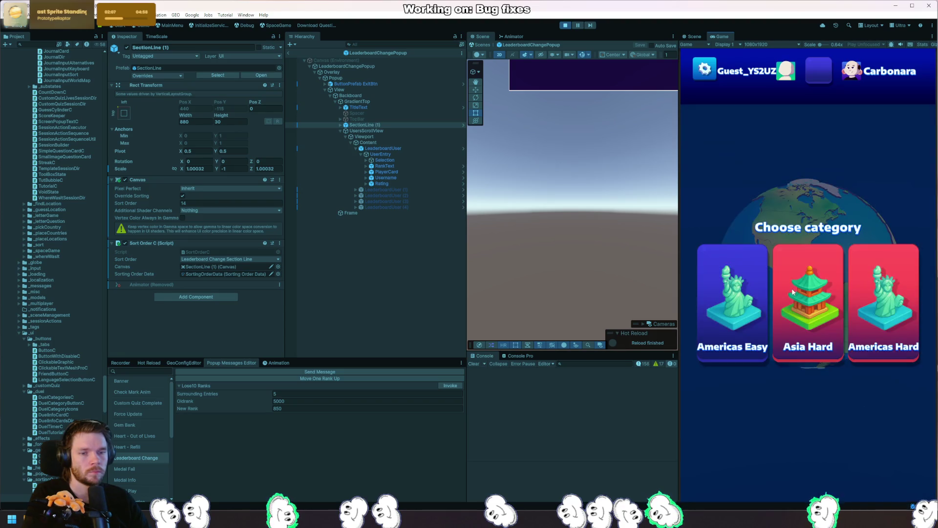
{"action": "left_click", "coordinate": [757, 310]}
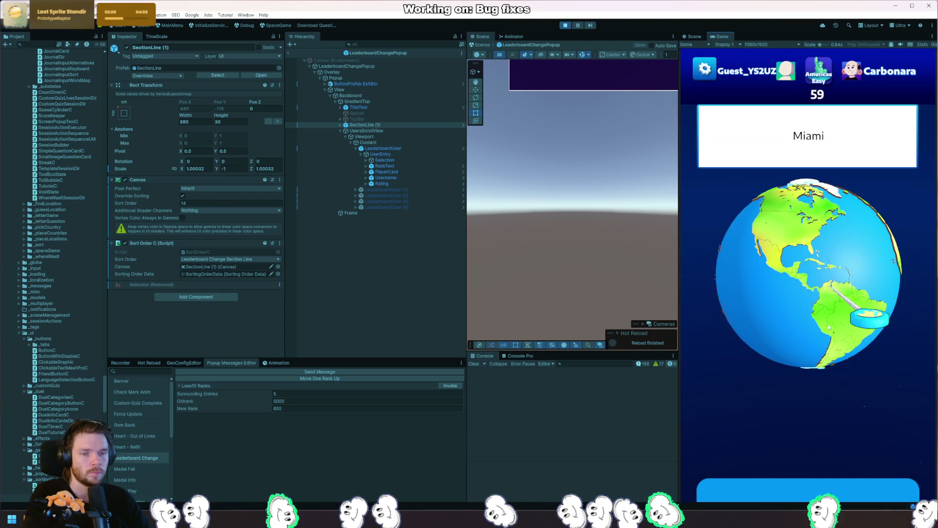
{"action": "left_click", "coordinate": [807, 296]}
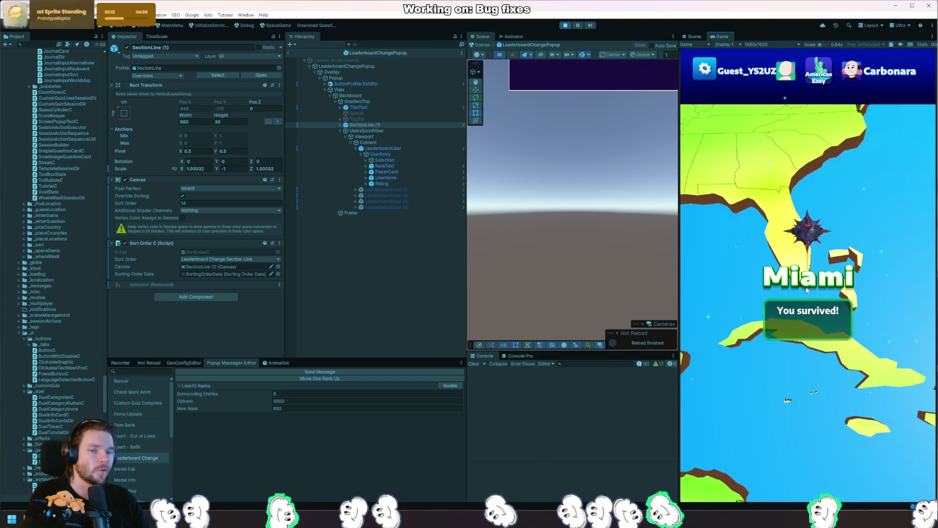
{"action": "left_click", "coordinate": [891, 413]}
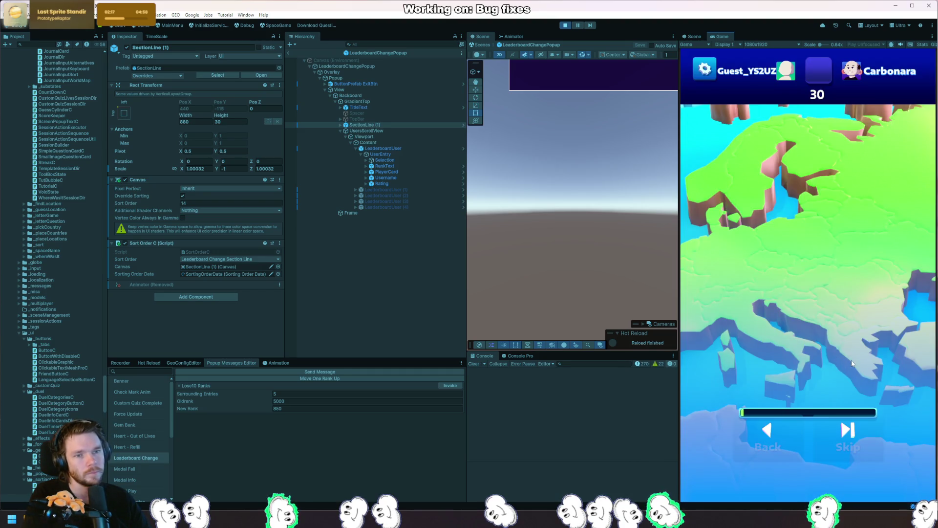
- Guess Damascus, pick Asia Easy, guess Beijing and continue to the results
{"action": "left_click", "coordinate": [848, 431]}
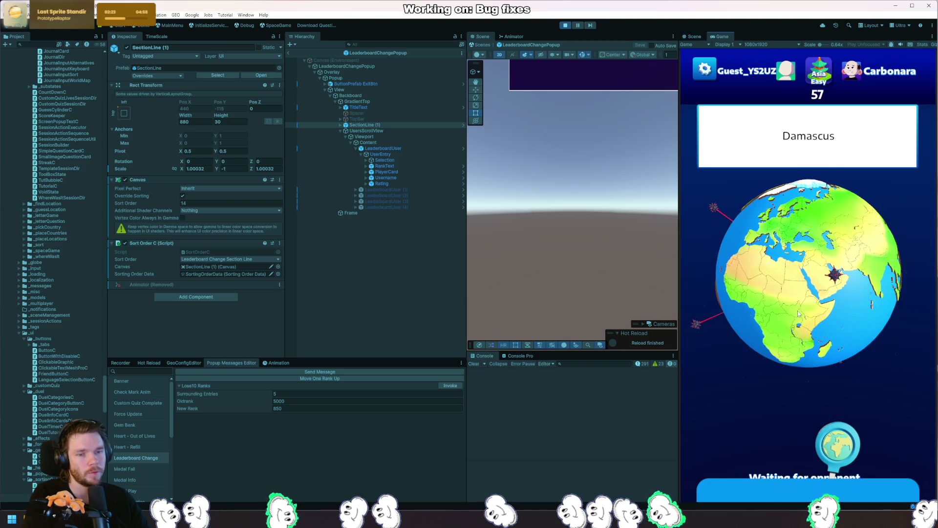
{"action": "left_click", "coordinate": [793, 348]}
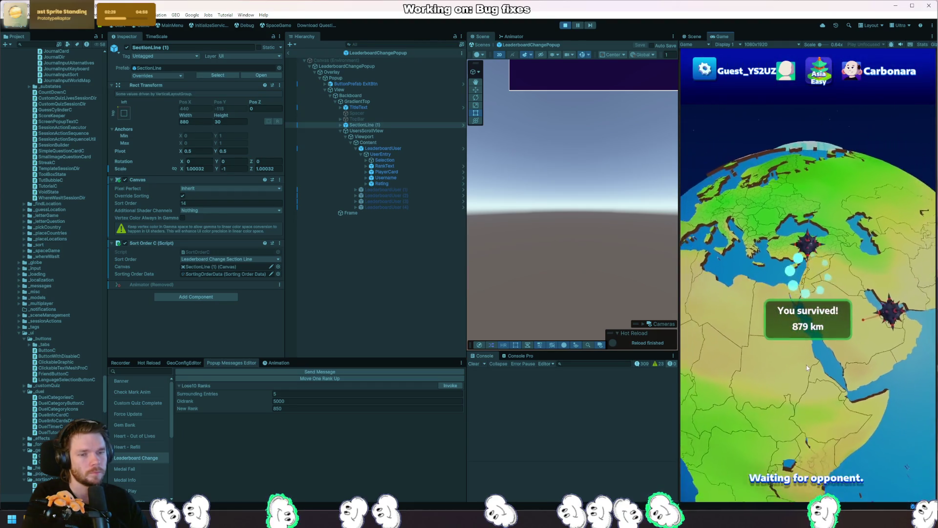
{"action": "left_click", "coordinate": [804, 331]}
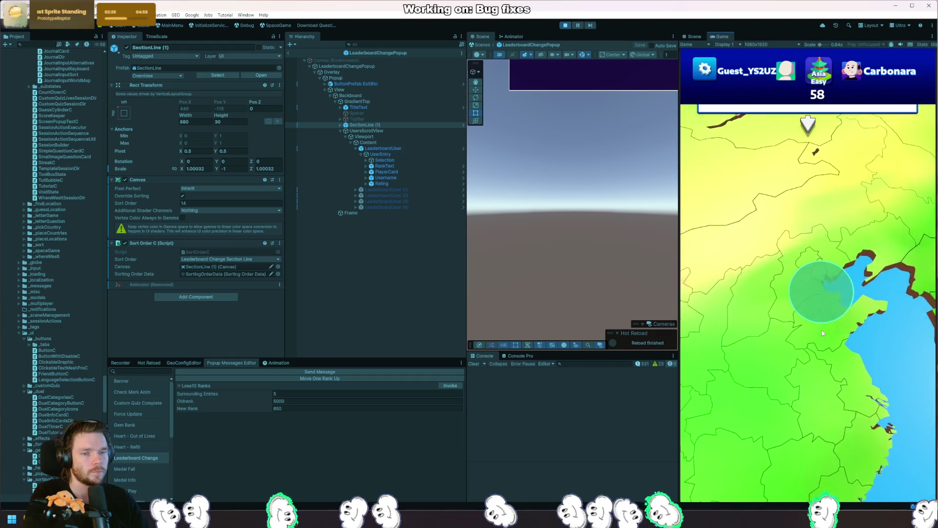
{"action": "left_click", "coordinate": [823, 333]}
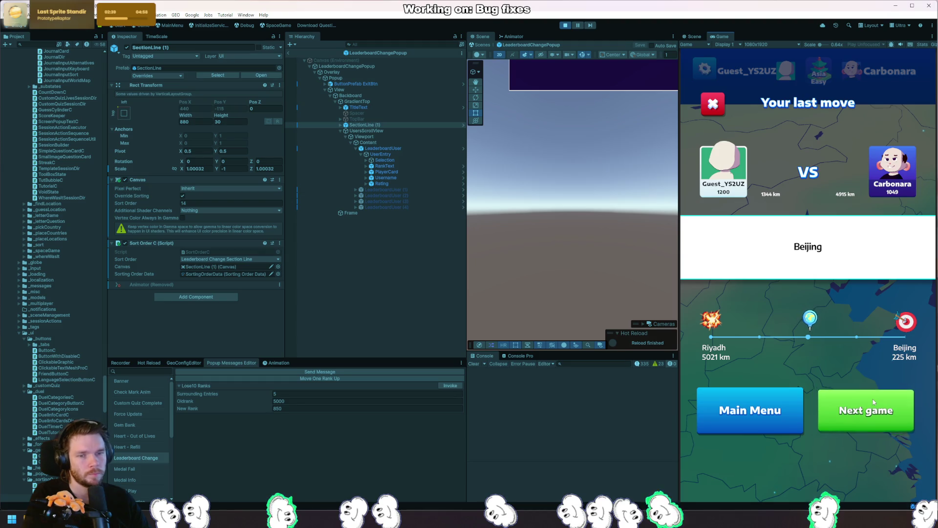
{"action": "left_click", "coordinate": [873, 399]}
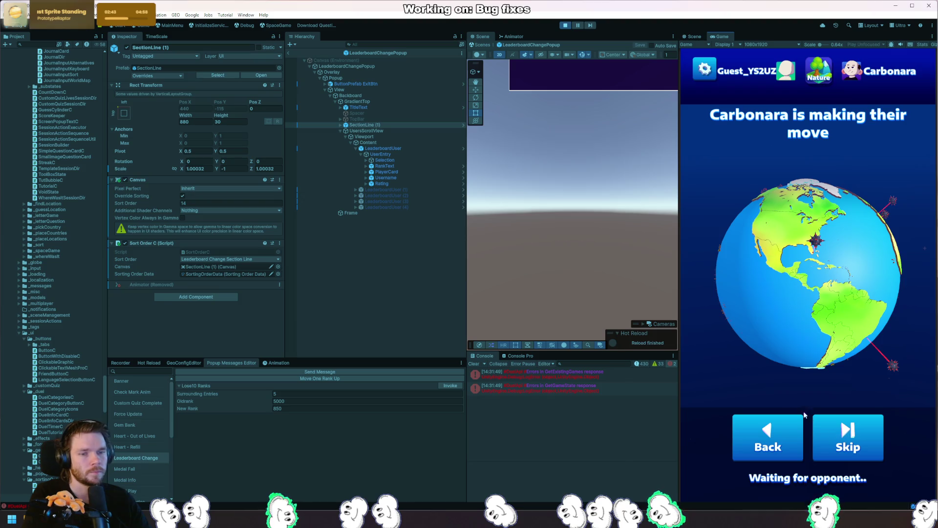
{"action": "left_click", "coordinate": [825, 432]}
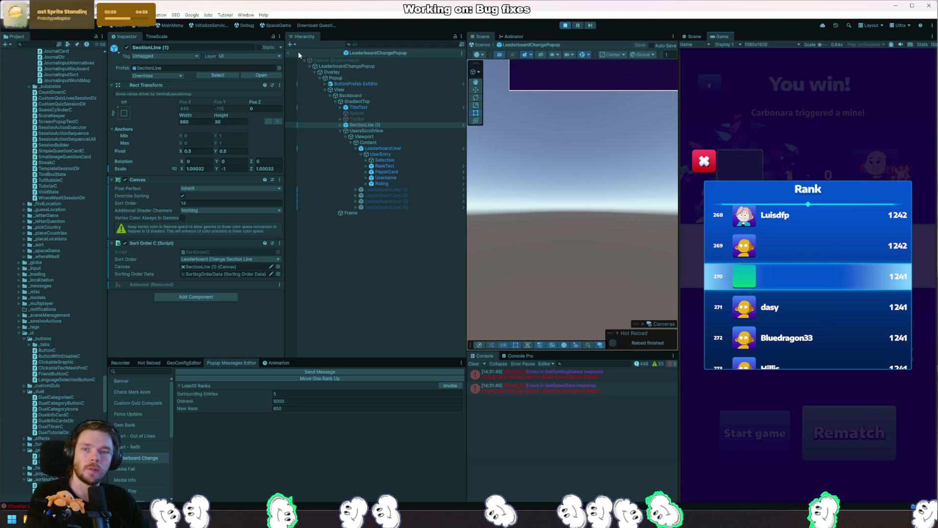
- Exit prefab mode and inspect the UI objects under the rank list, including QuestionTxt
{"action": "left_click", "coordinate": [482, 44]}
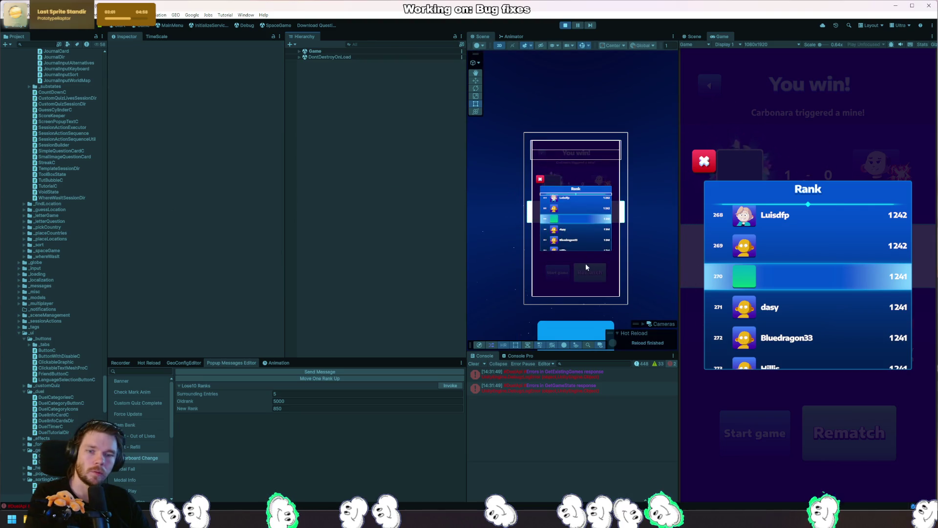
{"action": "right_click", "coordinate": [557, 224]}
{"action": "mouse_move", "coordinate": [606, 233]}
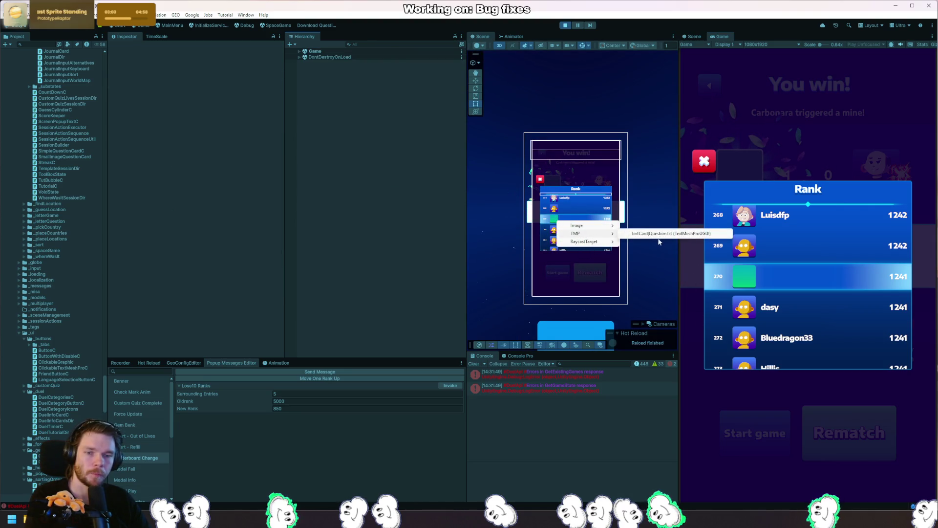
{"action": "left_click", "coordinate": [645, 234]}
{"action": "right_click", "coordinate": [555, 221]}
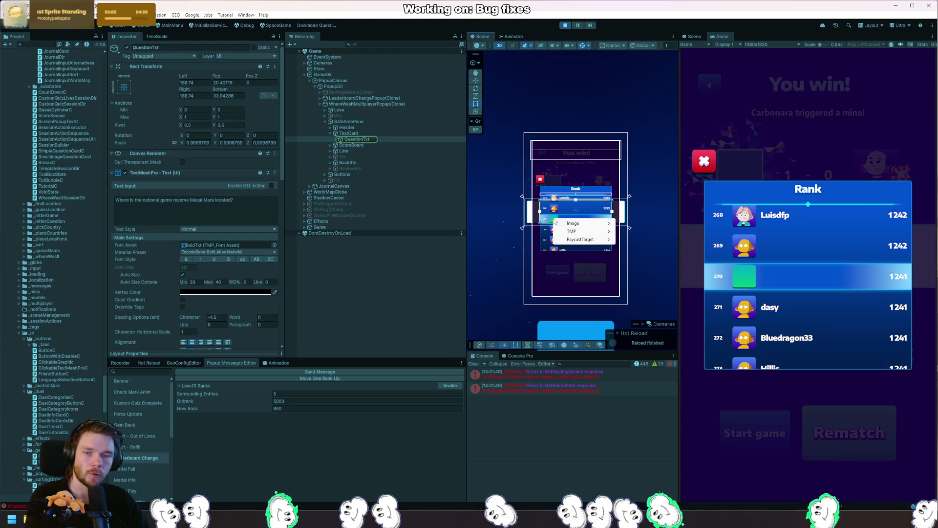
{"action": "mouse_move", "coordinate": [584, 240]}
{"action": "left_click", "coordinate": [713, 271]}
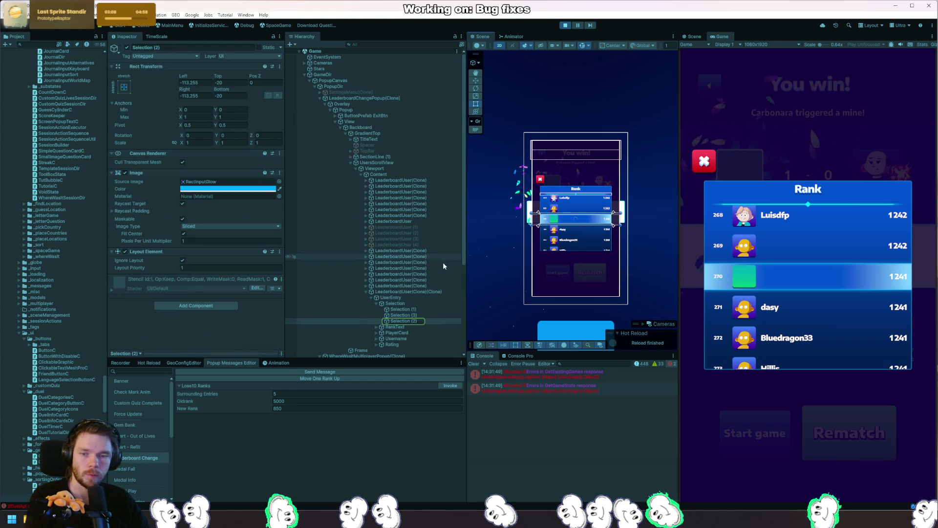
- Select PlayerCard's ProfileImage and open its PlayerAvatarTexture render texture settings
{"action": "left_click", "coordinate": [377, 333]}
{"action": "left_click", "coordinate": [404, 339]}
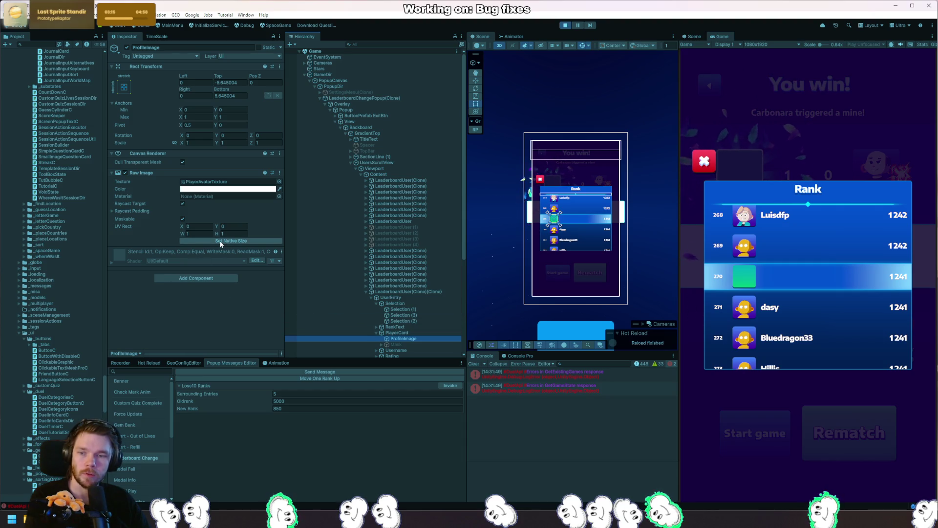
{"action": "left_click", "coordinate": [215, 181]}
{"action": "double_click", "coordinate": [215, 181]}
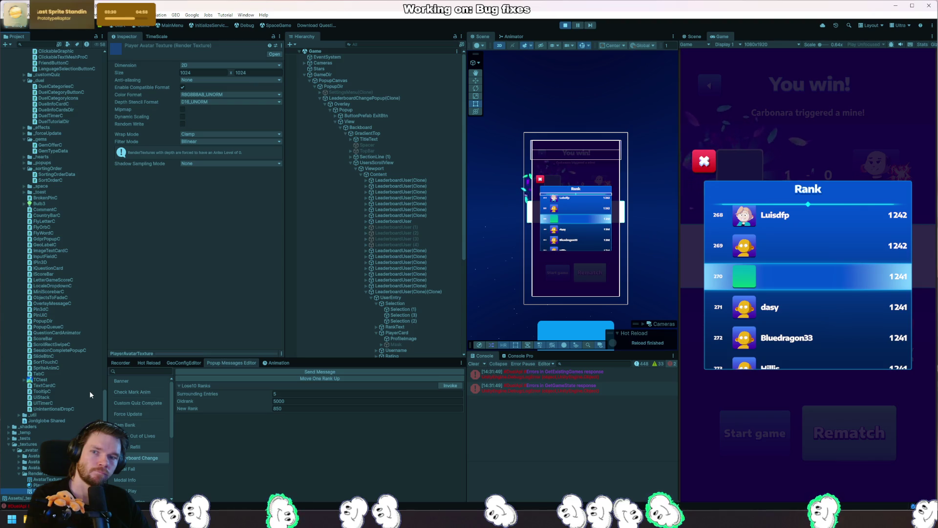
- Open WhereWasItSessionMultiplayerDir.cs and step through its _playerAvatar occurrences
{"action": "key", "text": "alt+Tab"}
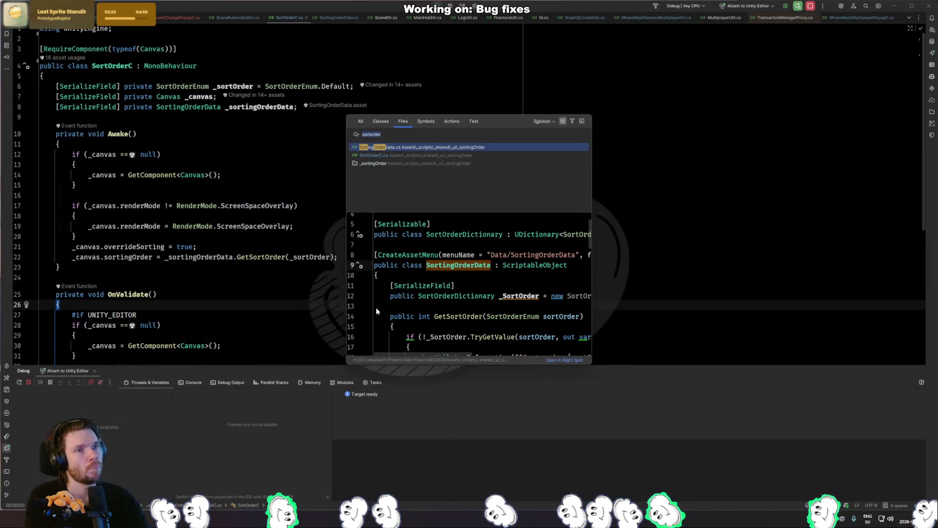
{"action": "type", "text": "wherewasit"}
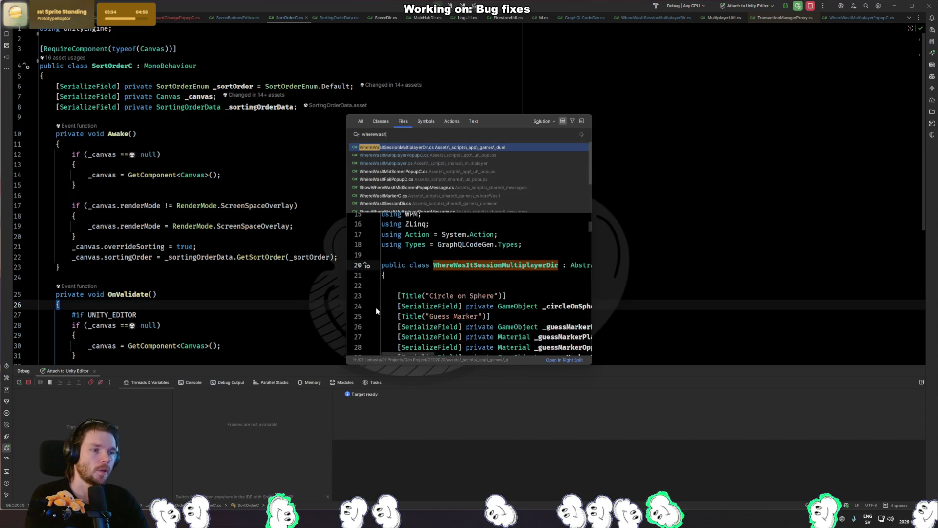
{"action": "key", "text": "Return"}
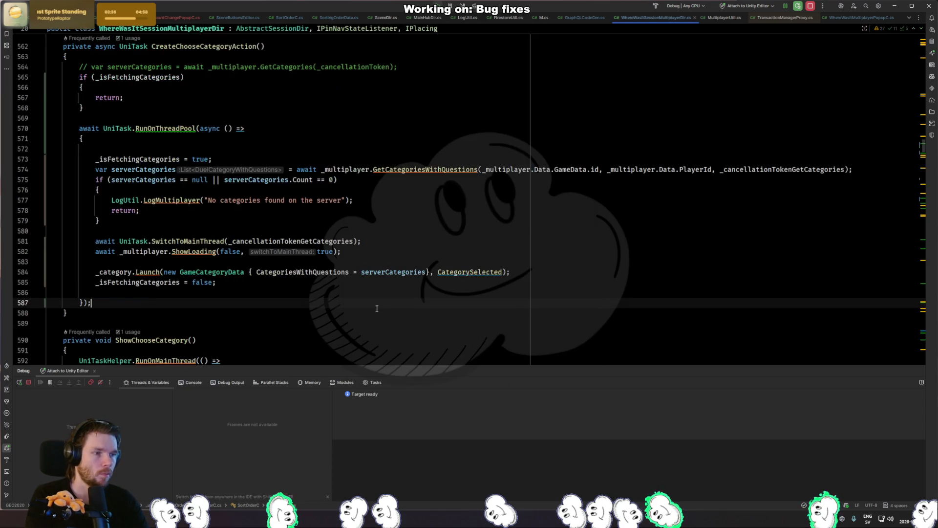
{"action": "key", "text": "ctrl+Home"}
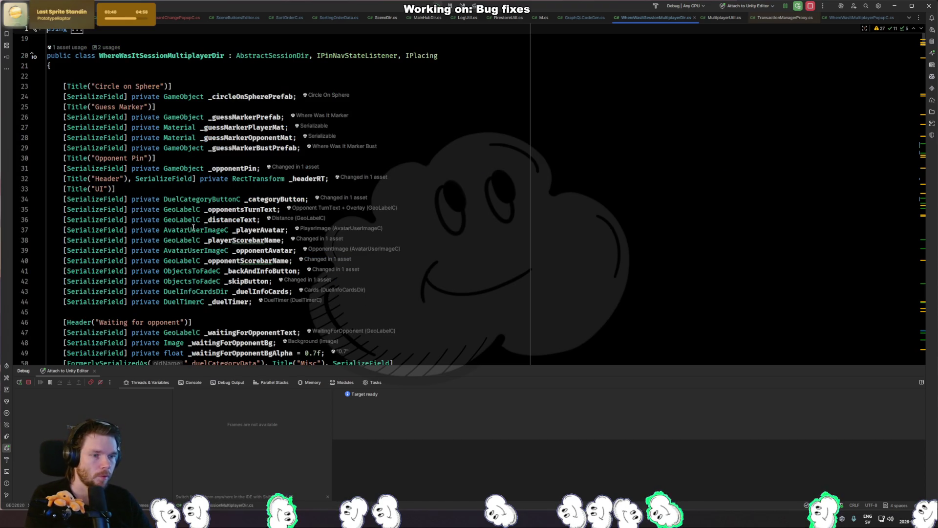
{"action": "left_click", "coordinate": [195, 209]}
{"action": "double_click", "coordinate": [268, 229]}
{"action": "key", "text": "ctrl+f"}
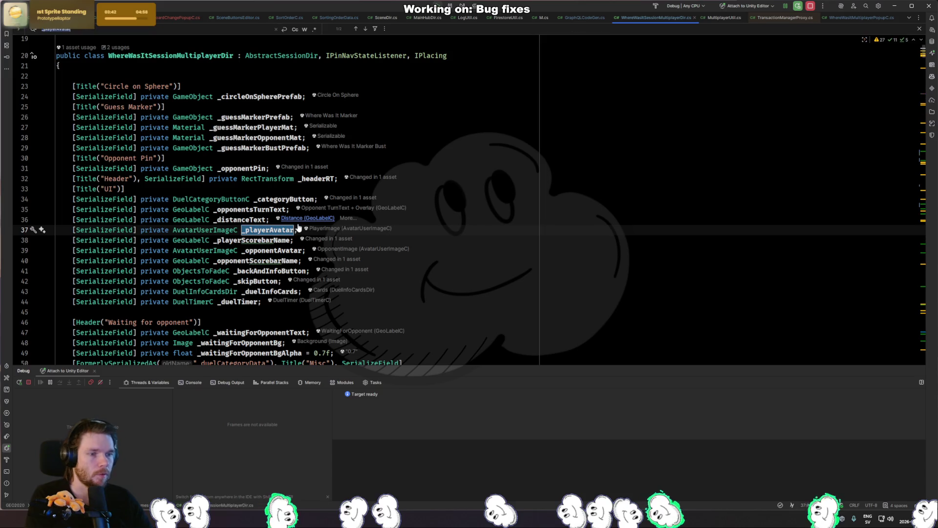
{"action": "key", "text": "Return"}
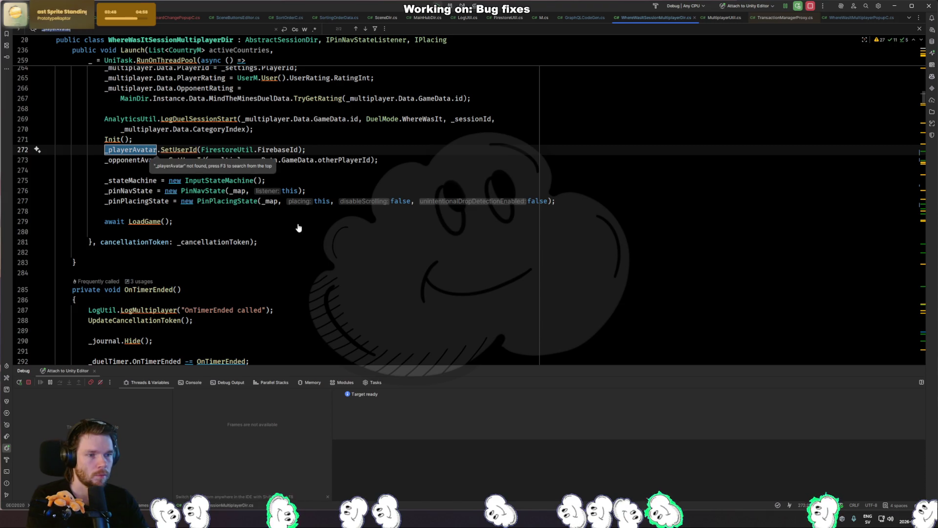
{"action": "key", "text": "Return"}
{"action": "key", "text": "Return"}
{"action": "key", "text": "Escape"}
- Find usages of ShowLeaderboardChangePopupMessage and go to the PlayerId declaration in MultiplayerData.cs
{"action": "key", "text": "ctrl+Tab"}
{"action": "key", "text": "ctrl+Tab"}
{"action": "key", "text": "ctrl+Tab"}
{"action": "key", "text": "ctrl+Tab"}
{"action": "key", "text": "ctrl+Tab"}
{"action": "key", "text": "ctrl+Tab"}
{"action": "key", "text": "ctrl+Tab"}
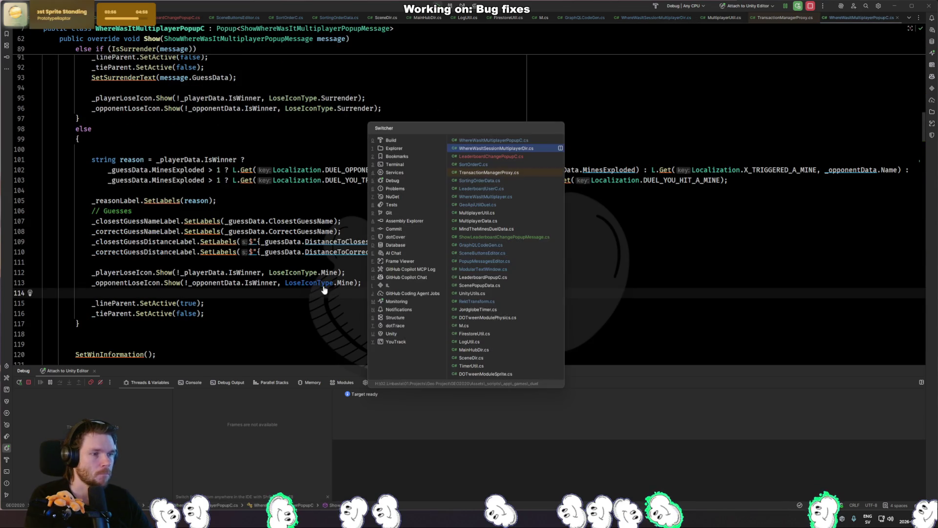
{"action": "left_click", "coordinate": [229, 128], "text": "ctrl"}
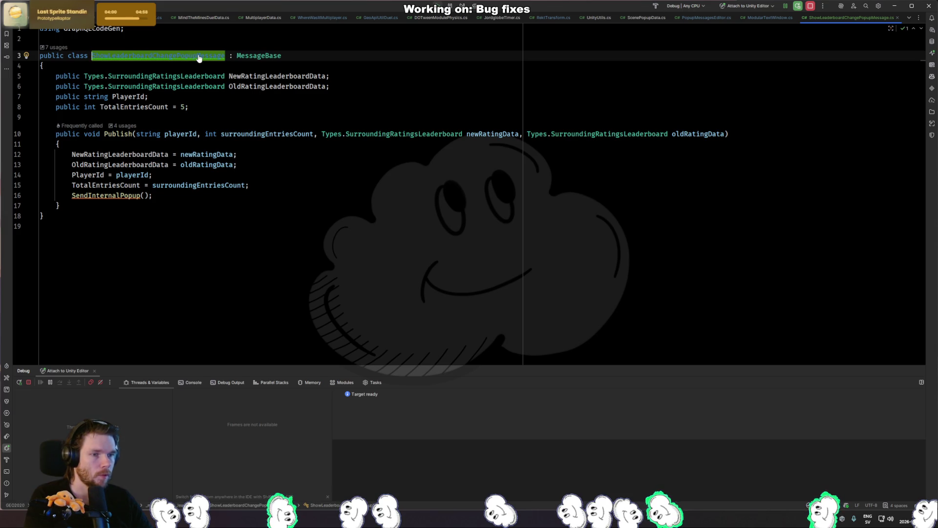
{"action": "left_click", "coordinate": [199, 58], "text": "ctrl"}
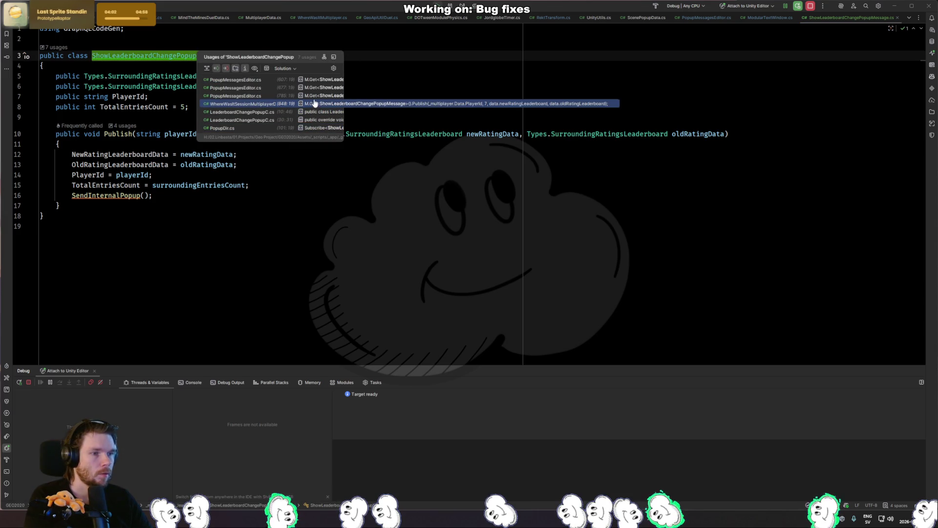
{"action": "left_click", "coordinate": [286, 104]}
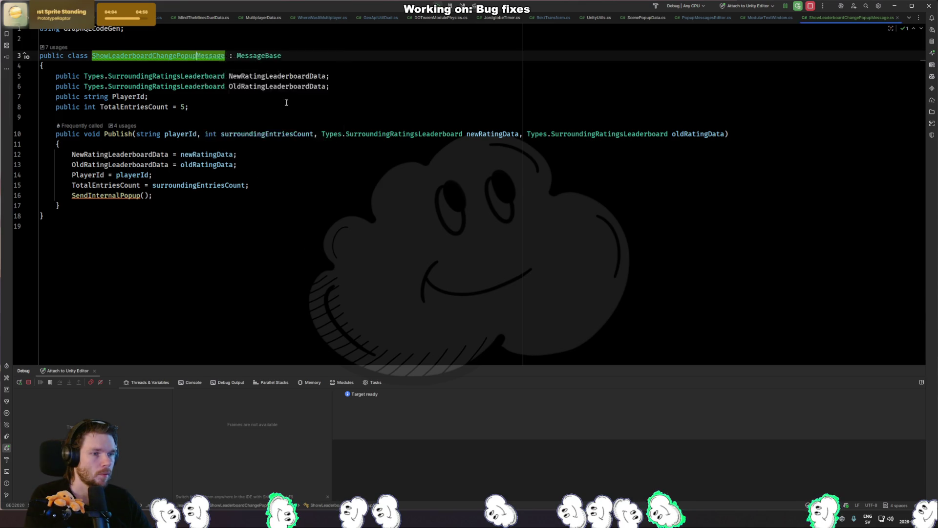
{"action": "left_click", "coordinate": [412, 162]}
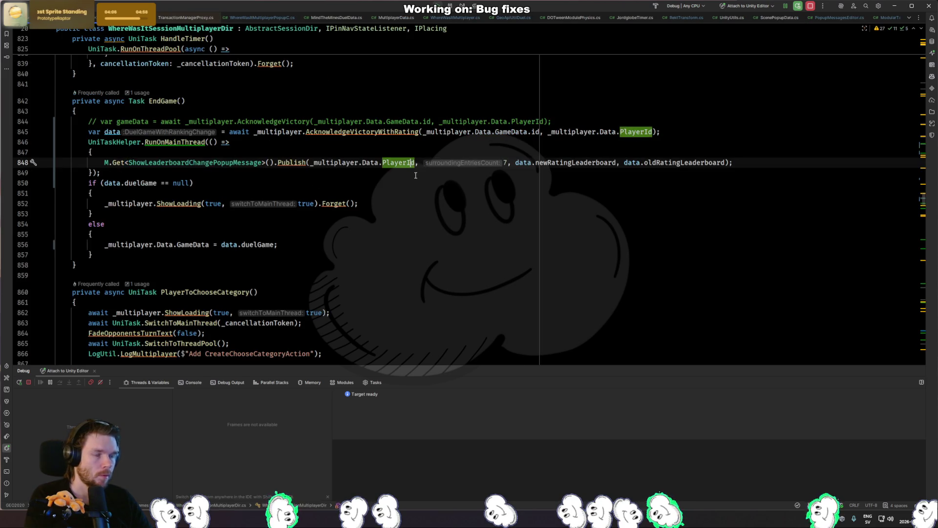
{"action": "left_click", "coordinate": [404, 164], "text": "ctrl"}
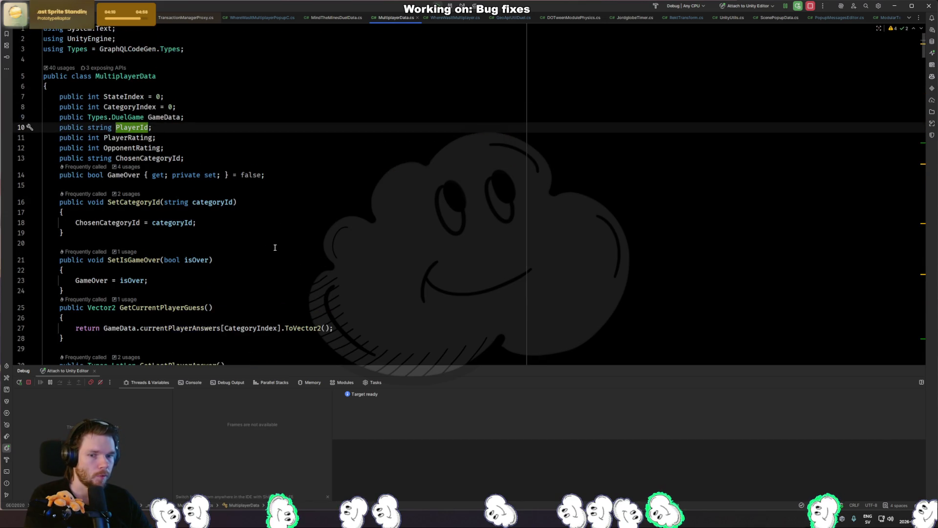
{"action": "key", "text": "alt+Tab"}
{"action": "left_click", "coordinate": [432, 292]}
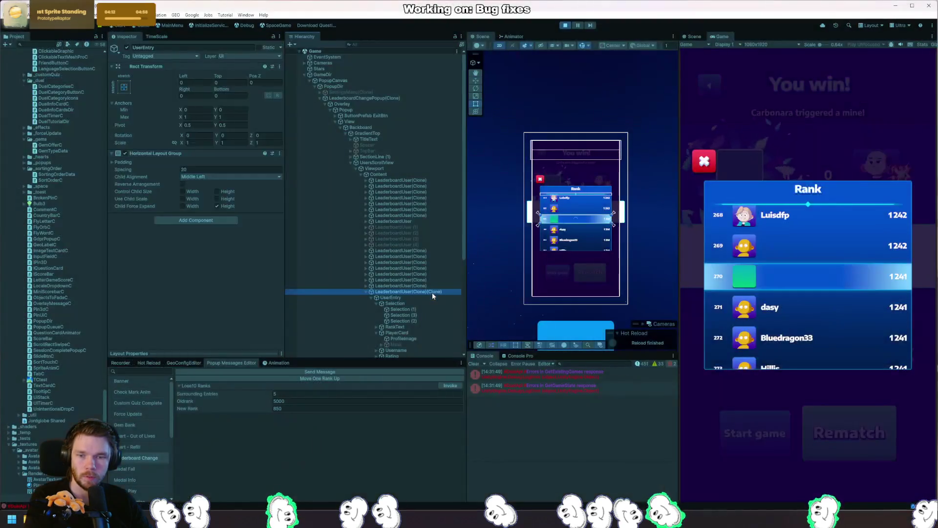
- Inspect the UserEntry and PlayerCard objects and the Player Avatar Texture render texture
{"action": "scroll", "coordinate": [435, 306], "scroll_direction": "down", "scroll_amount": 5}
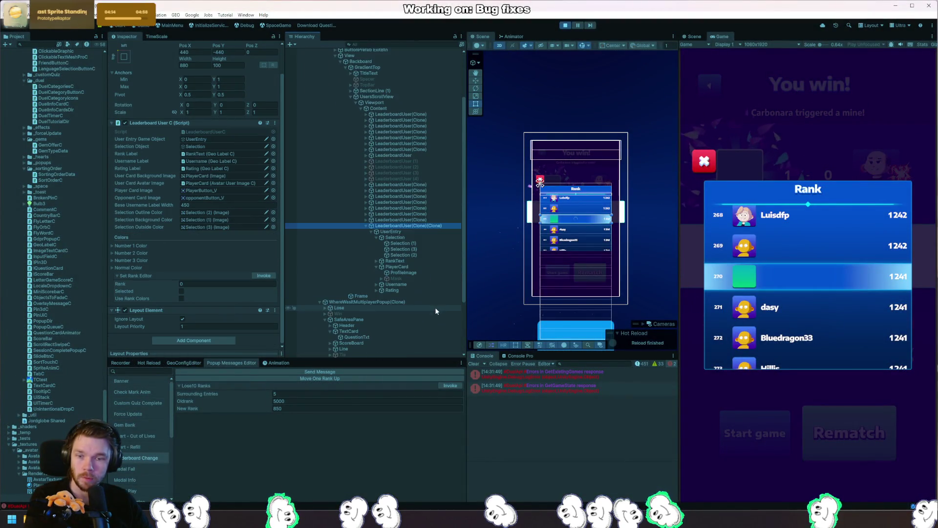
{"action": "left_click", "coordinate": [391, 232]}
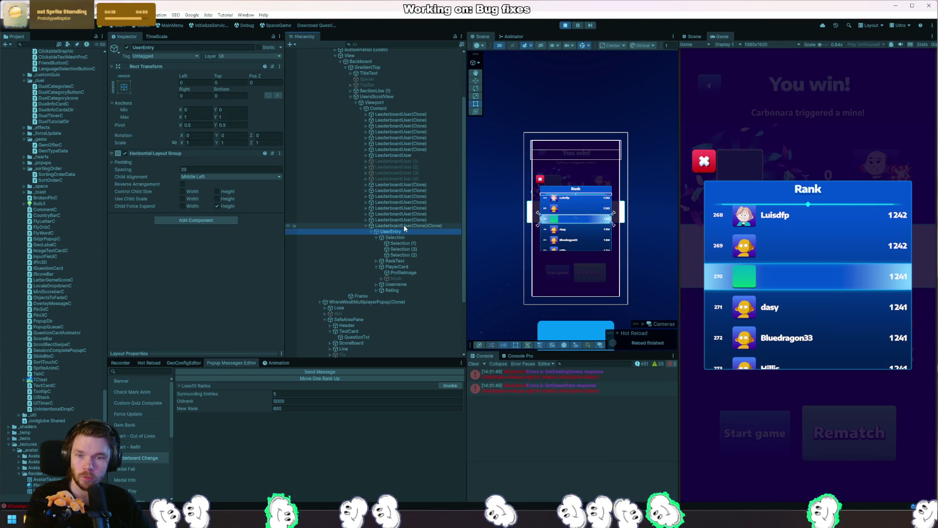
{"action": "left_click", "coordinate": [396, 267]}
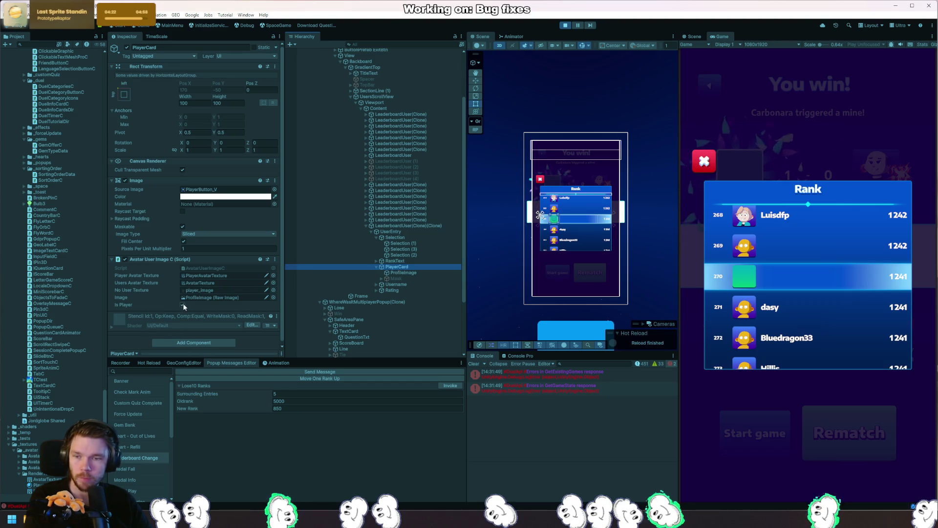
{"action": "key", "text": "alt+Tab"}
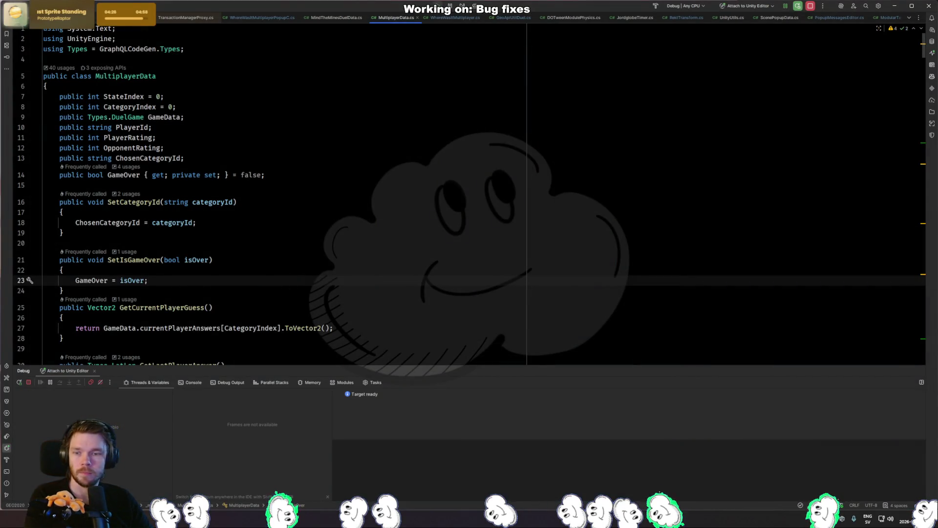
{"action": "key", "text": "alt+Tab"}
{"action": "left_click", "coordinate": [39, 491]}
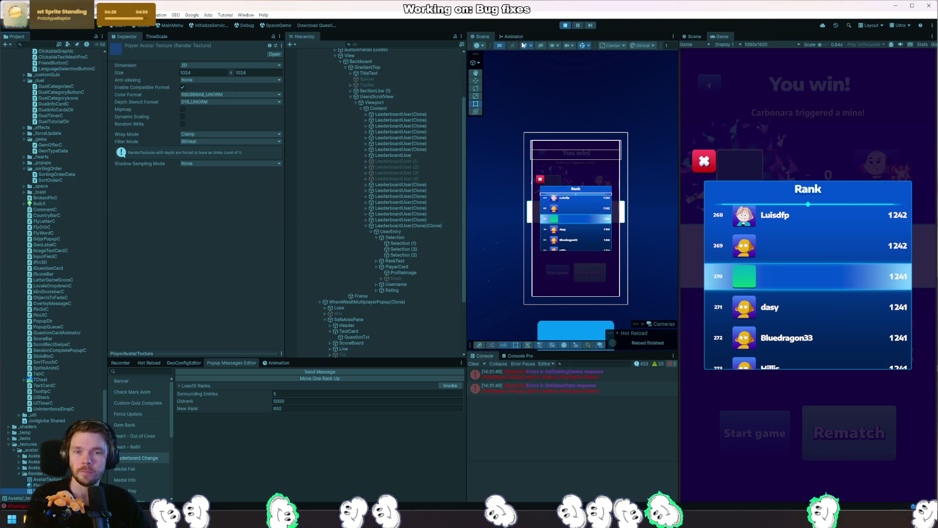
- Collapse the scene hierarchy, expand DontDestroyOnLoad and select AvatarDir
{"action": "scroll", "coordinate": [306, 84], "scroll_direction": "up", "scroll_amount": 10}
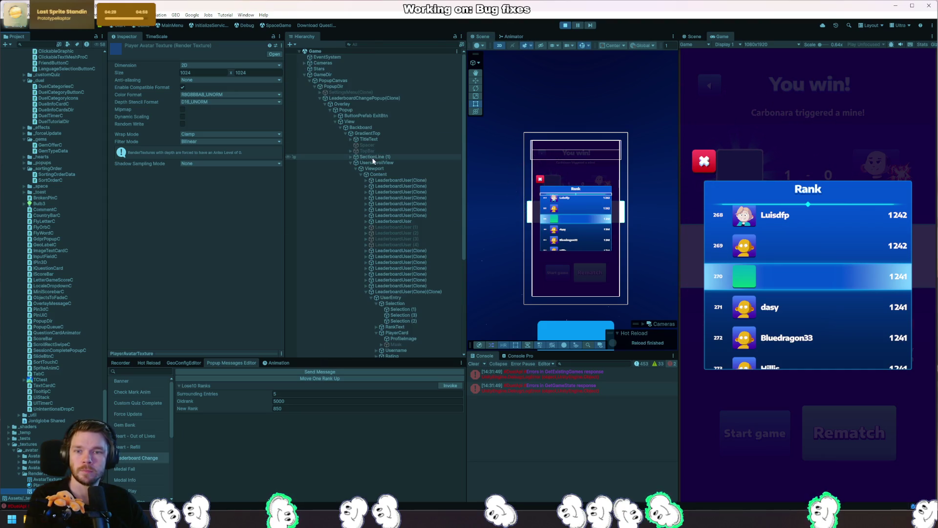
{"action": "left_click", "coordinate": [305, 75]}
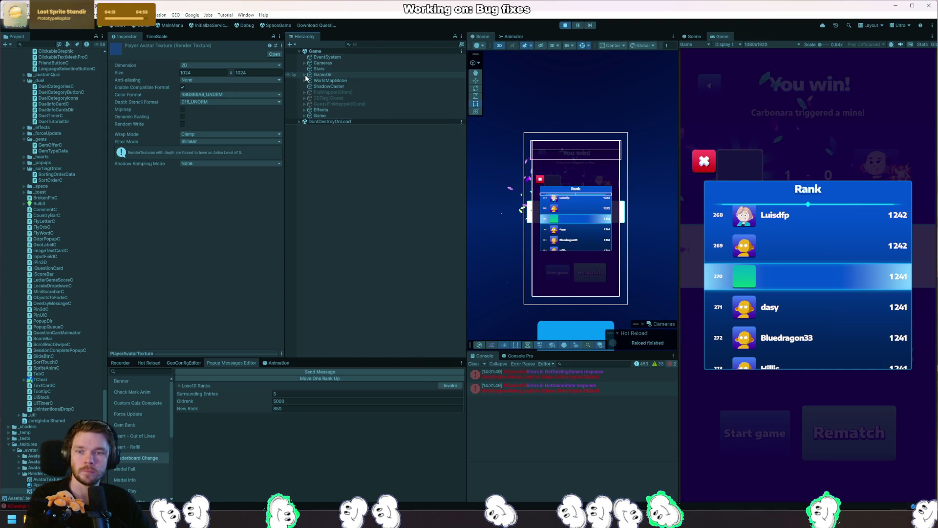
{"action": "left_click", "coordinate": [300, 121]}
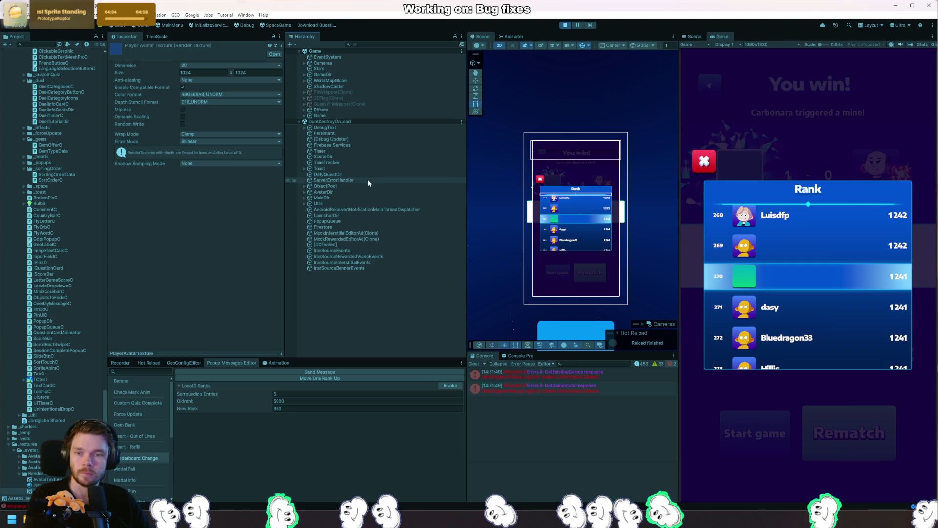
{"action": "left_click", "coordinate": [322, 187]}
{"action": "left_click", "coordinate": [322, 192]}
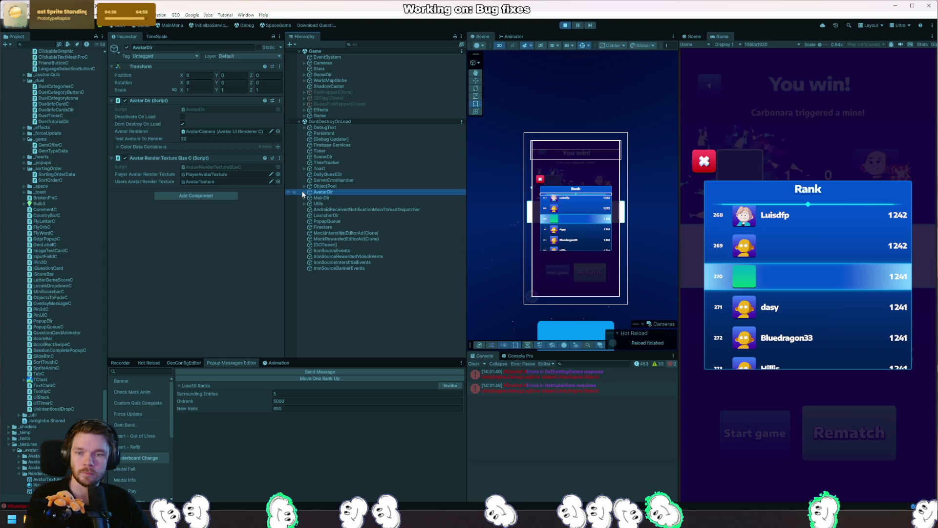
- Select AvatarDir's AvatarCamera and frame it in the Scene view
{"action": "left_click", "coordinate": [304, 192]}
{"action": "left_click", "coordinate": [322, 197]}
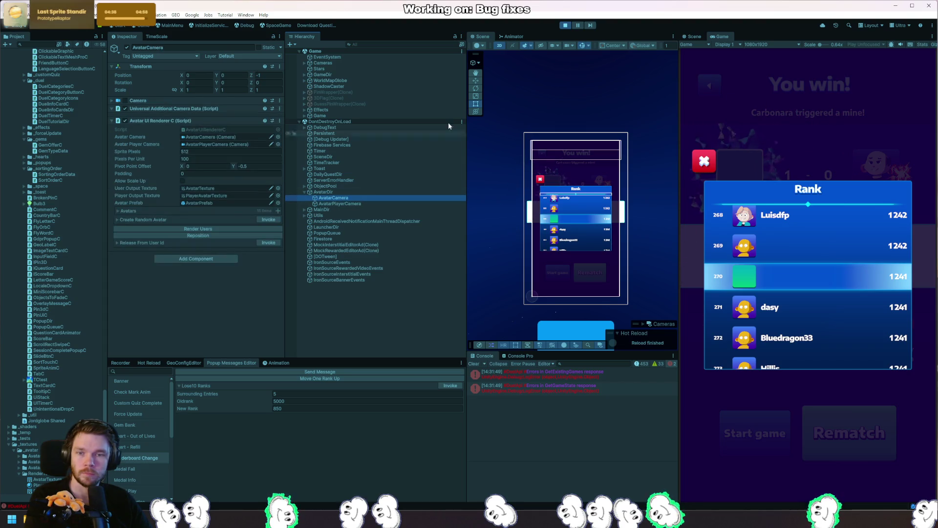
{"action": "key", "text": "f"}
{"action": "scroll", "coordinate": [582, 174], "scroll_direction": "up", "scroll_amount": 10}
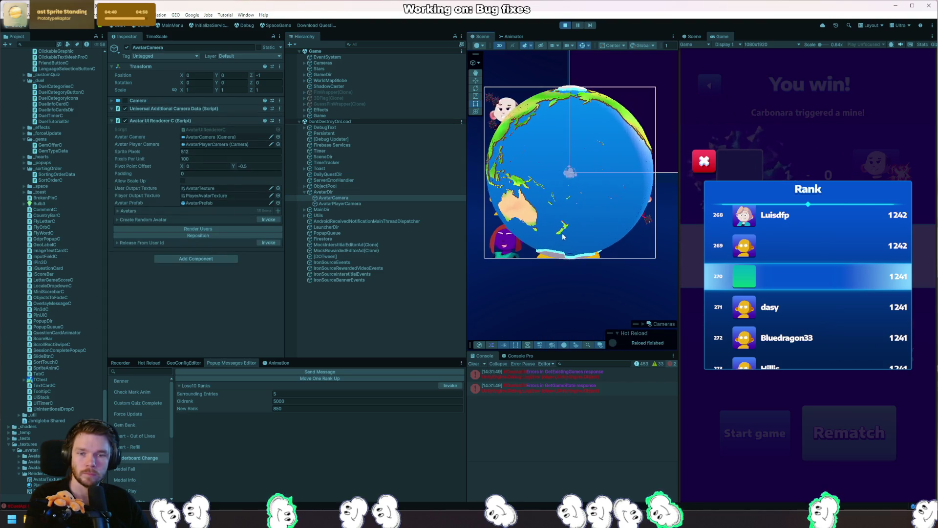
{"action": "scroll", "coordinate": [582, 174], "scroll_direction": "up", "scroll_amount": 1}
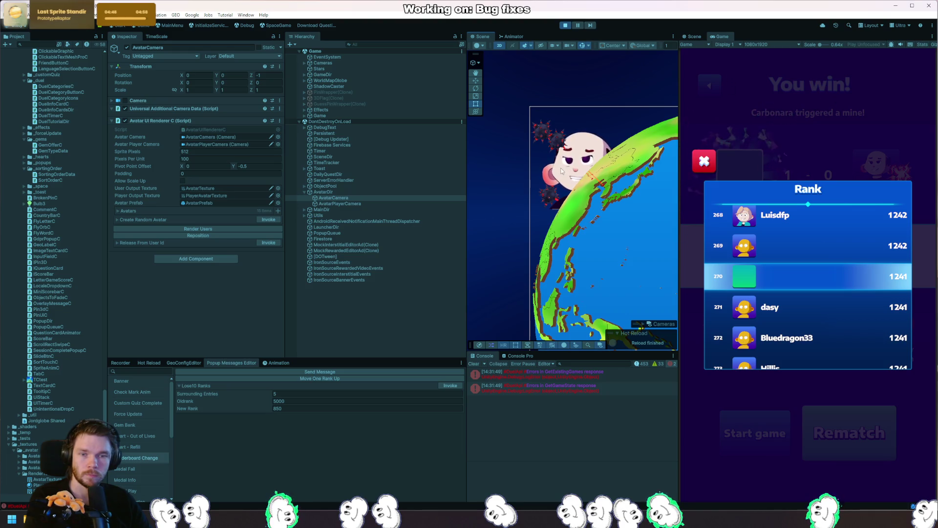
{"action": "left_click_drag", "start_coordinate": [562, 171], "coordinate": [511, 170]}
{"action": "scroll", "coordinate": [521, 189], "scroll_direction": "down", "scroll_amount": 6}
{"action": "left_click_drag", "start_coordinate": [609, 184], "coordinate": [587, 211]}
- Undo an accidental AvatarDir move, then deactivate WorldMapGlobe to reveal the avatar heads
{"action": "key", "text": "w"}
{"action": "mouse_move", "coordinate": [618, 115]}
{"action": "left_mouse_down"}
{"action": "mouse_move", "coordinate": [487, 247]}
{"action": "mouse_move", "coordinate": [496, 184]}
{"action": "left_mouse_up"}
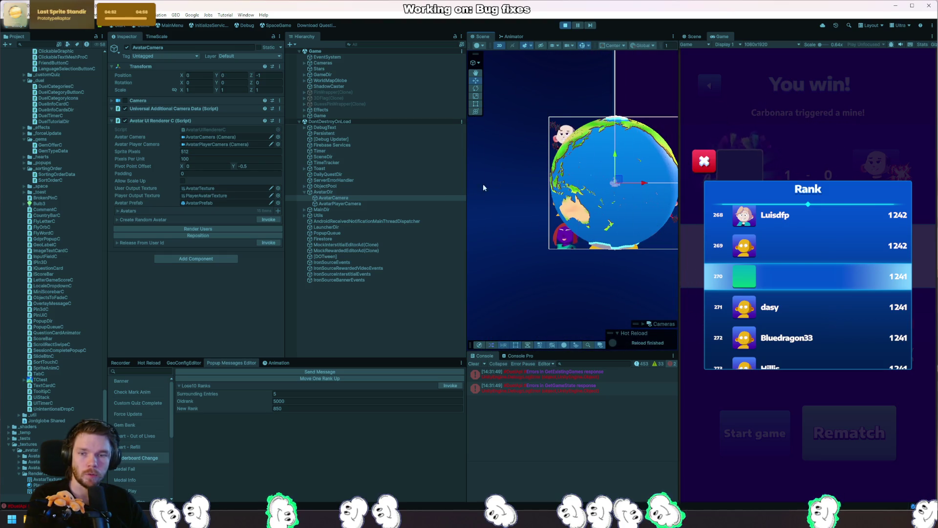
{"action": "left_click", "coordinate": [362, 191]}
{"action": "left_click_drag", "start_coordinate": [618, 181], "coordinate": [497, 177]}
{"action": "key", "text": "ctrl+z"}
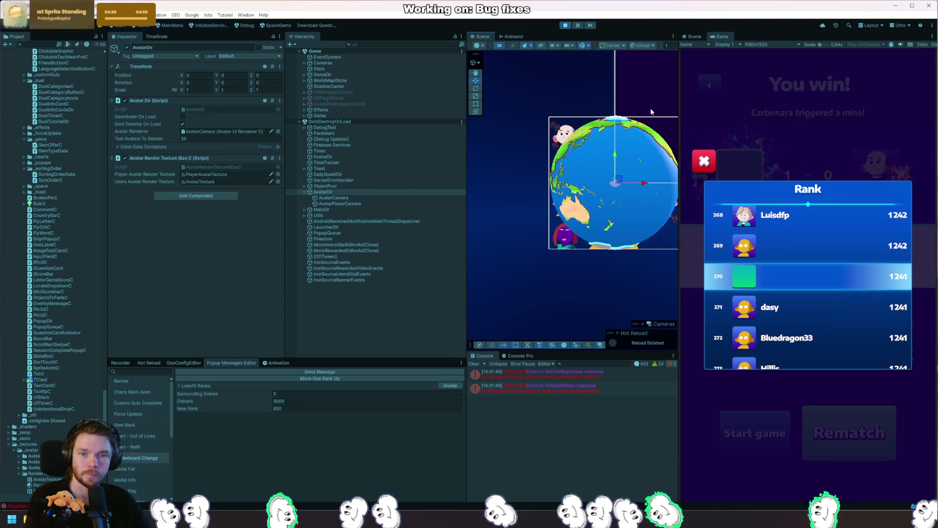
{"action": "left_click_drag", "start_coordinate": [651, 111], "coordinate": [604, 146]}
{"action": "left_click", "coordinate": [609, 176]}
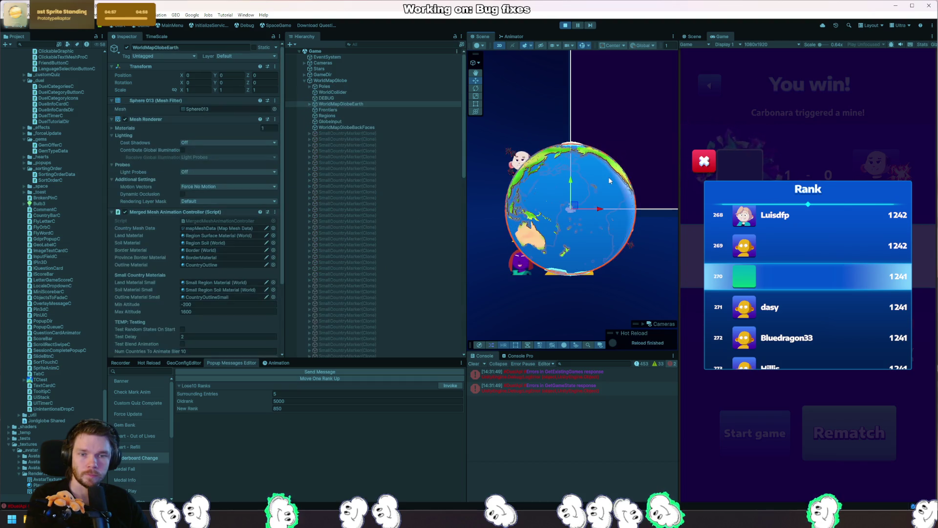
{"action": "left_click", "coordinate": [342, 80]}
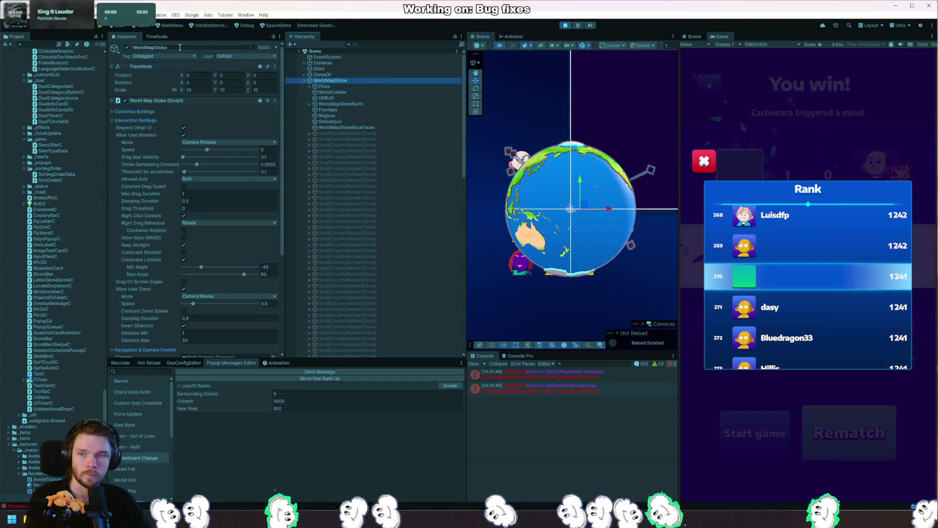
{"action": "left_click", "coordinate": [126, 48]}
{"action": "left_click_drag", "start_coordinate": [604, 220], "coordinate": [630, 241]}
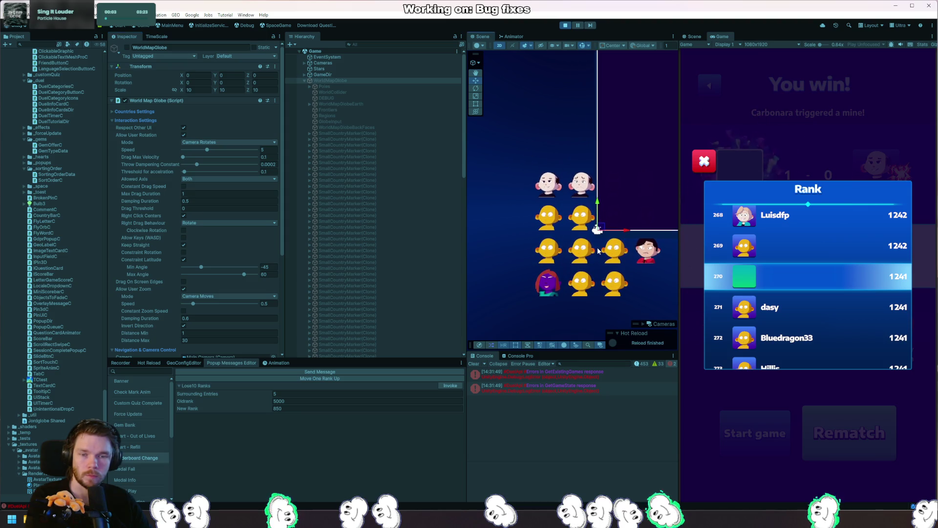
- Inspect LoadingStatic, a Head0 part and its owning avatar clones in the Hierarchy to compare user ids
{"action": "scroll", "coordinate": [562, 227], "scroll_direction": "up", "scroll_amount": 4}
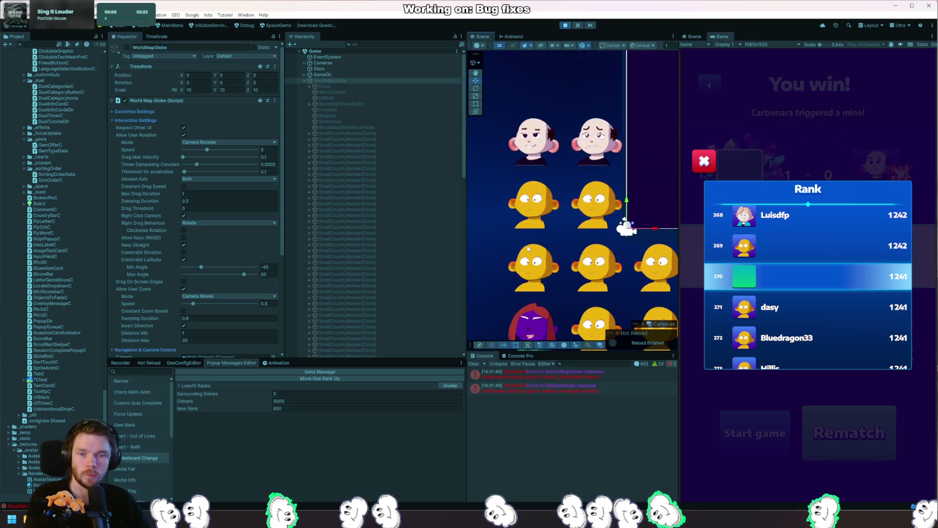
{"action": "left_click", "coordinate": [548, 214]}
{"action": "left_click", "coordinate": [548, 213]}
{"action": "scroll", "coordinate": [569, 239], "scroll_direction": "down", "scroll_amount": 3}
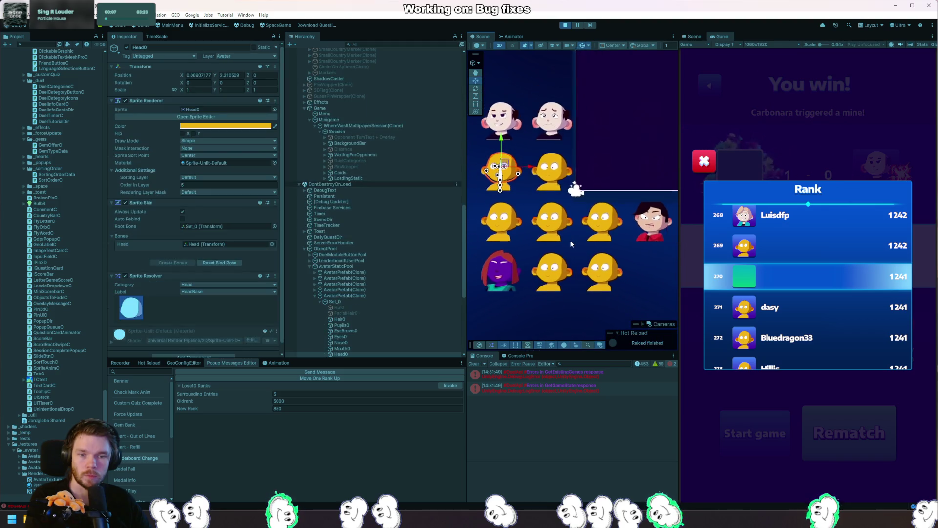
{"action": "scroll", "coordinate": [368, 275], "scroll_direction": "down", "scroll_amount": 5}
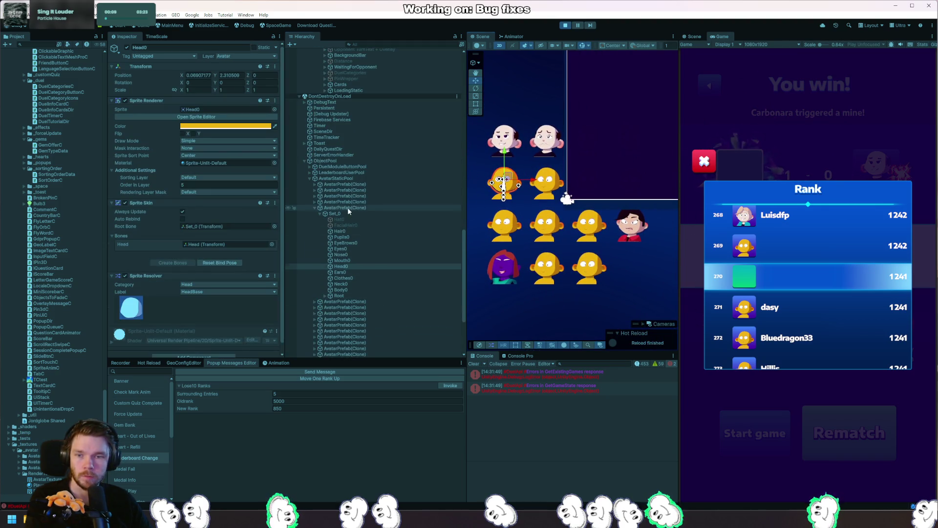
{"action": "left_click", "coordinate": [317, 208]}
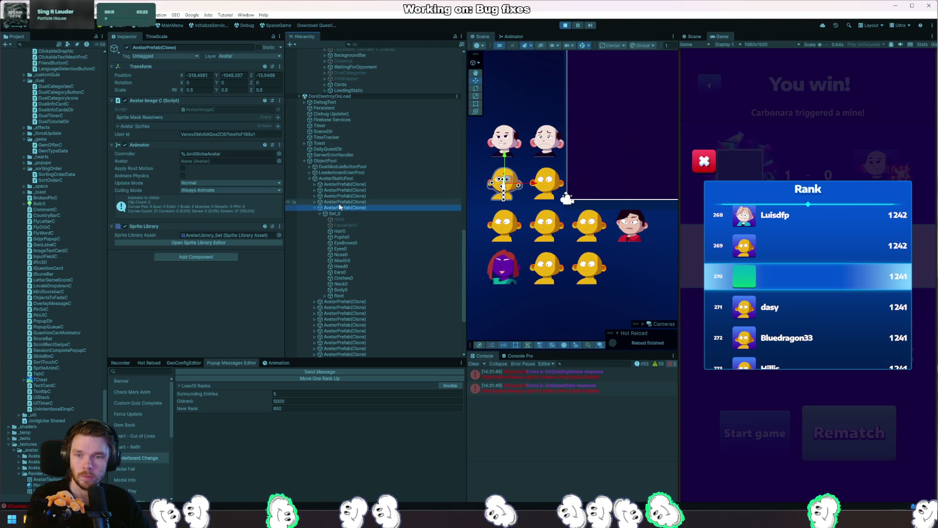
{"action": "left_click", "coordinate": [339, 202]}
- Show all Console info entries and follow the 'State changed' log's stack trace to IntroDir.cs
{"action": "left_click", "coordinate": [636, 363]}
{"action": "scroll", "coordinate": [650, 409], "scroll_direction": "up", "scroll_amount": 5}
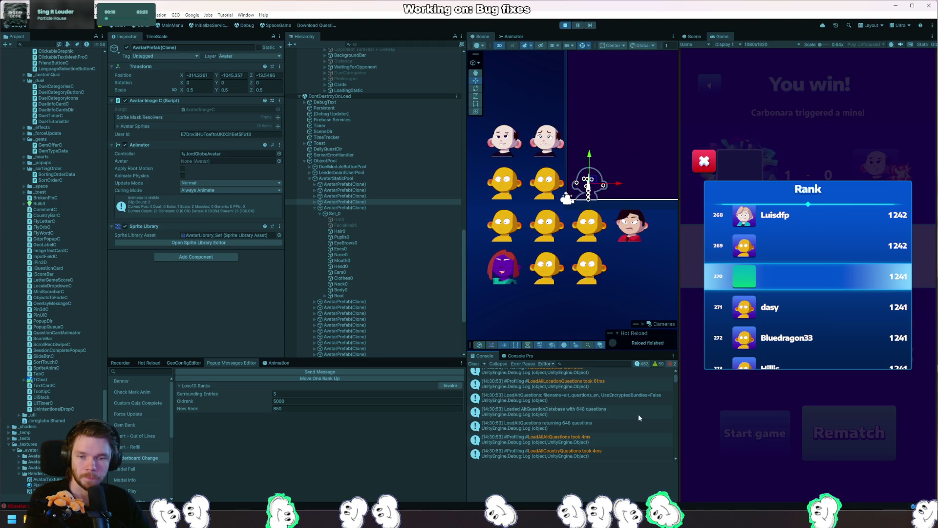
{"action": "scroll", "coordinate": [632, 419], "scroll_direction": "down", "scroll_amount": 2}
{"action": "scroll", "coordinate": [631, 421], "scroll_direction": "down", "scroll_amount": 8}
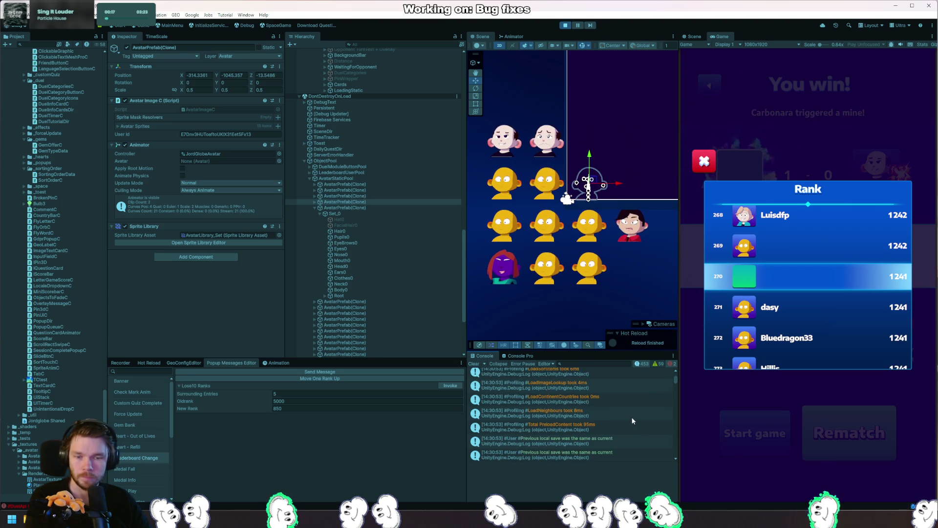
{"action": "scroll", "coordinate": [632, 421], "scroll_direction": "down", "scroll_amount": 5}
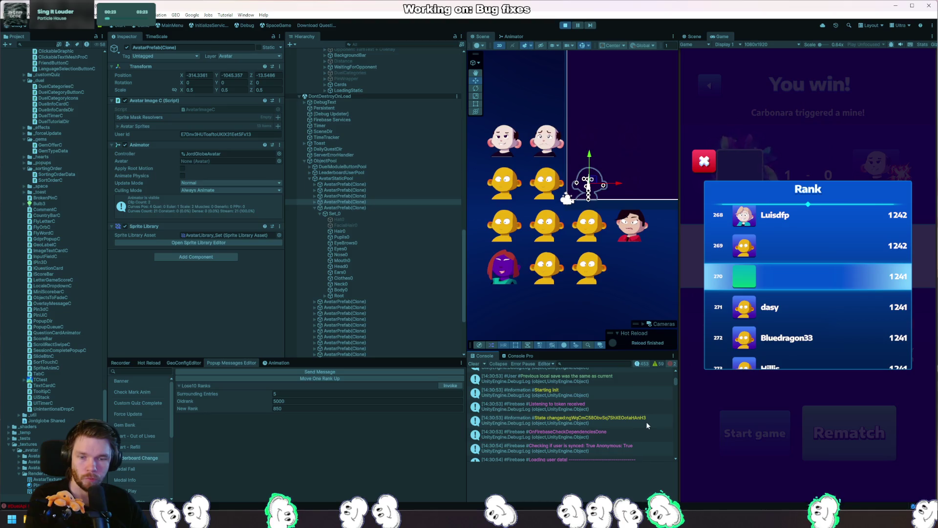
{"action": "left_click", "coordinate": [636, 422]}
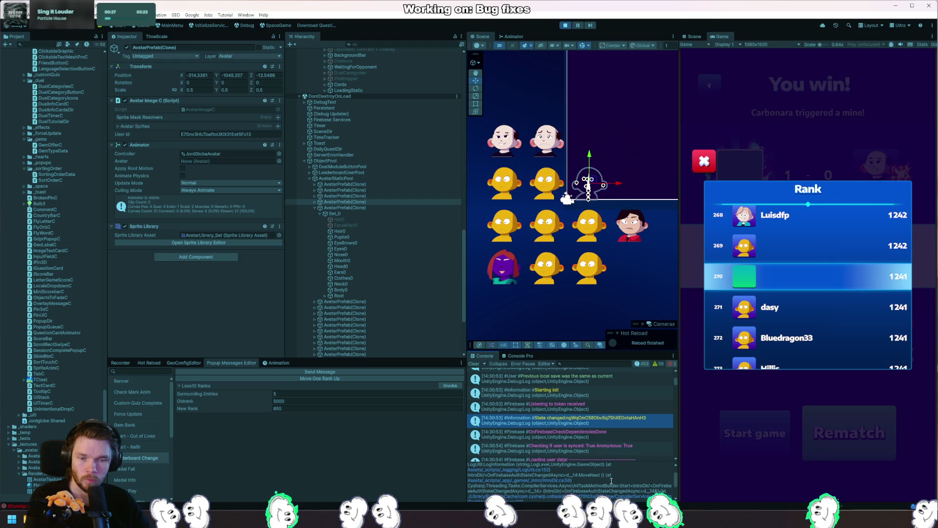
{"action": "left_click", "coordinate": [554, 484]}
{"action": "key", "text": "ctrl+a"}
{"action": "left_click", "coordinate": [554, 483]}
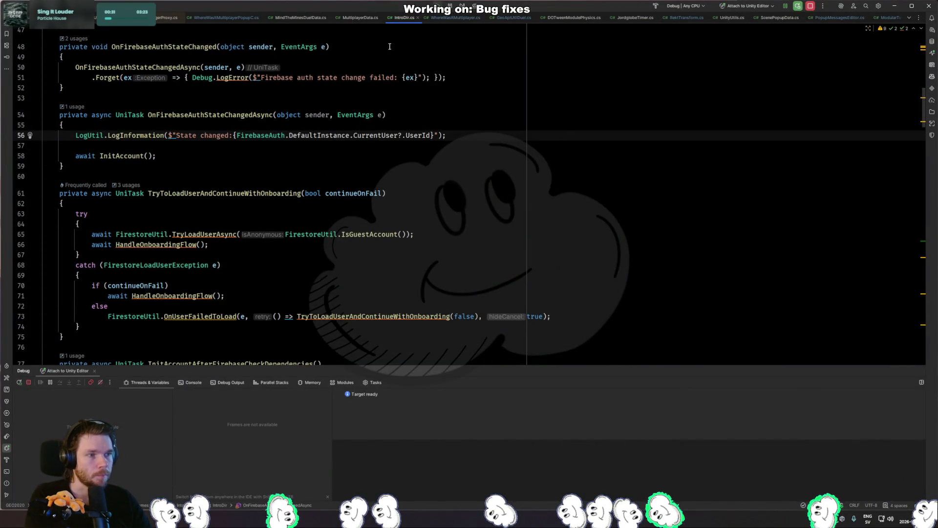
- Close IntroDir.cs, step through the AvatarPrefab(Clone) rows comparing user ids, frame one, and return to EndGame
{"action": "key", "text": "ctrl+F4"}
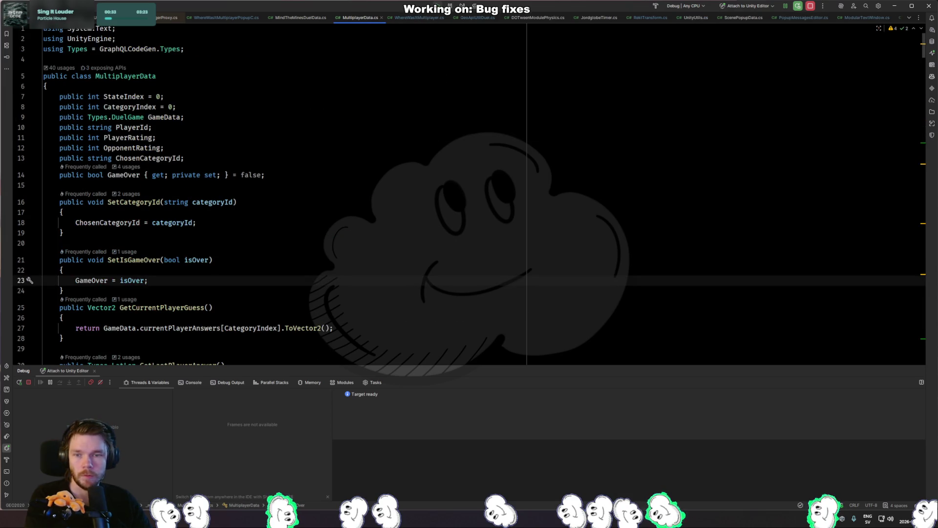
{"action": "key", "text": "alt+Tab"}
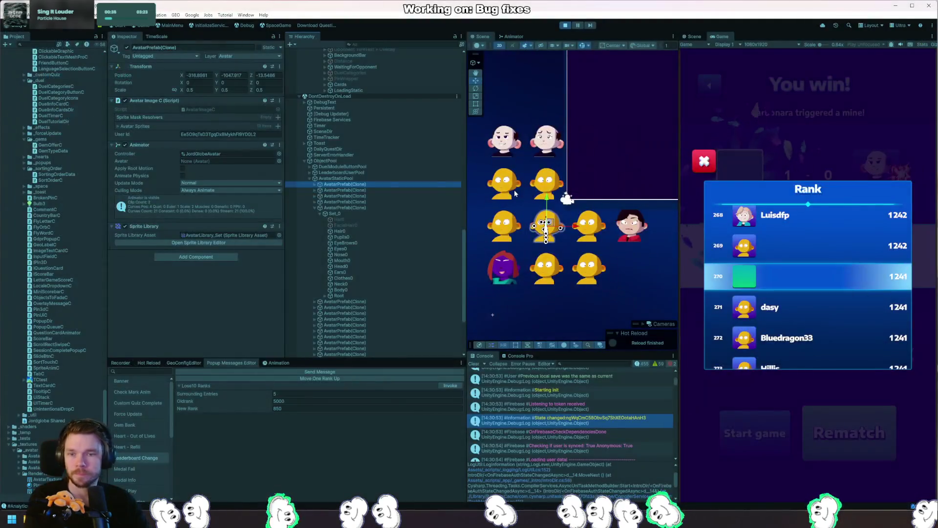
{"action": "key", "text": "Down"}
{"action": "key", "text": "Left"}
{"action": "key", "text": "Down"}
{"action": "key", "text": "Down"}
{"action": "key", "text": "Down"}
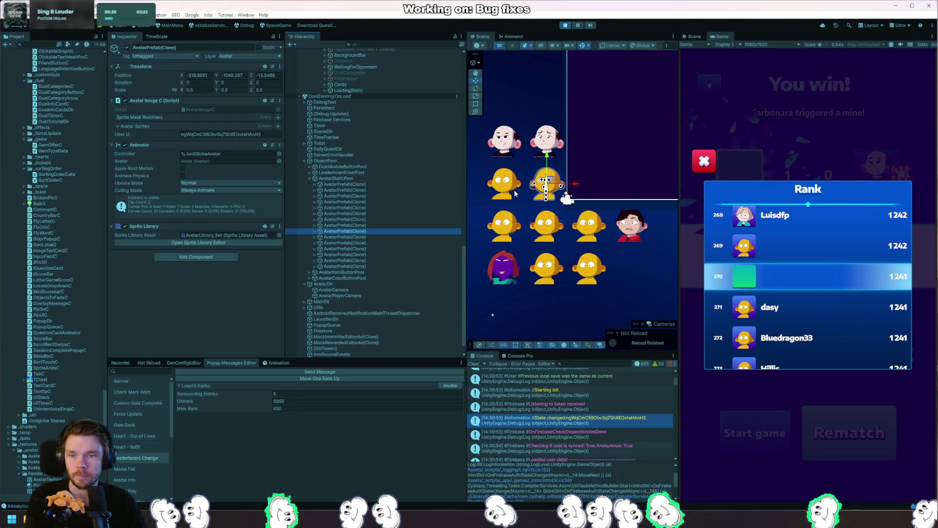
{"action": "left_click", "coordinate": [371, 226]}
{"action": "left_click", "coordinate": [367, 232]}
{"action": "key", "text": "f"}
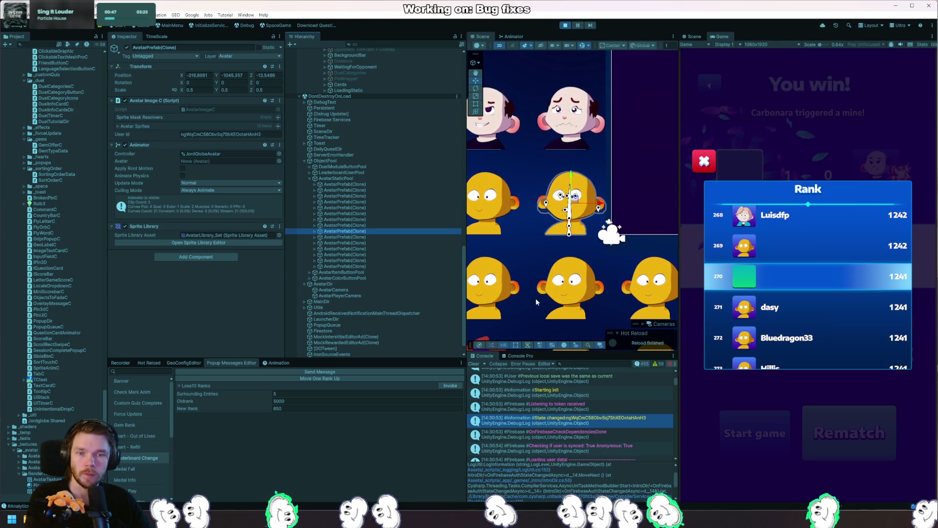
{"action": "key", "text": "alt+Tab"}
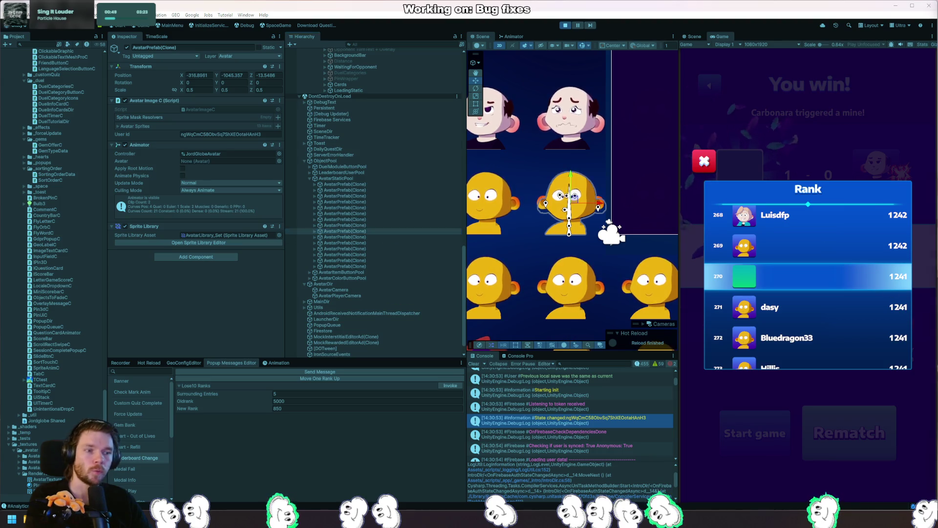
{"action": "key", "text": "Down"}
- Review EndGame's game-not-over block, then open AvatarDir.cs by file name
{"action": "scroll", "coordinate": [323, 250], "scroll_direction": "up", "scroll_amount": 10}
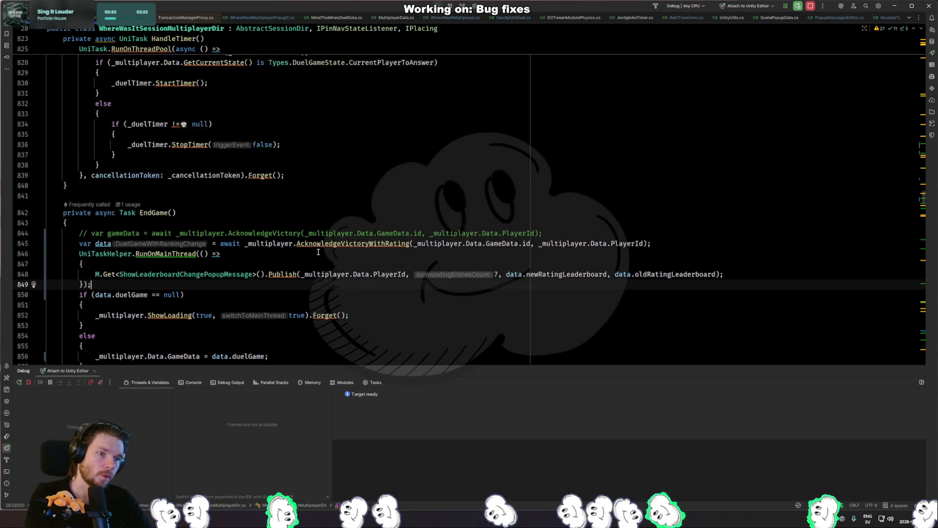
{"action": "scroll", "coordinate": [310, 248], "scroll_direction": "up", "scroll_amount": 4}
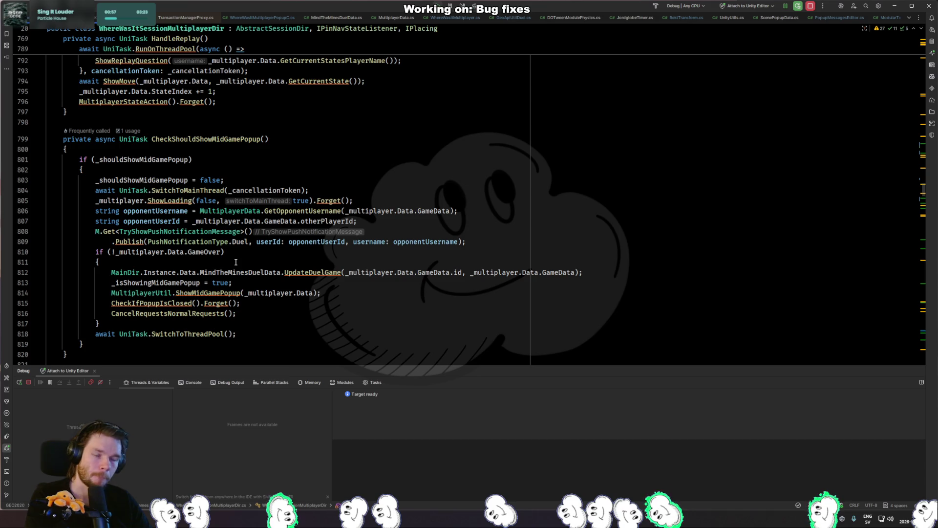
{"action": "left_click", "coordinate": [236, 263]}
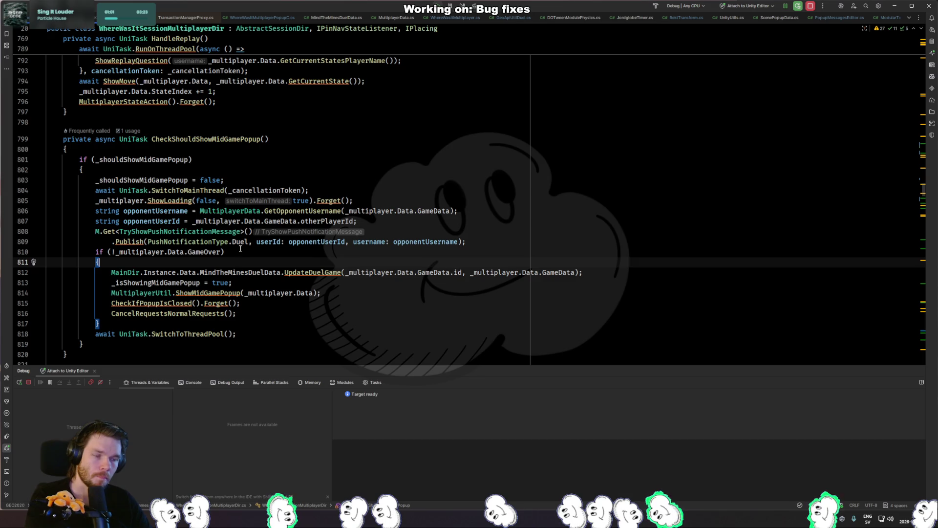
{"action": "key", "text": "ctrl+shift+n"}
{"action": "type", "text": "avatardir"}
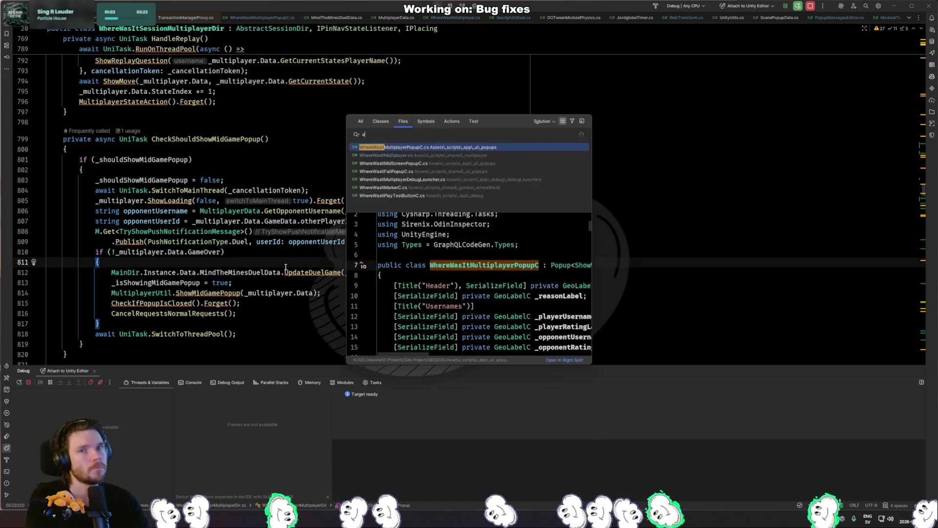
{"action": "key", "text": "Return"}
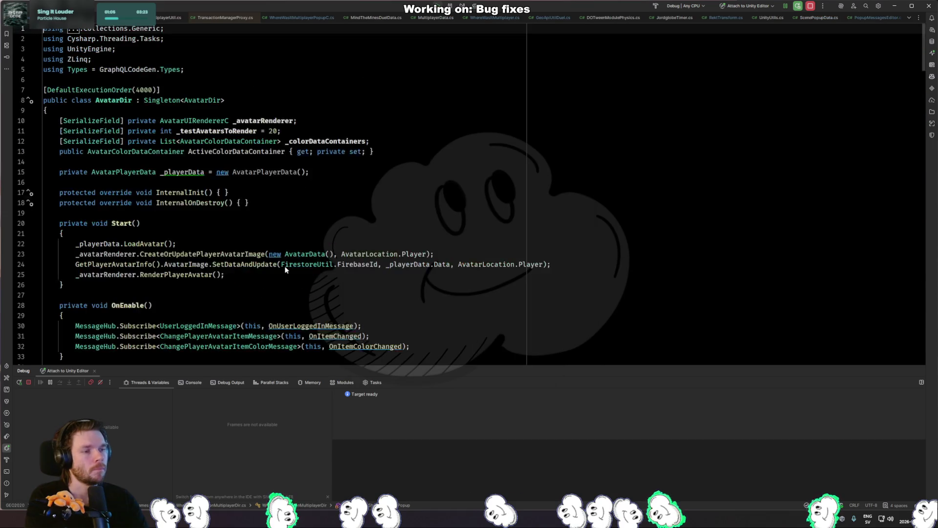
- Browse AvatarDir from OnEnable down to the RemoveLeaderboardAvatars method at the file's end
{"action": "scroll", "coordinate": [286, 195], "scroll_direction": "down", "scroll_amount": 8}
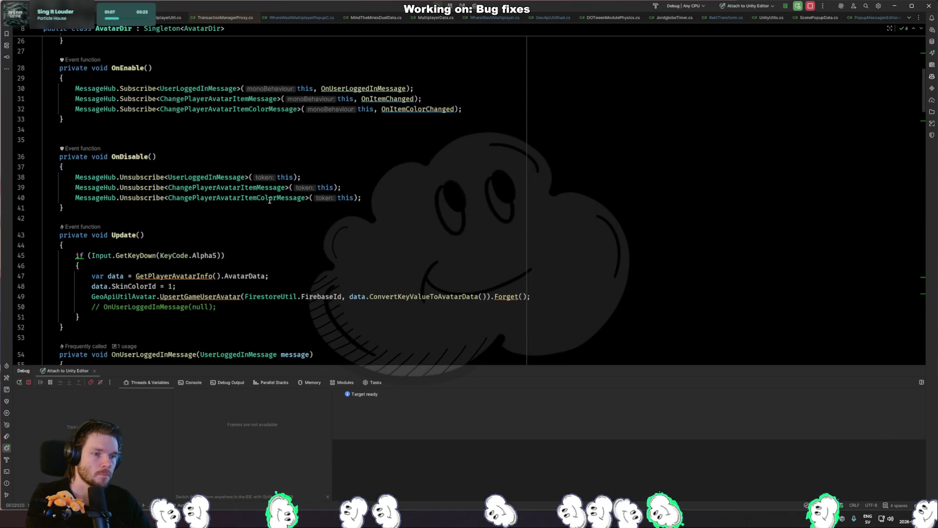
{"action": "scroll", "coordinate": [230, 209], "scroll_direction": "up", "scroll_amount": 4}
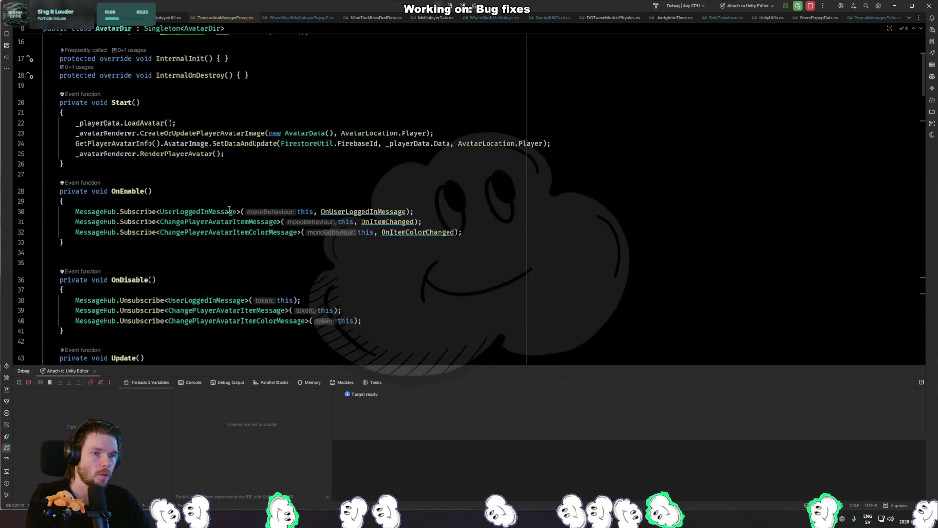
{"action": "left_click", "coordinate": [259, 192]}
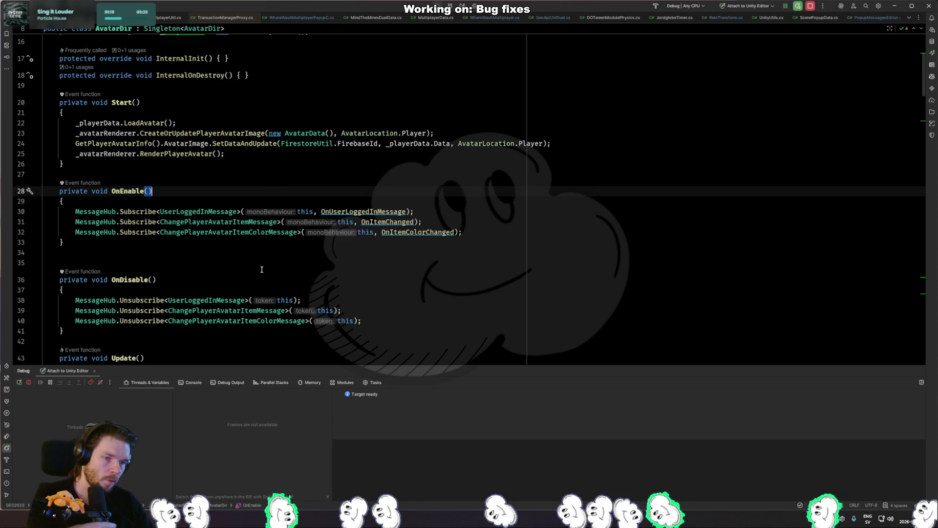
{"action": "scroll", "coordinate": [261, 275], "scroll_direction": "down", "scroll_amount": 4}
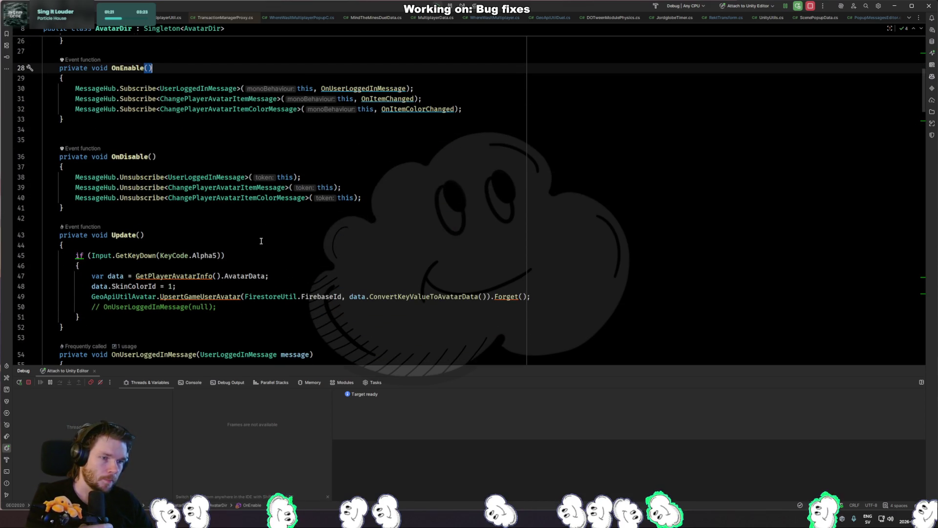
{"action": "scroll", "coordinate": [261, 241], "scroll_direction": "down", "scroll_amount": 5}
{"action": "key", "text": "ctrl+End"}
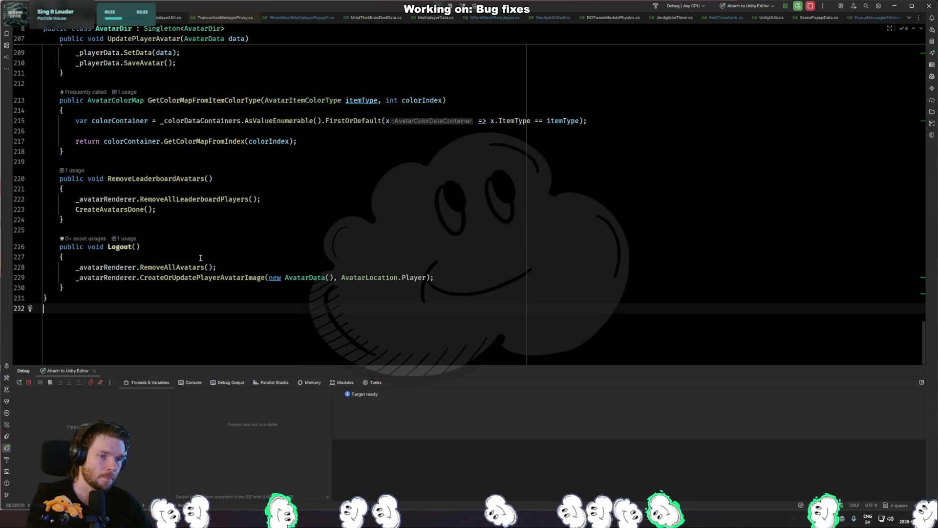
{"action": "key", "text": "alt+Up"}
{"action": "key", "text": "alt+Up"}
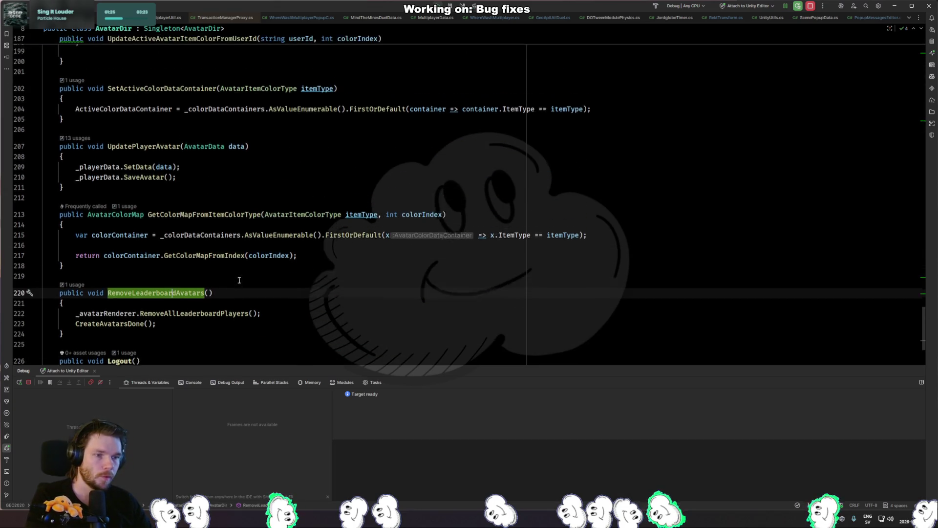
- Check UpdatePlayerAvatar, then follow RemoveLeaderboardAvatars to its call in LeaderboardPopupC's Close method
{"action": "scroll", "coordinate": [239, 280], "scroll_direction": "up", "scroll_amount": 2}
{"action": "left_click", "coordinate": [148, 217]}
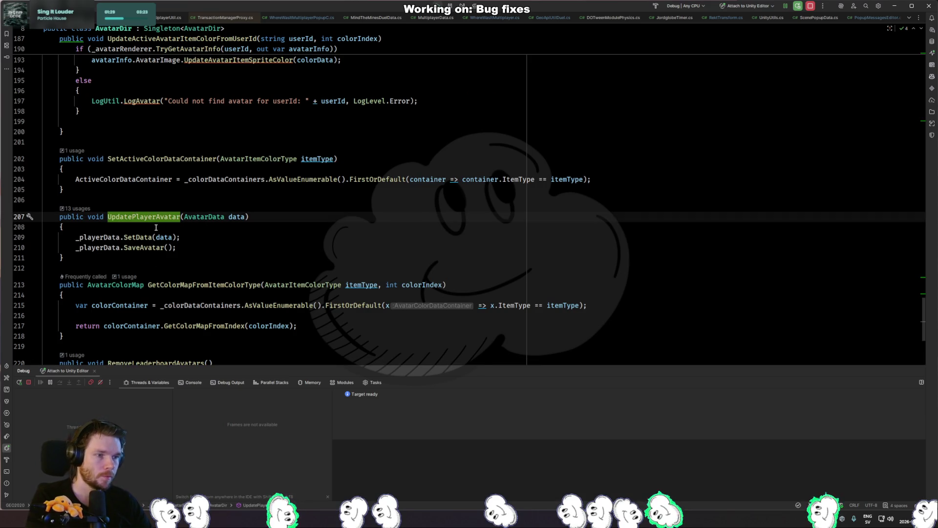
{"action": "scroll", "coordinate": [156, 234], "scroll_direction": "up", "scroll_amount": 5}
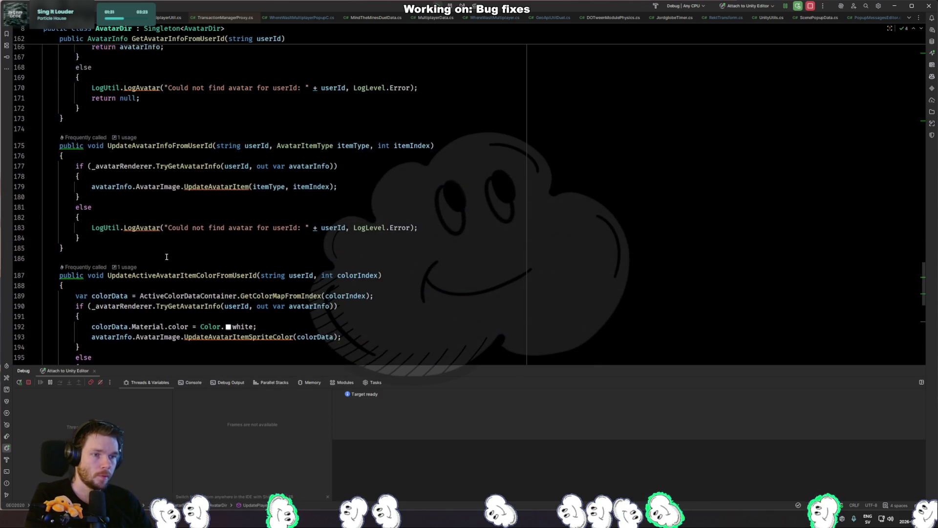
{"action": "scroll", "coordinate": [159, 257], "scroll_direction": "down", "scroll_amount": 8}
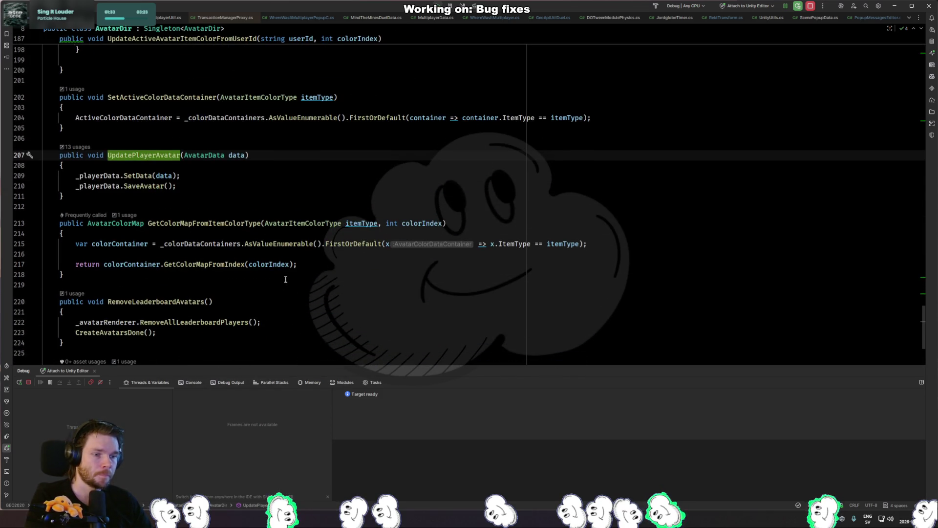
{"action": "left_click", "coordinate": [168, 303], "text": "ctrl"}
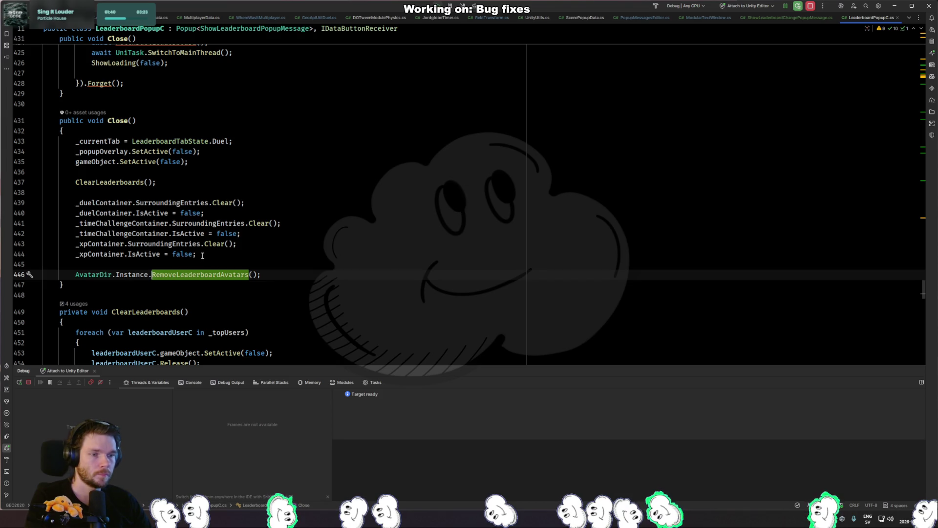
- Return to the leaderboard code and trace InstantiateUsers and CreateNewPlayerPositionEntries to where user entries are created
{"action": "left_click", "coordinate": [202, 254]}
{"action": "key", "text": "ctrl+Tab"}
{"action": "key", "text": "ctrl+Tab"}
{"action": "key", "text": "ctrl+Tab"}
{"action": "key", "text": "ctrl+Tab"}
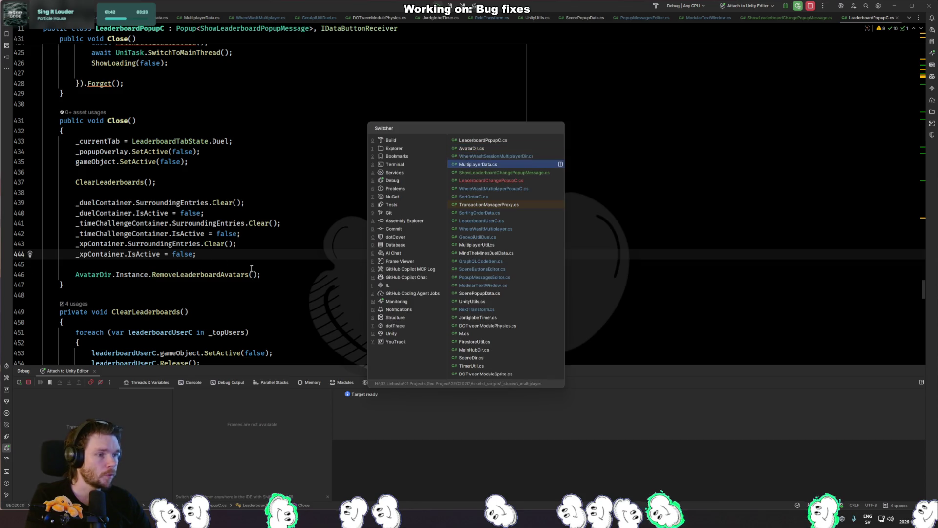
{"action": "key", "text": "ctrl+Tab"}
{"action": "scroll", "coordinate": [287, 250], "scroll_direction": "down", "scroll_amount": 5}
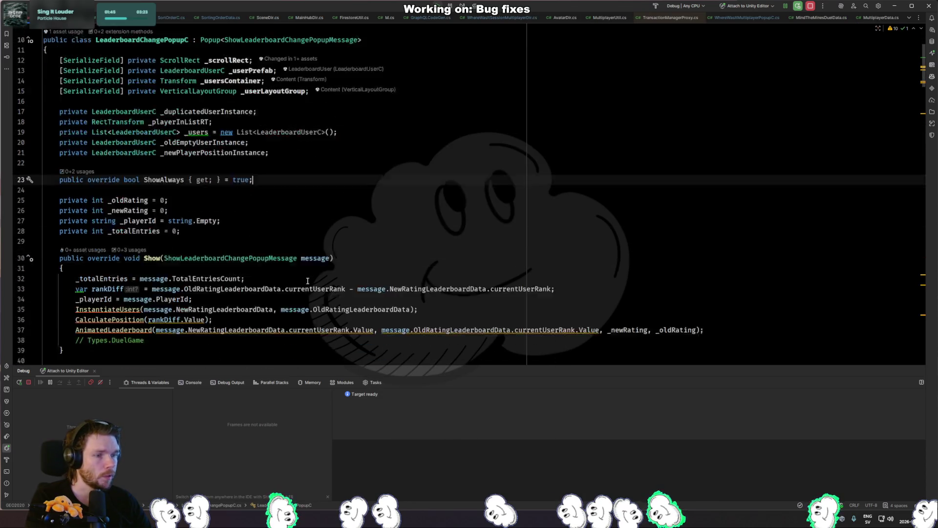
{"action": "left_click", "coordinate": [110, 150], "text": "ctrl"}
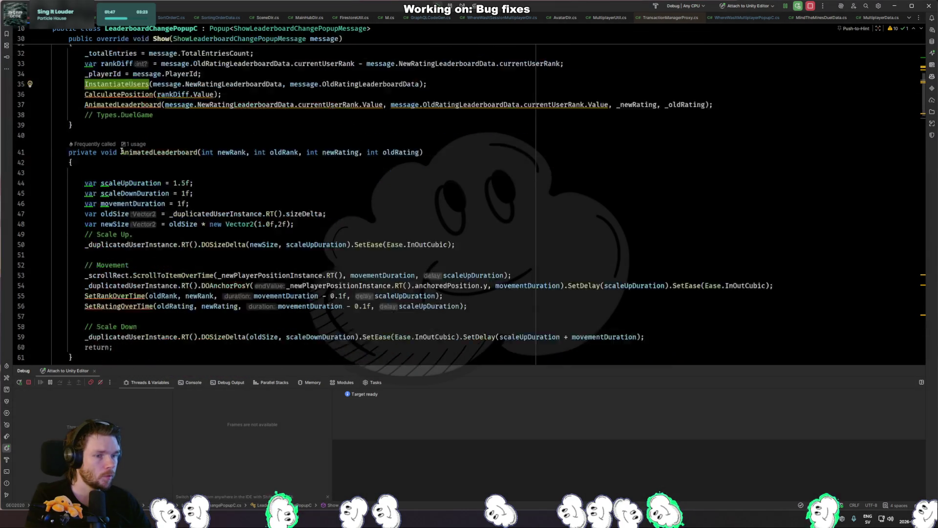
{"action": "scroll", "coordinate": [228, 286], "scroll_direction": "down", "scroll_amount": 3}
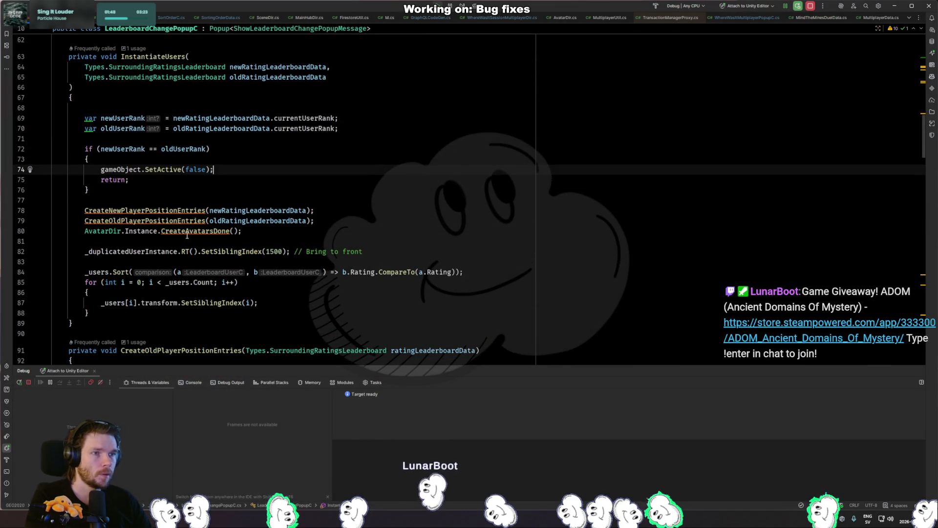
{"action": "left_click", "coordinate": [178, 211], "text": "ctrl"}
{"action": "scroll", "coordinate": [179, 232], "scroll_direction": "down", "scroll_amount": 2}
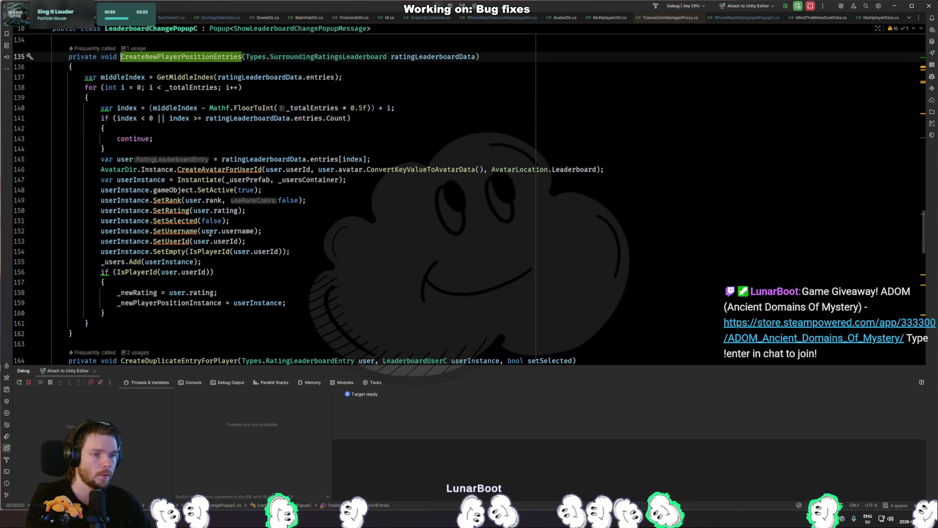
{"action": "left_click", "coordinate": [246, 179]}
- Trace CreateAvatarForUserId to AvatarUIRendererC.CreateAvatarForUser, then set Unity's avatar clone layer to PlayerAvatar
{"action": "left_click", "coordinate": [243, 170], "text": "ctrl"}
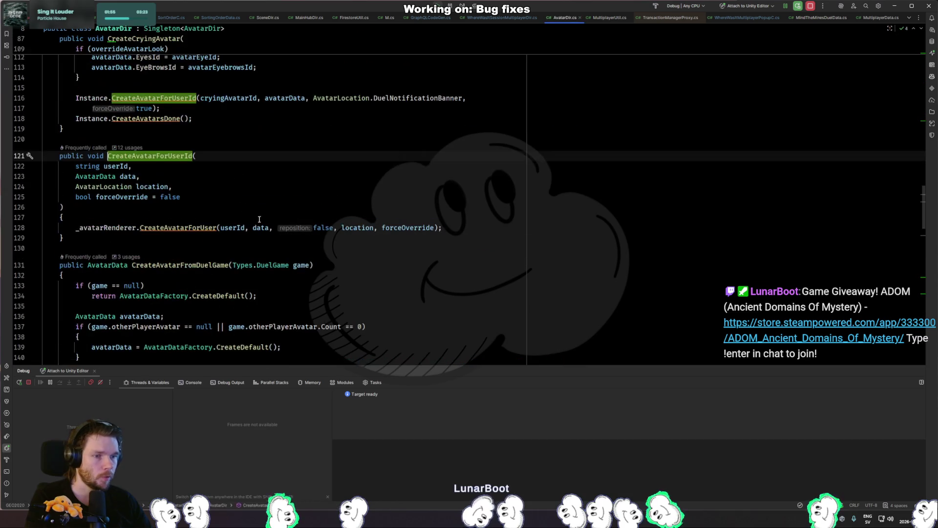
{"action": "left_click", "coordinate": [188, 228], "text": "ctrl"}
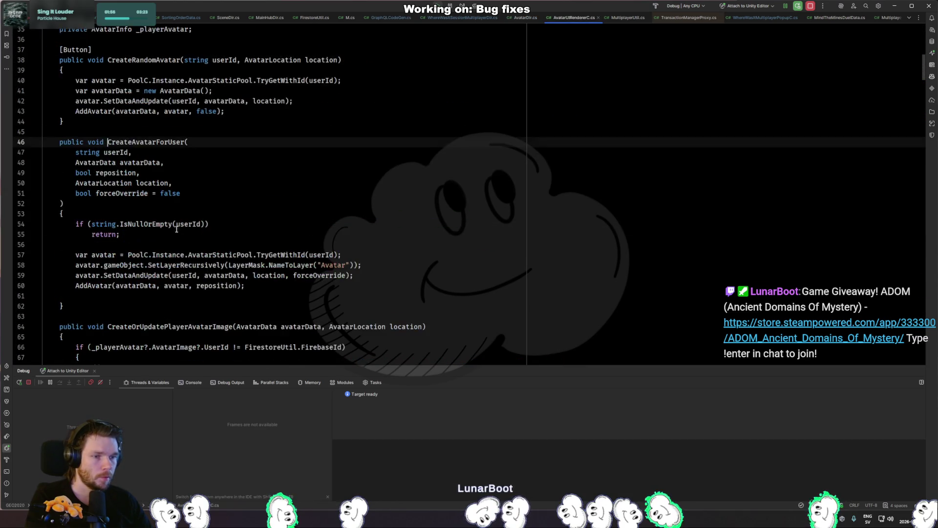
{"action": "left_click", "coordinate": [188, 244]}
{"action": "left_click", "coordinate": [293, 274]}
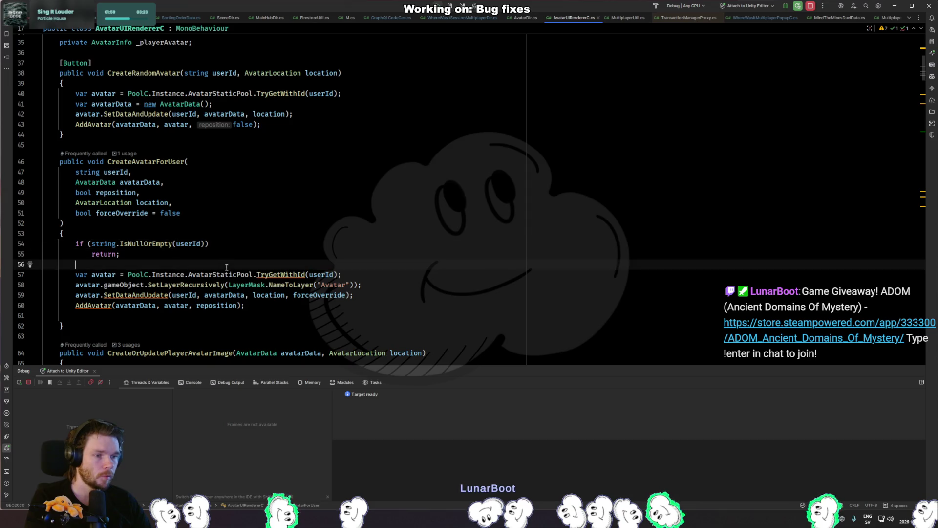
{"action": "left_click", "coordinate": [163, 285]}
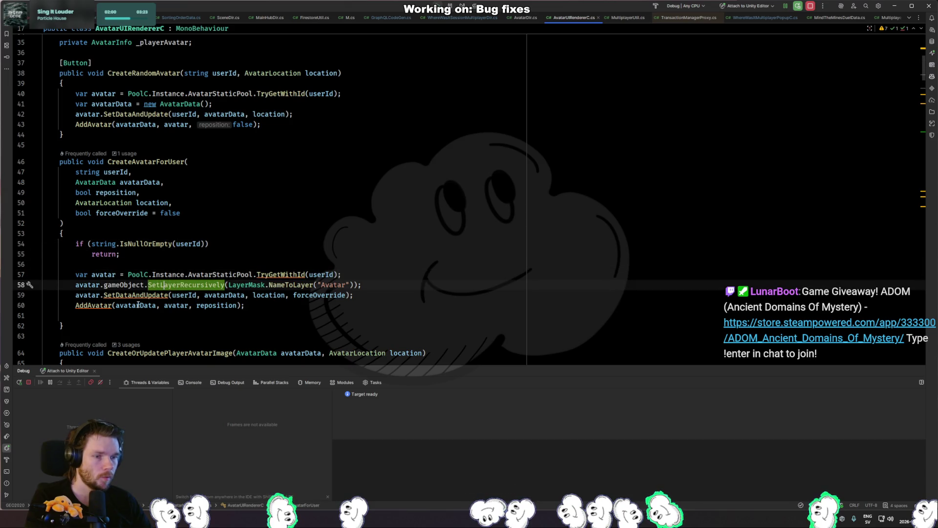
{"action": "left_click", "coordinate": [145, 295]}
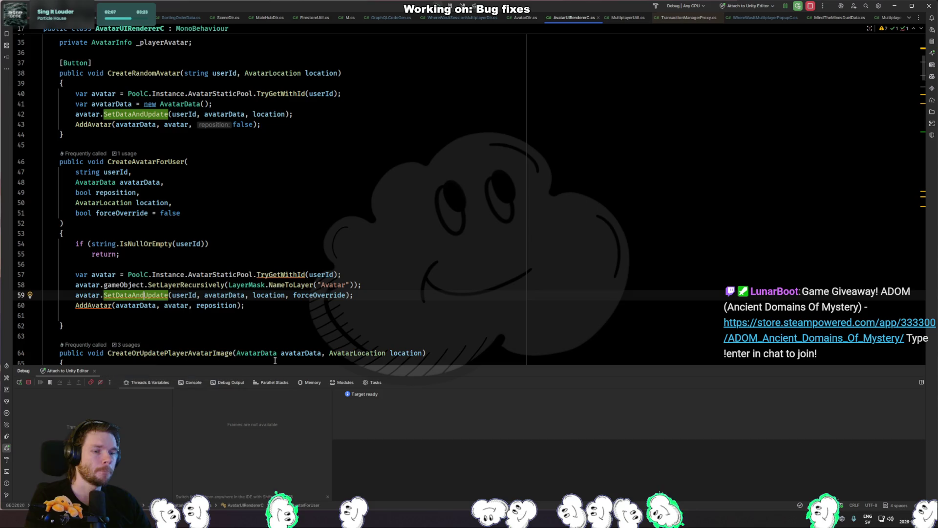
{"action": "left_click", "coordinate": [220, 334]}
{"action": "left_click", "coordinate": [128, 296]}
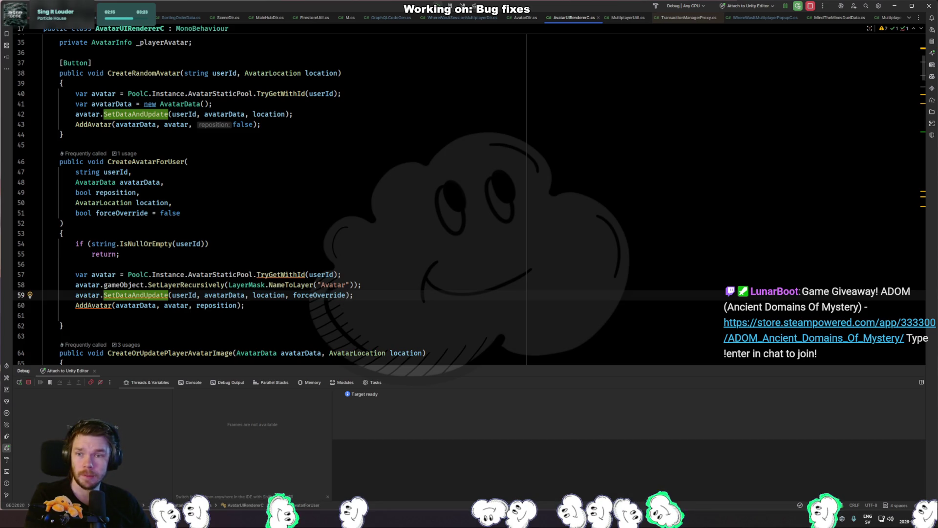
{"action": "key", "text": "alt+Tab"}
{"action": "left_click", "coordinate": [259, 178]}
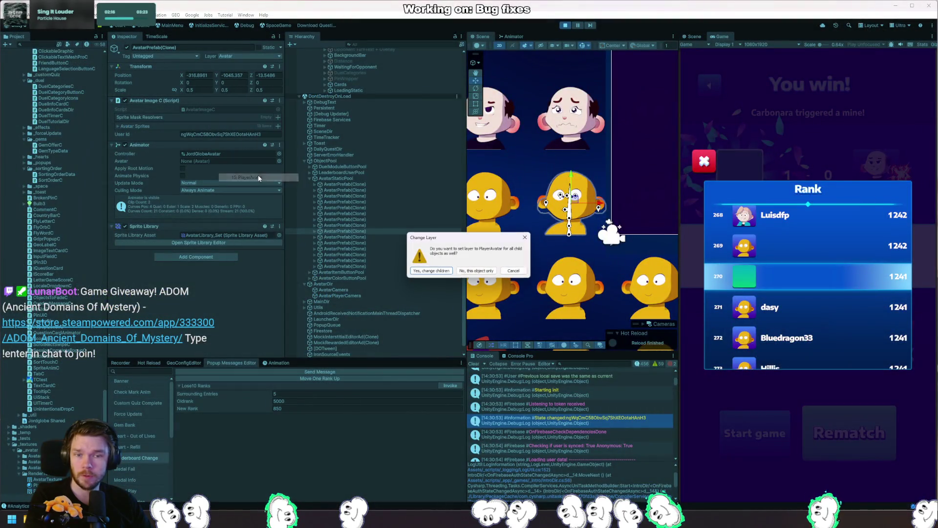
- Apply the PlayerAvatar layer to the clone's children and set its scale to 1
{"action": "left_click", "coordinate": [430, 274]}
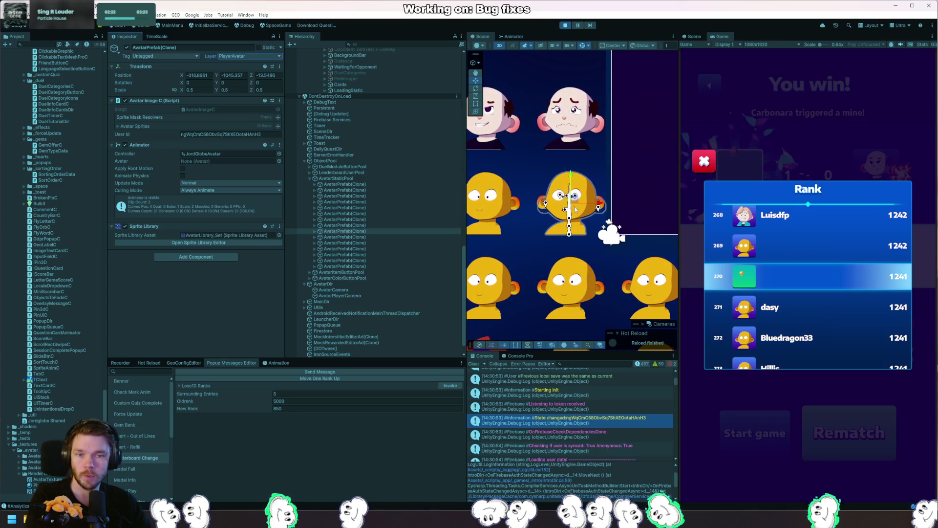
{"action": "left_click", "coordinate": [198, 91]}
{"action": "type", "text": "1"}
{"action": "key", "text": "Tab"}
{"action": "key", "text": "Tab"}
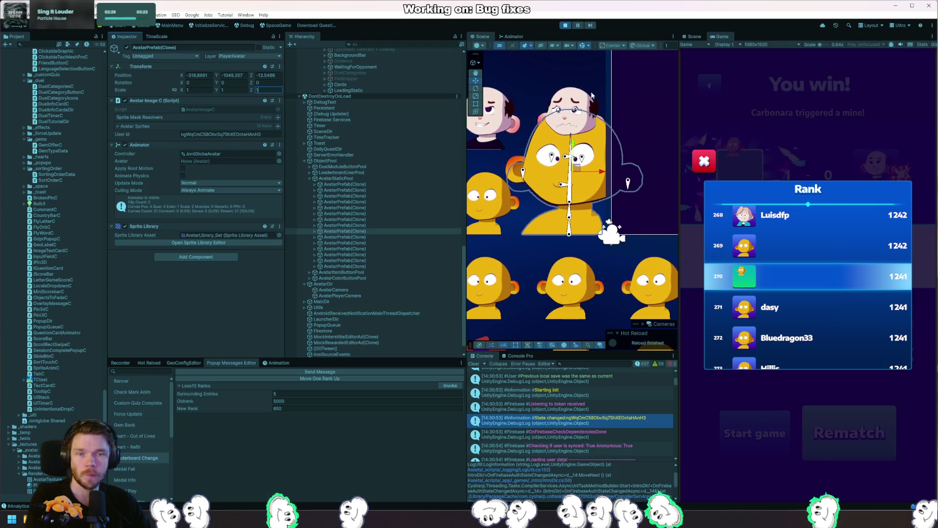
- Check the avatar pools and AvatarCamera, re-render and reposition the avatars into their grid, then return to Rider
{"action": "left_click", "coordinate": [348, 178]}
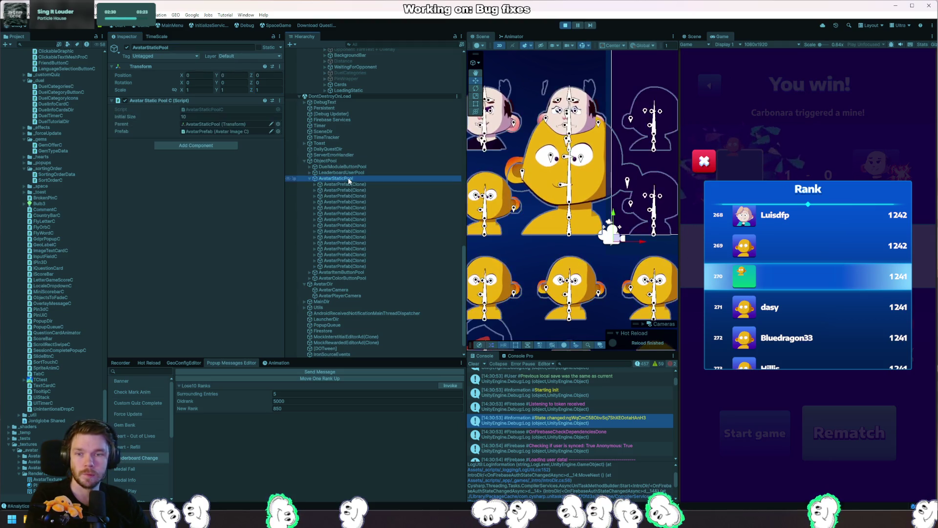
{"action": "left_click", "coordinate": [360, 173]}
{"action": "left_click", "coordinate": [352, 177]}
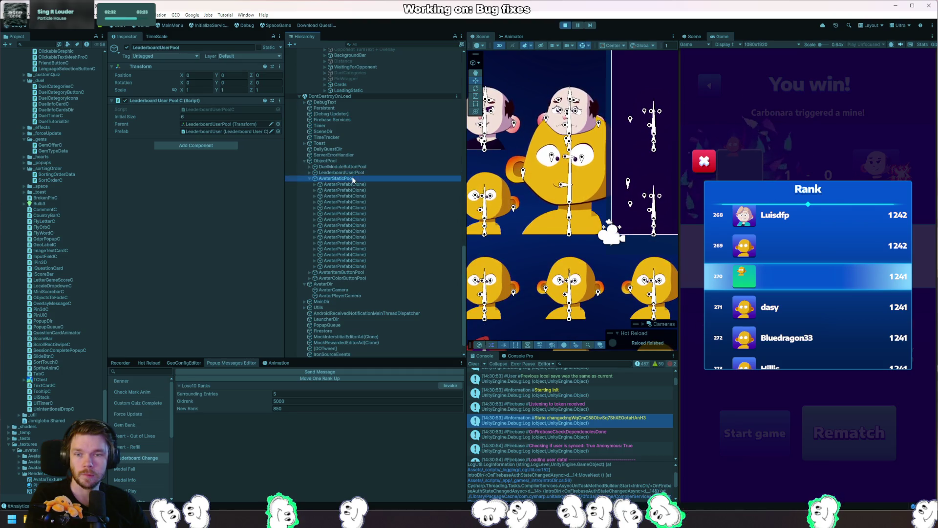
{"action": "left_click", "coordinate": [351, 289]}
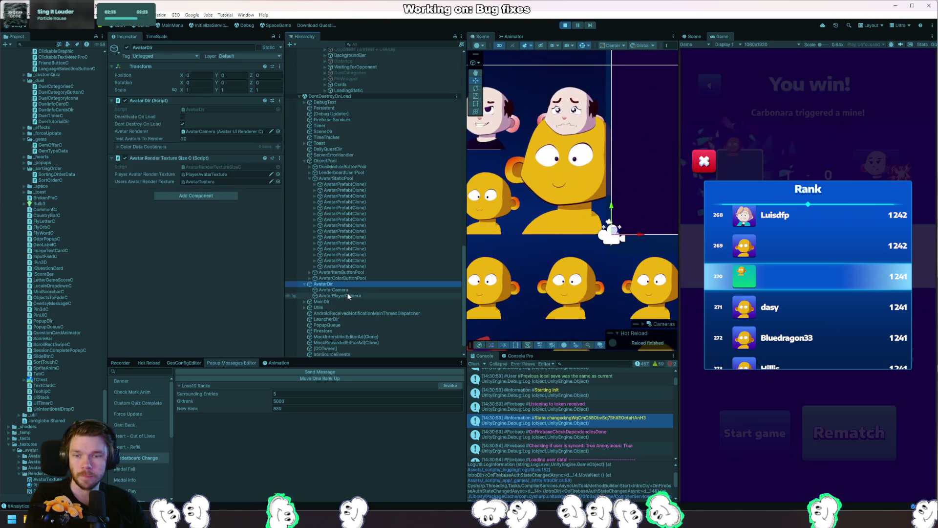
{"action": "left_click", "coordinate": [219, 228]}
{"action": "left_click", "coordinate": [210, 236]}
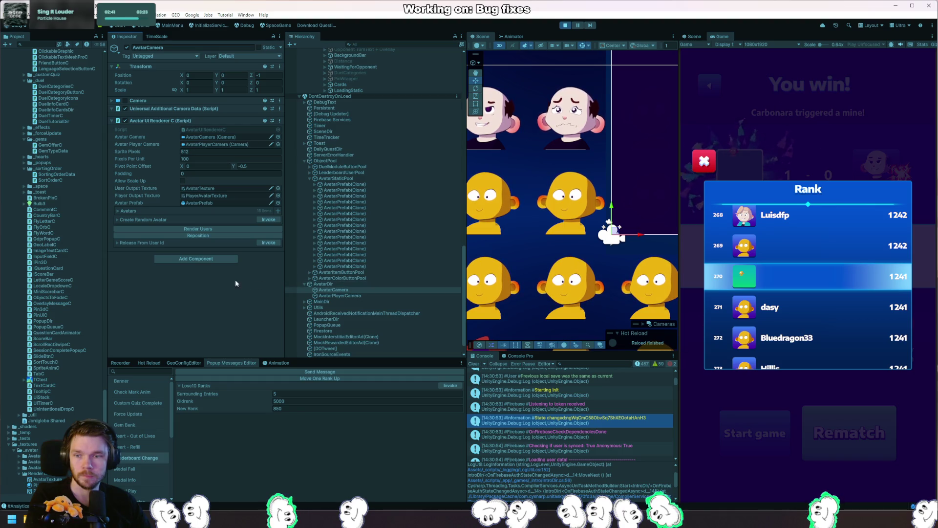
{"action": "left_click", "coordinate": [127, 246]}
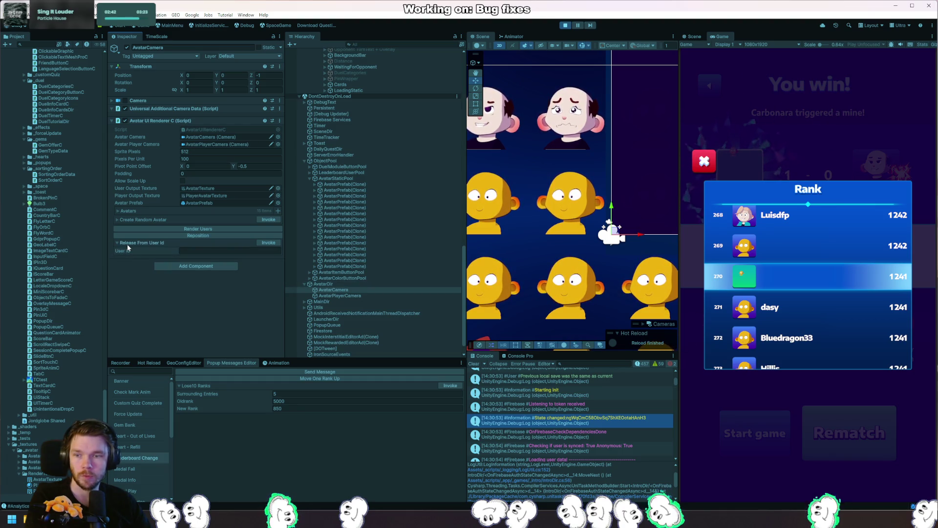
{"action": "key", "text": "alt+Tab"}
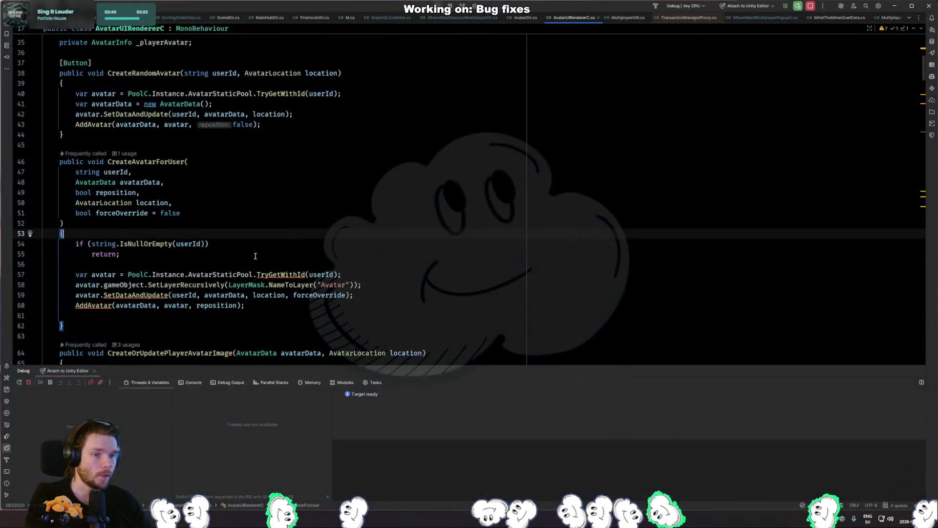
- Below the empty-id check, add the condition 'if (userId == FirestoreUtil.FirebaseId)'
{"action": "left_click", "coordinate": [253, 263]}
{"action": "key", "text": "Return"}
{"action": "key", "text": "Return"}
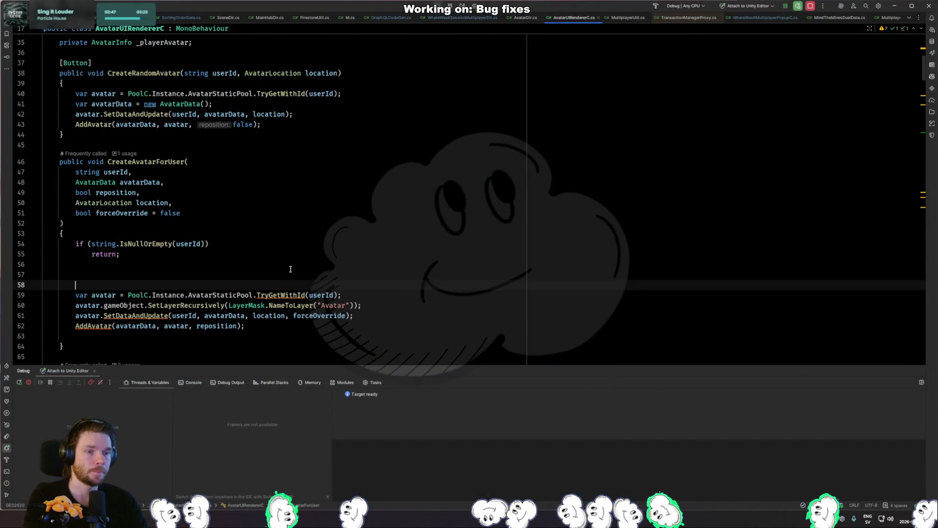
{"action": "key", "text": "Up"}
{"action": "type", "text": "if (user"}
{"action": "key", "text": "Return"}
{"action": "type", "text": "== Firestore.)"}
{"action": "key", "text": "Return"}
{"action": "type", "text": ".Instance.)"}
{"action": "key", "text": "Return"}
{"action": "type", "text": "."}
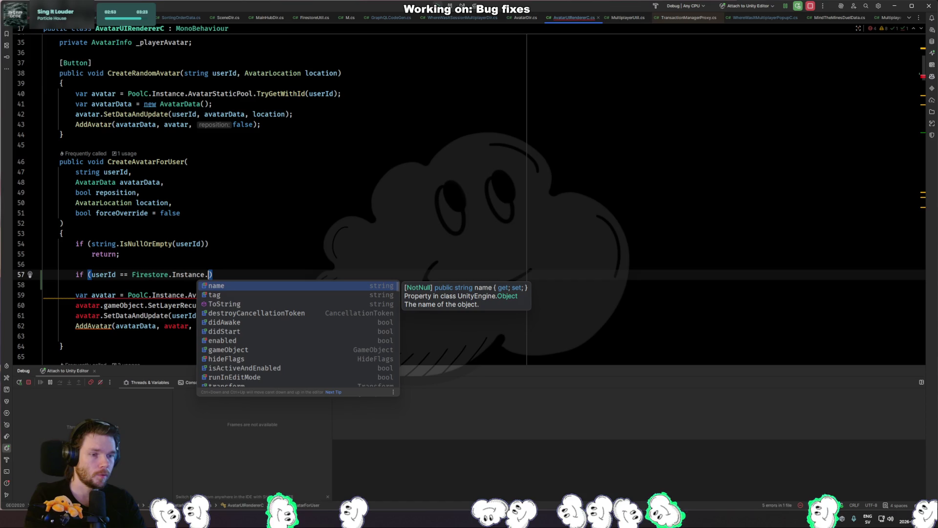
{"action": "key", "text": "ctrl+BackSpace"}
{"action": "key", "text": "ctrl+BackSpace"}
{"action": "type", "text": "Util"}
{"action": "key", "text": "Return"}
{"action": "type", "text": ".fire"}
{"action": "key", "text": "Return"}
- Give the condition a braced block with 'return;' and a CreateAvatarForUser call passing its parameters
{"action": "key", "text": "End"}
{"action": "key", "text": "Return"}
{"action": "type", "text": "return;"}
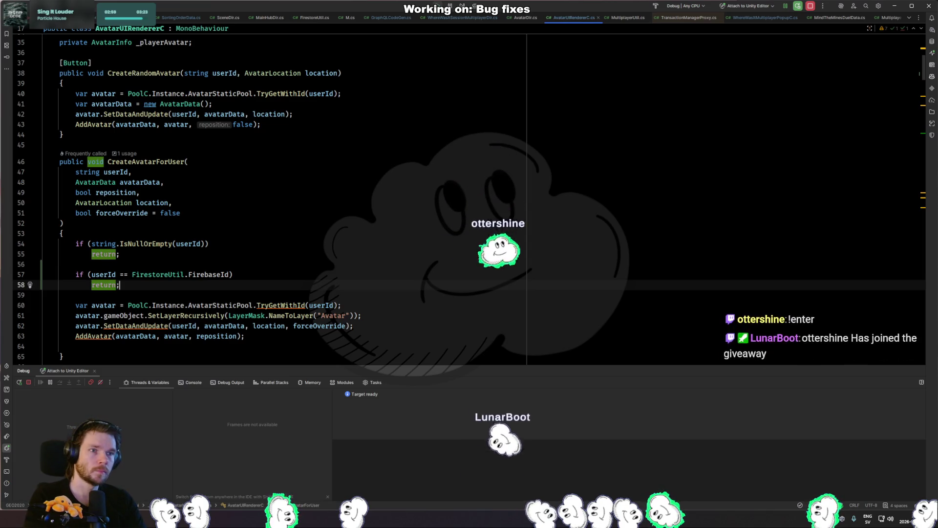
{"action": "key", "text": "Up"}
{"action": "key", "text": "End"}
{"action": "type", "text": "{"}
{"action": "key", "text": "Return"}
{"action": "type", "text": "Craeteu"}
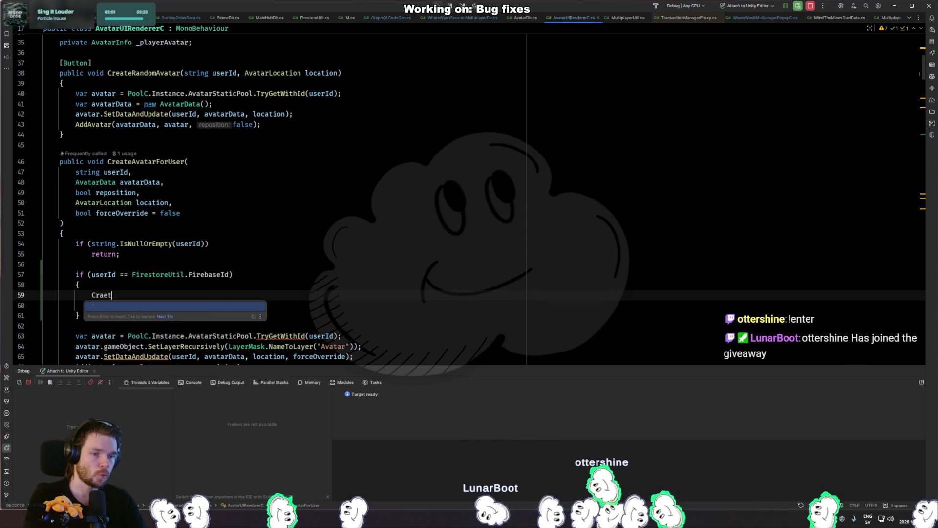
{"action": "key", "text": "ctrl+BackSpace"}
{"action": "type", "text": "CreateAva"}
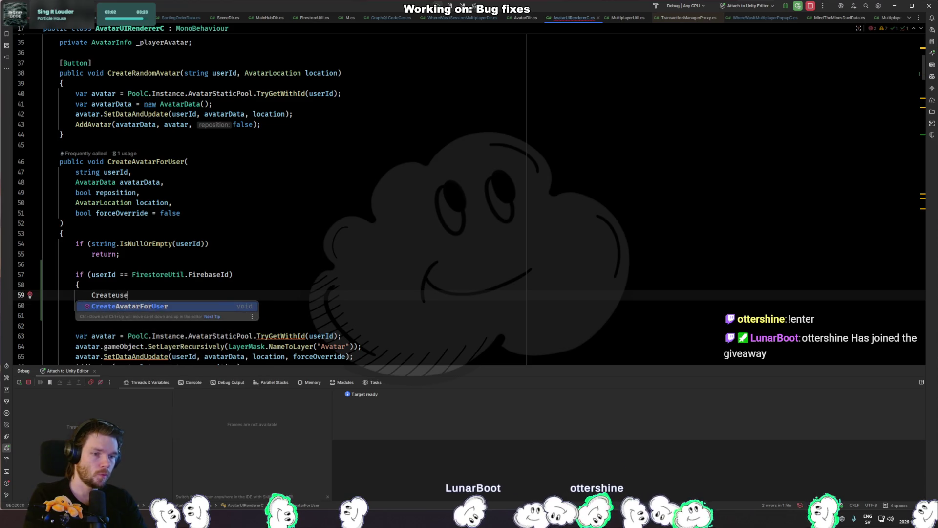
{"action": "key", "text": "Return"}
{"action": "type", "text": "useri"}
{"action": "key", "text": "Return"}
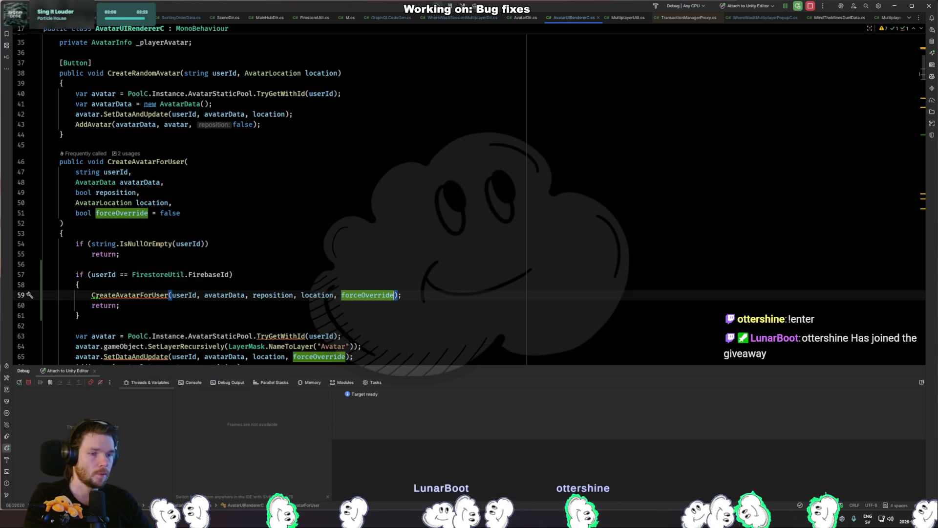
- Replace the called method with CreateOrUpdatePlayerAvatarImage
{"action": "double_click", "coordinate": [144, 295]}
{"action": "type", "text": "Create"}
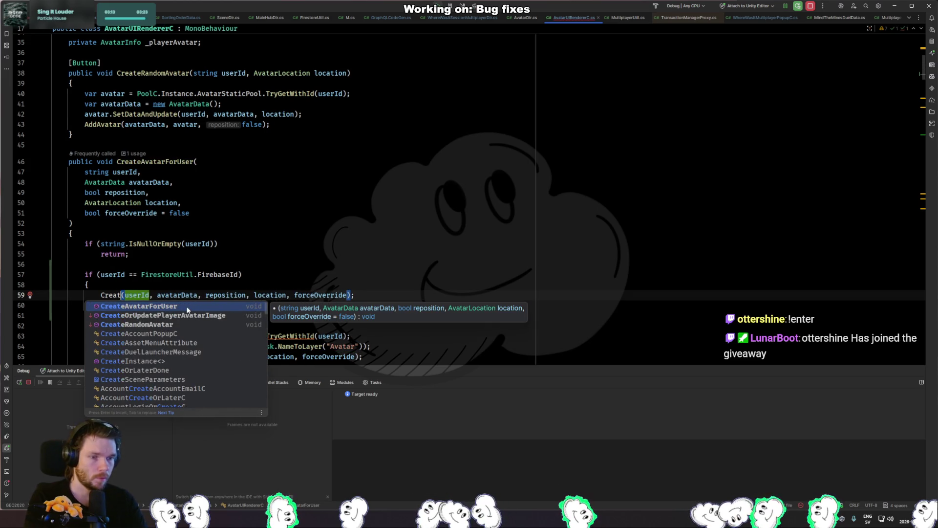
{"action": "key", "text": "BackSpace"}
{"action": "key", "text": "BackSpace"}
{"action": "key", "text": "BackSpace"}
{"action": "type", "text": "P"}
{"action": "key", "text": "Escape"}
{"action": "type", "text": "layer"}
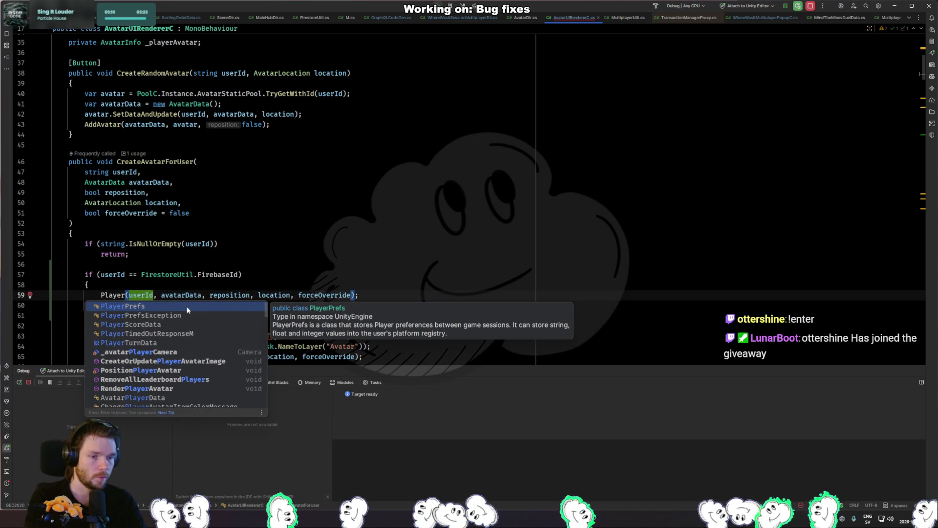
{"action": "key", "text": "Down"}
{"action": "key", "text": "Down"}
{"action": "key", "text": "Down"}
{"action": "key", "text": "Return"}
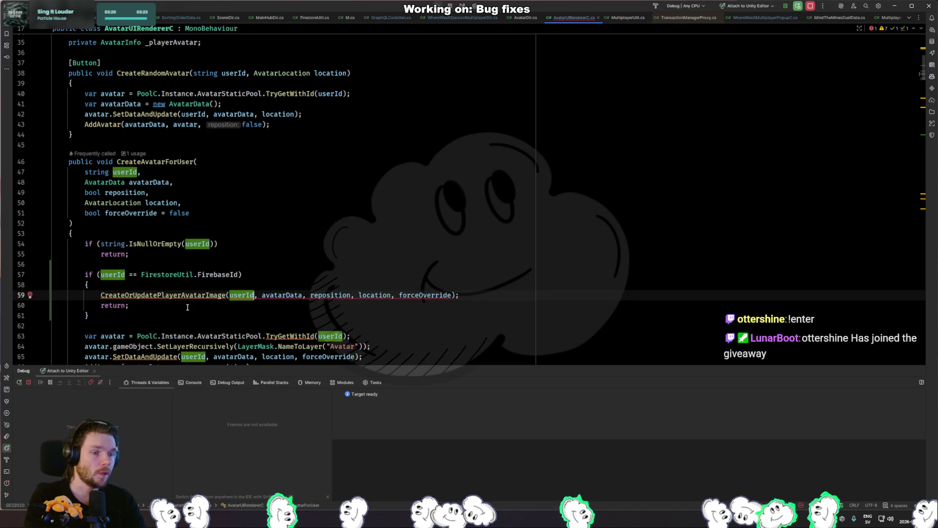
- Trim the call's arguments down to AvatarLocation.Player
{"action": "key", "text": "Right"}
{"action": "key", "text": "ctrl+p"}
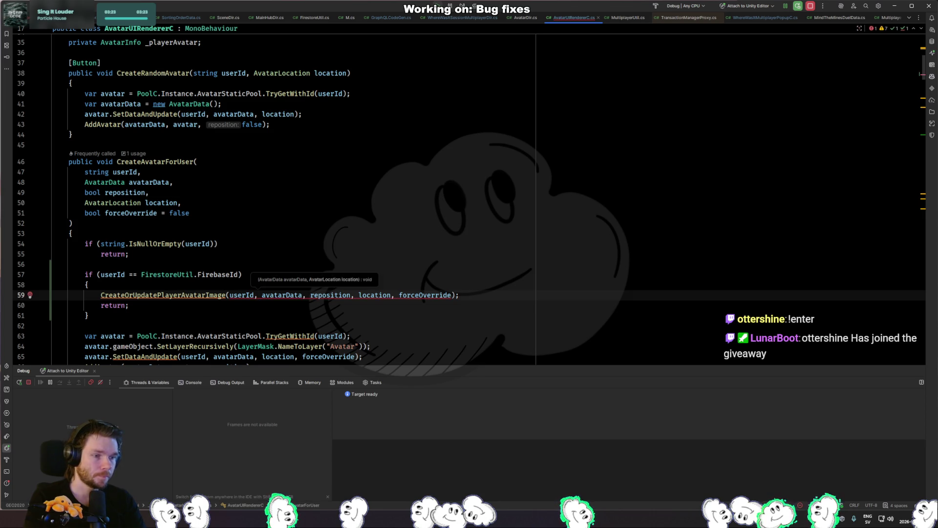
{"action": "key", "text": "ctrl+BackSpace"}
{"action": "key", "text": "Delete"}
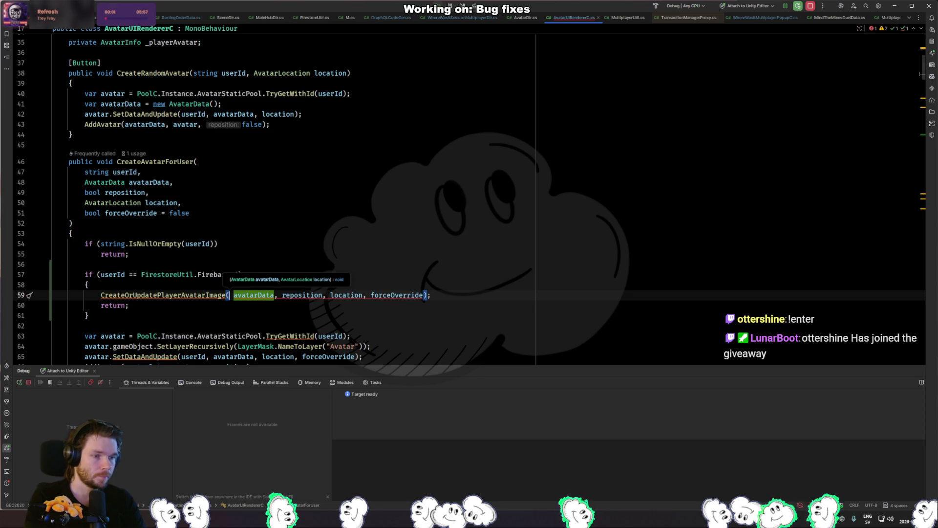
{"action": "key", "text": "Right"}
{"action": "key", "text": "ctrl+shift+Right"}
{"action": "key", "text": "ctrl+shift+Right"}
{"action": "key", "text": "ctrl+shift+Right"}
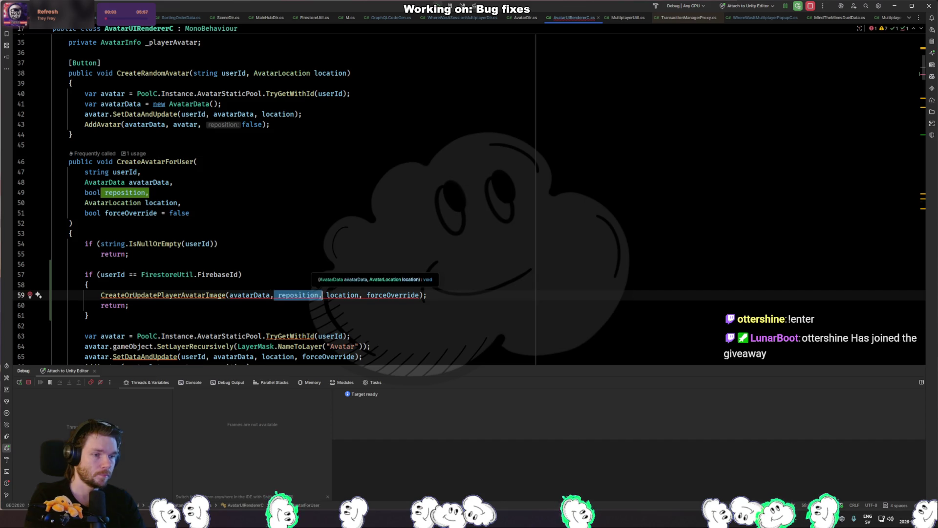
{"action": "key", "text": "BackSpace"}
{"action": "key", "text": "ctrl+space"}
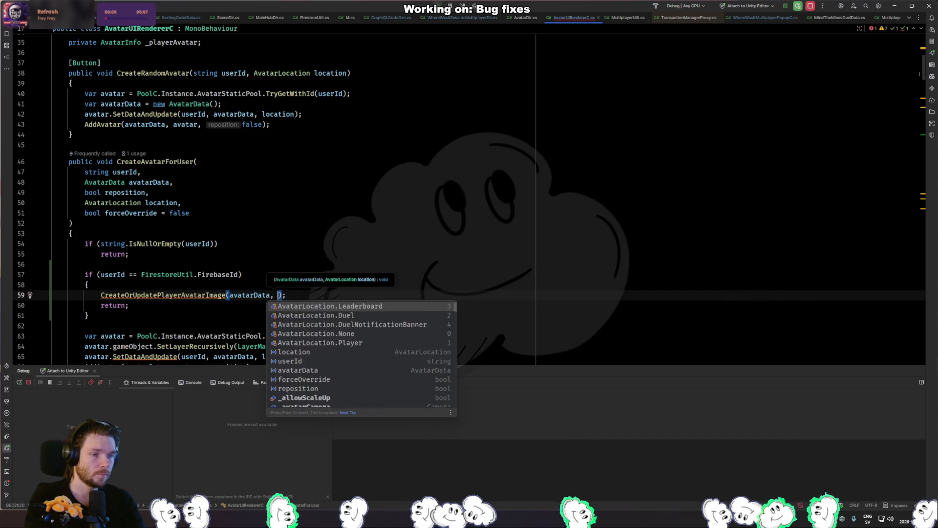
{"action": "key", "text": "Down"}
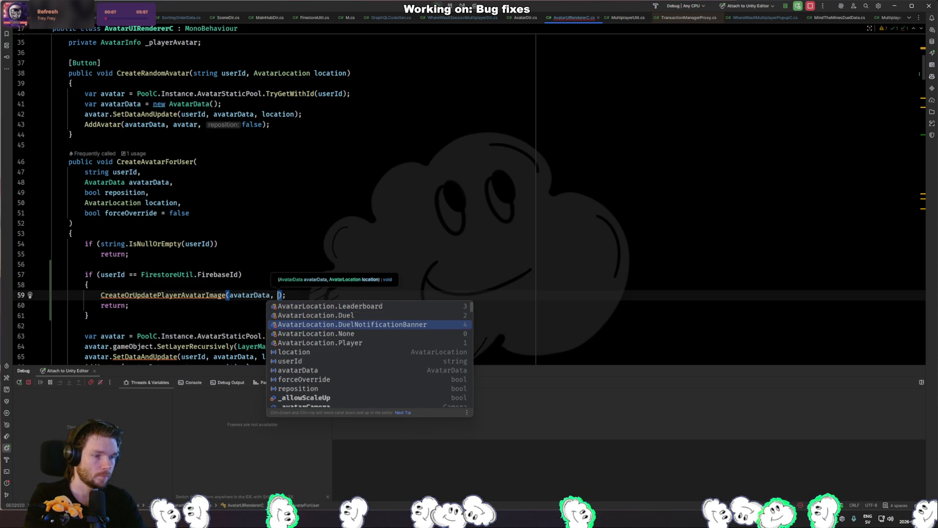
{"action": "key", "text": "Down"}
{"action": "key", "text": "Down"}
{"action": "key", "text": "Down"}
{"action": "key", "text": "Return"}
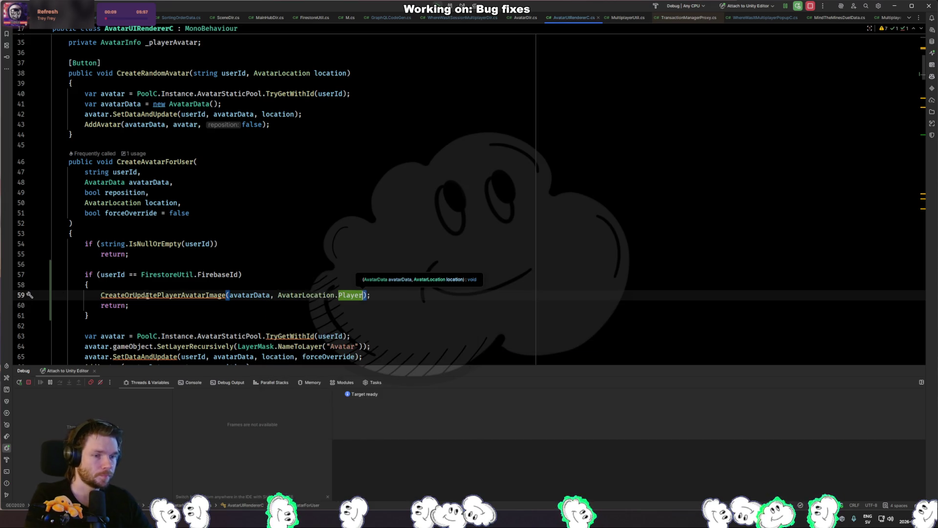
- Inspect the CreateOrUpdatePlayerAvatarImage declaration and its SetDataAndUpdate call, then switch to Unity
{"action": "left_click", "coordinate": [138, 295], "text": "ctrl"}
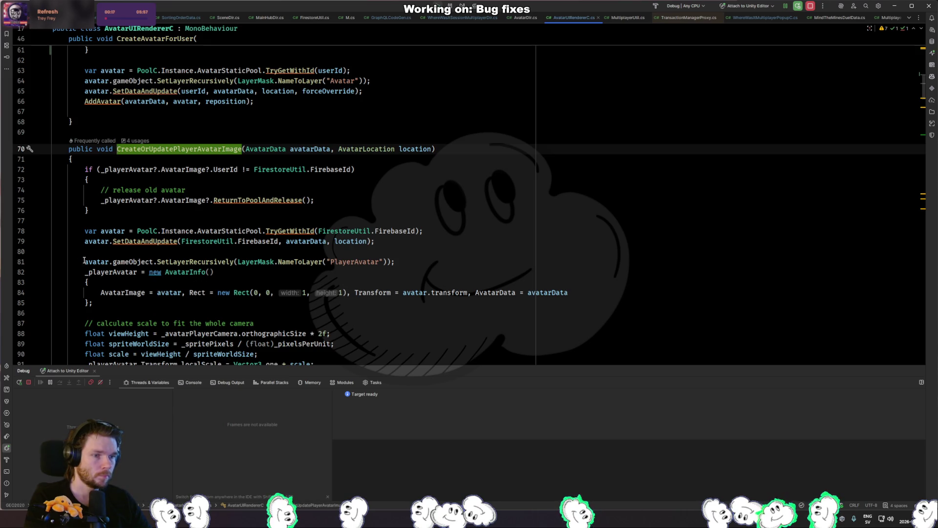
{"action": "left_click", "coordinate": [169, 243]}
{"action": "left_click", "coordinate": [160, 252]}
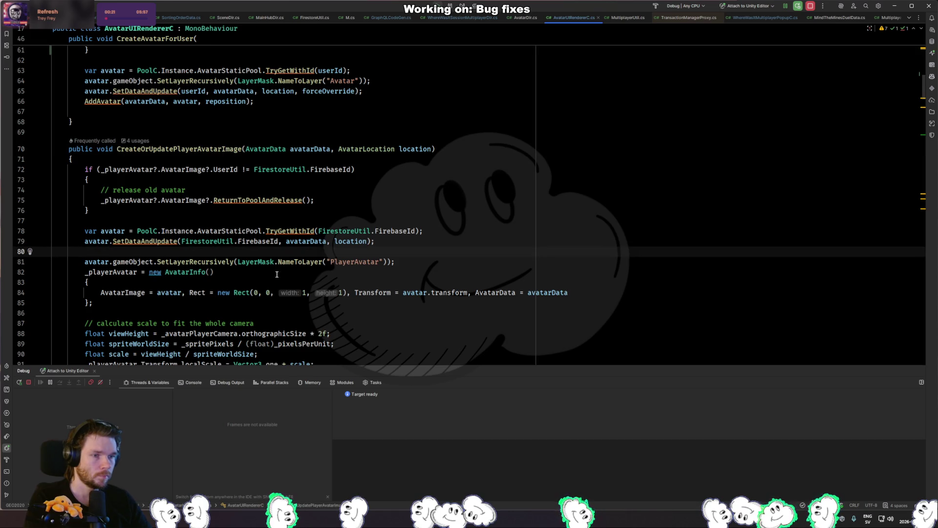
{"action": "key", "text": "alt+Tab"}
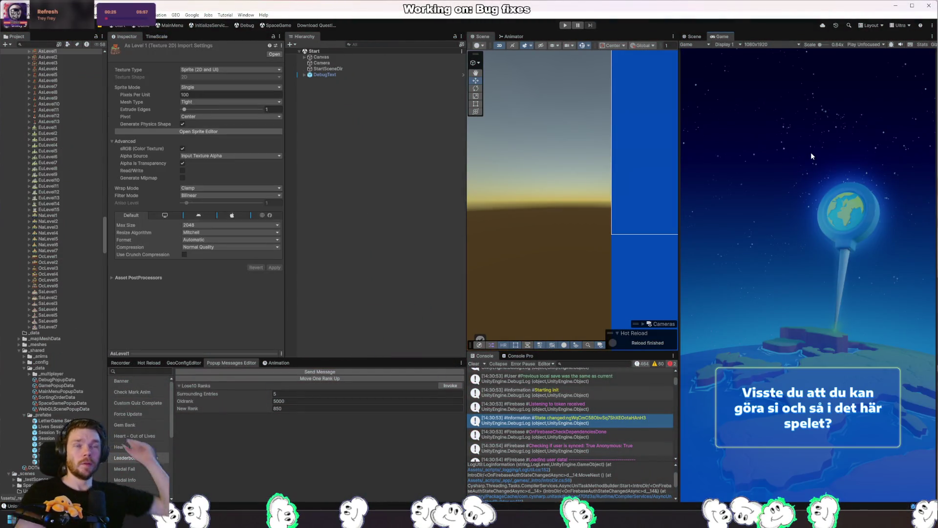
- Click into the restarted game's intro screen, let Hot Reload finish, and return to AvatarUIRendererC.cs
{"action": "left_click", "coordinate": [811, 152]}
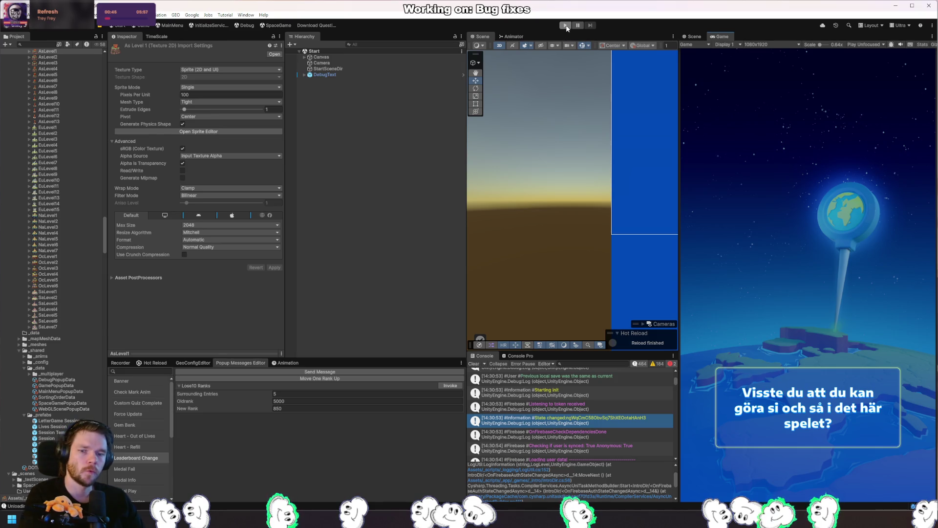
{"action": "key", "text": "alt+Tab"}
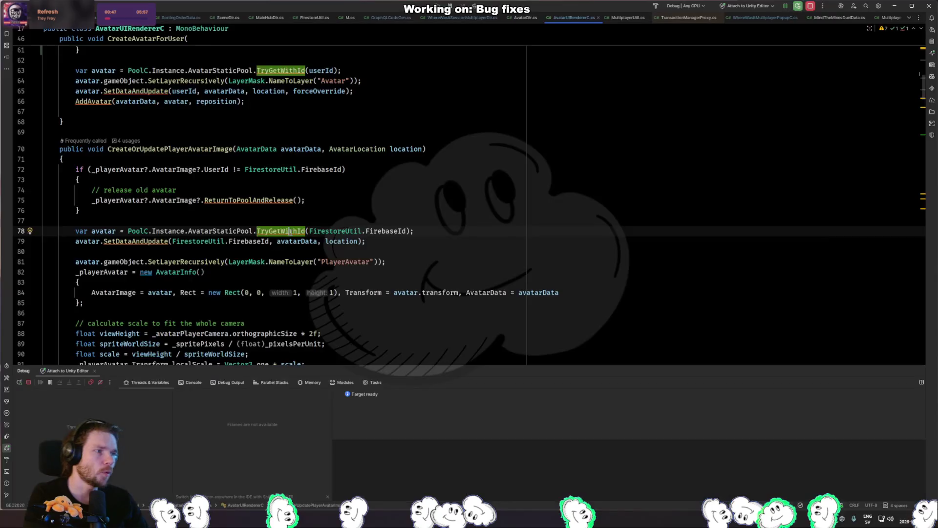
- In WhereWasItSessionMultiplayerDir.cs, add a blank line above HandleReplay's thread-pool call
{"action": "left_click", "coordinate": [470, 18]}
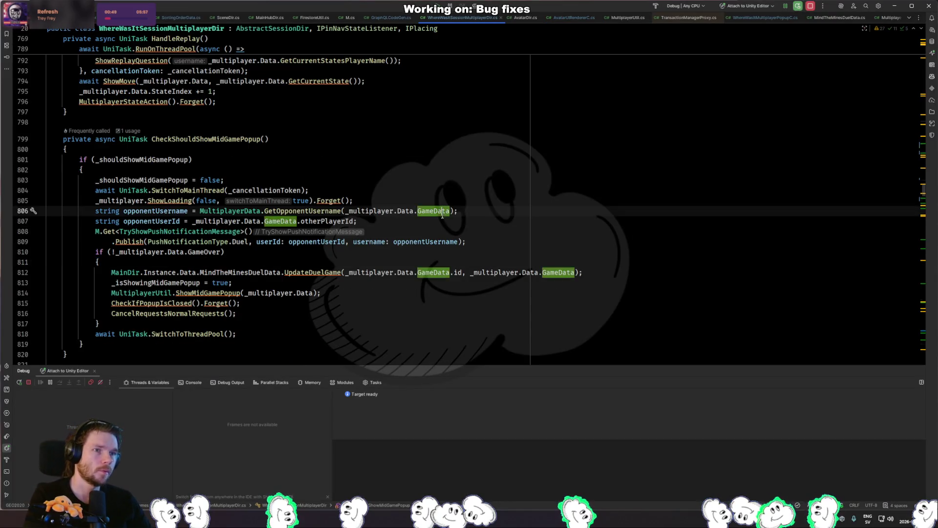
{"action": "scroll", "coordinate": [479, 218], "scroll_direction": "up", "scroll_amount": 5}
{"action": "left_click", "coordinate": [515, 217]}
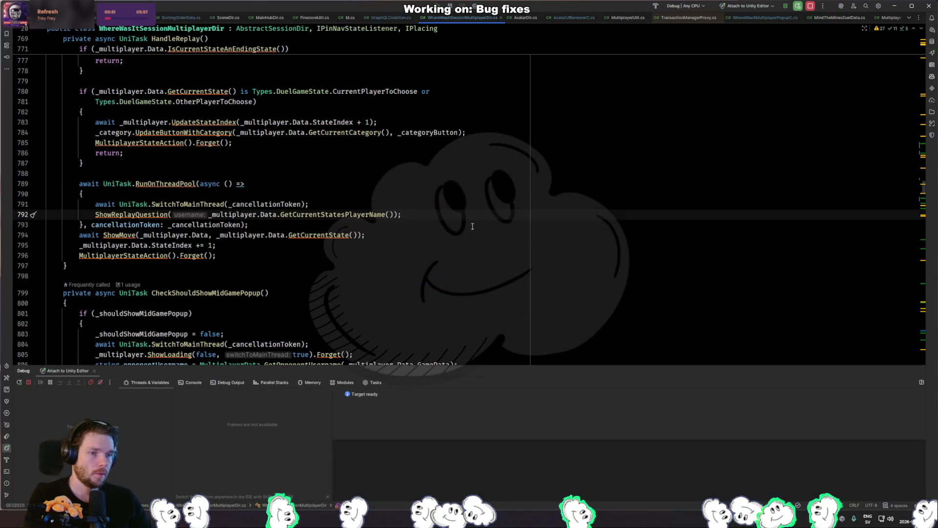
{"action": "double_click", "coordinate": [373, 214]}
{"action": "left_click", "coordinate": [295, 167]}
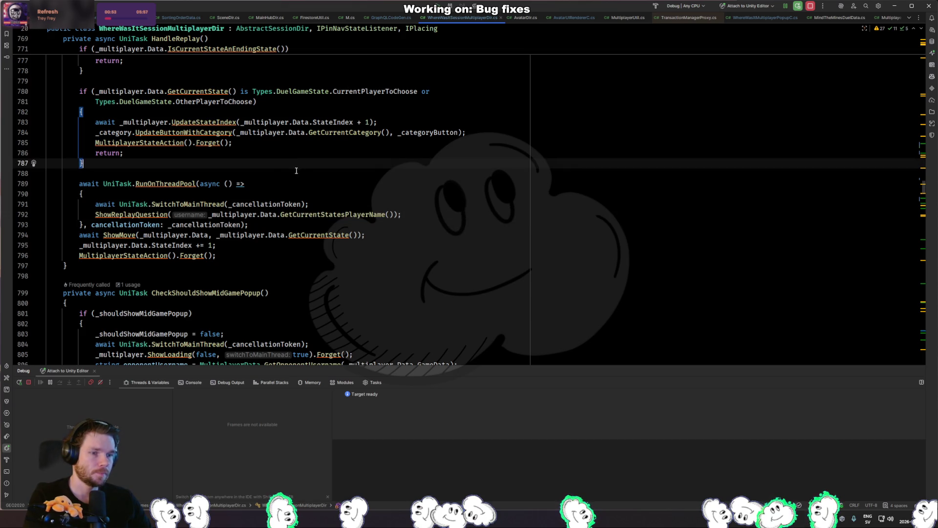
{"action": "left_click", "coordinate": [268, 173]}
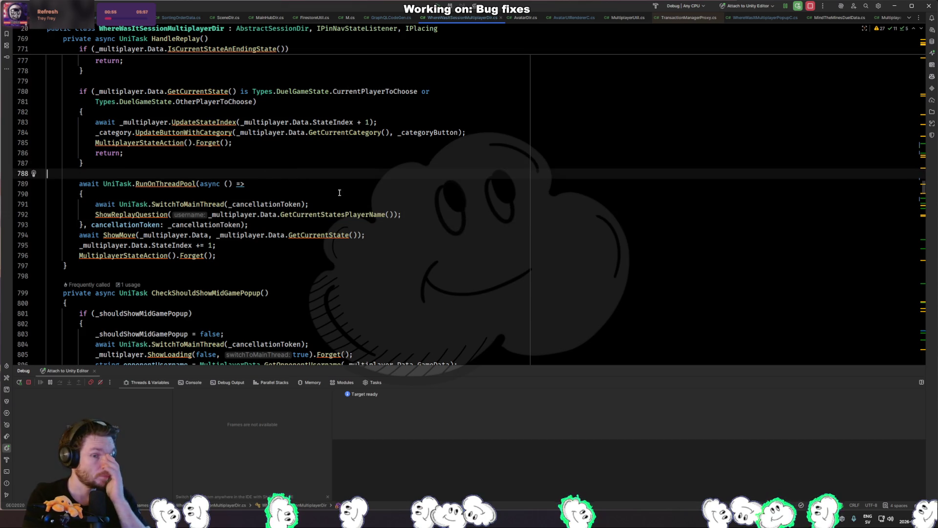
{"action": "key", "text": "Return"}
- Write an empty 'await UniTaskHelper.RunOnMainThreadAsync(async () => { });' call there
{"action": "type", "text": "await Uni"}
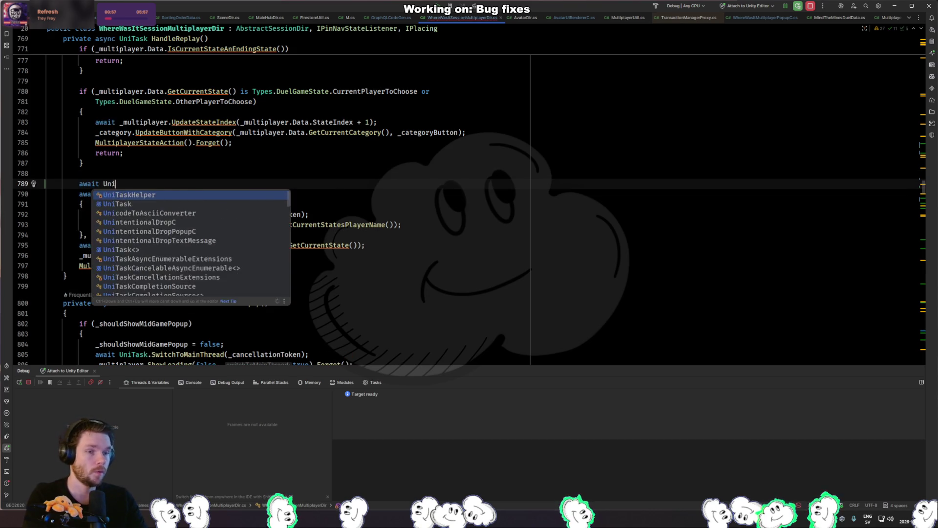
{"action": "type", "text": "TaskHelper.awa"}
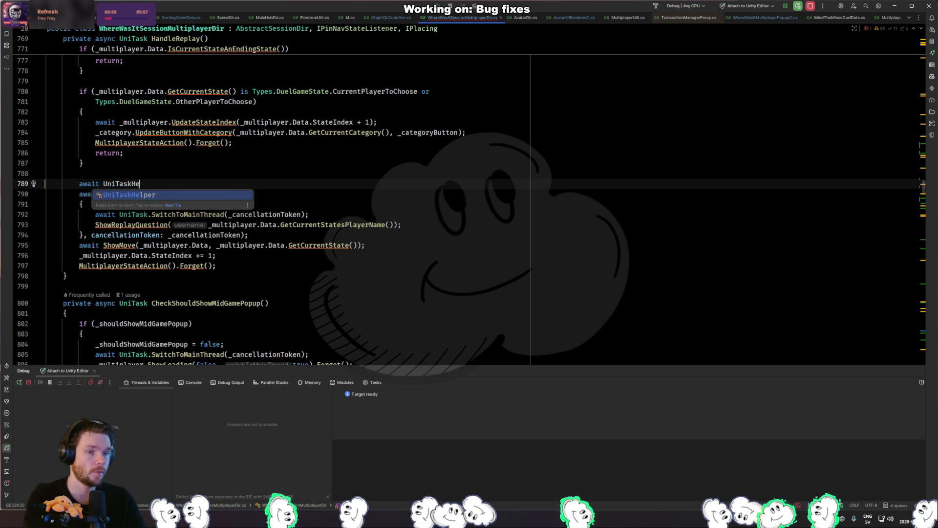
{"action": "key", "text": "BackSpace"}
{"action": "key", "text": "BackSpace"}
{"action": "key", "text": "BackSpace"}
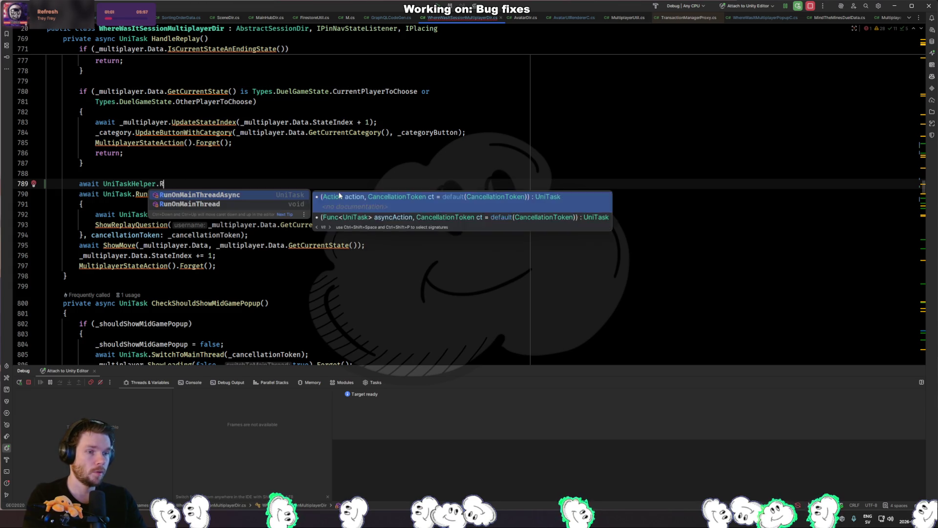
{"action": "key", "text": "Return"}
{"action": "type", "text": "async () => {"}
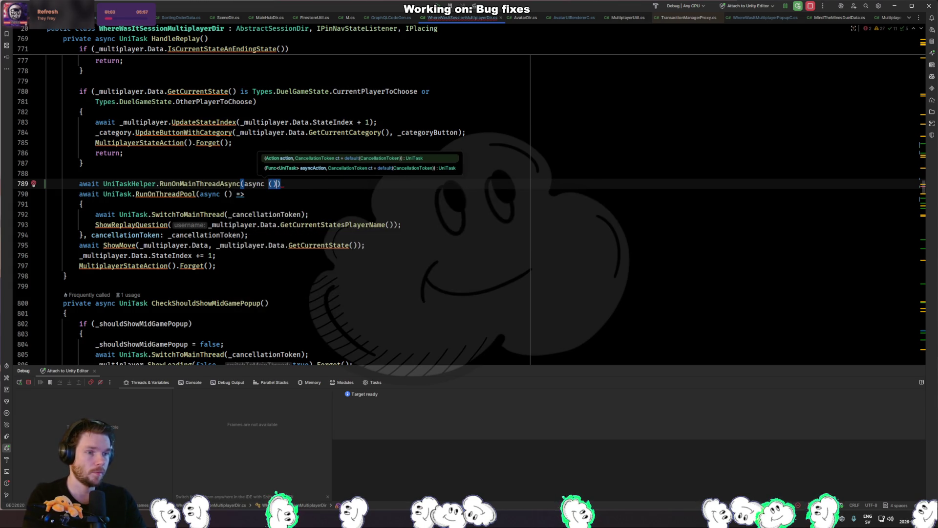
{"action": "key", "text": "Return"}
{"action": "key", "text": "Up"}
{"action": "key", "text": "Up"}
{"action": "key", "text": "End"}
{"action": "key", "text": "Left"}
{"action": "key", "text": "Left"}
{"action": "key", "text": "Left"}
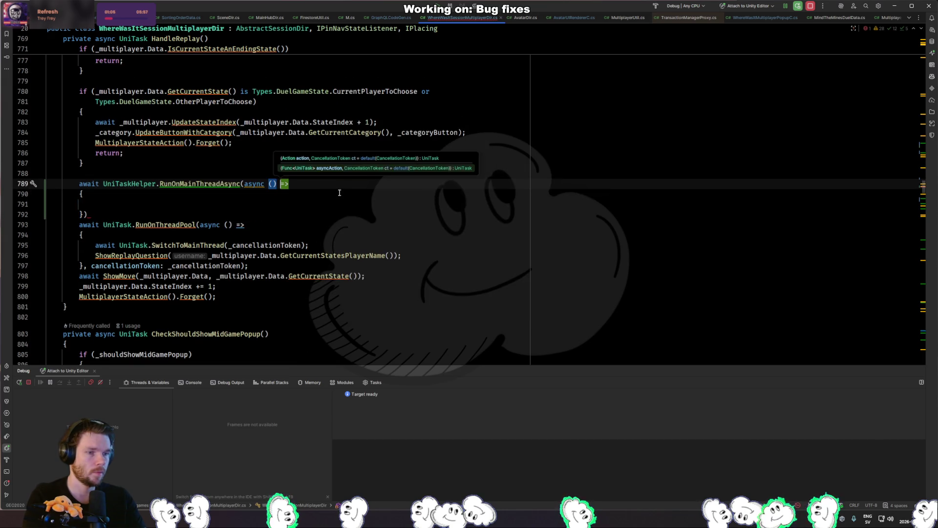
{"action": "key", "text": "Down"}
{"action": "key", "text": "Down"}
{"action": "key", "text": "Down"}
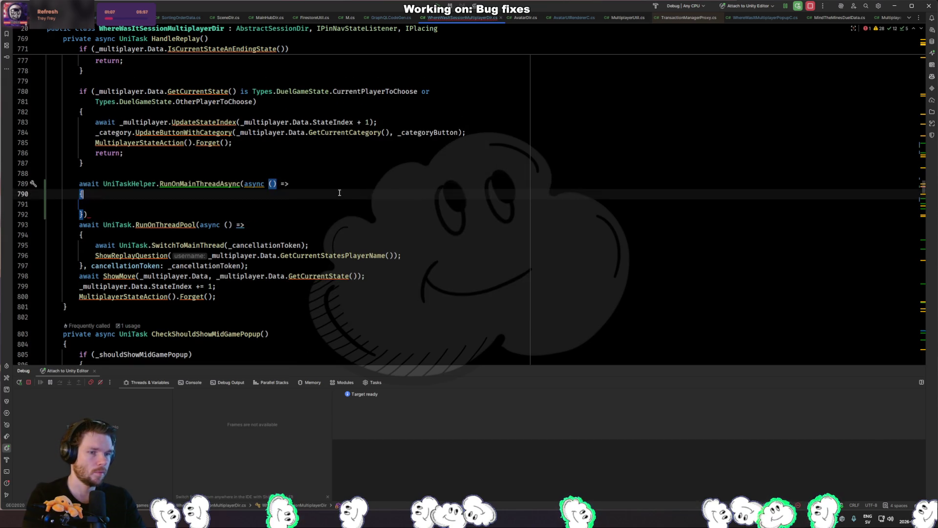
{"action": "type", "text": ";"}
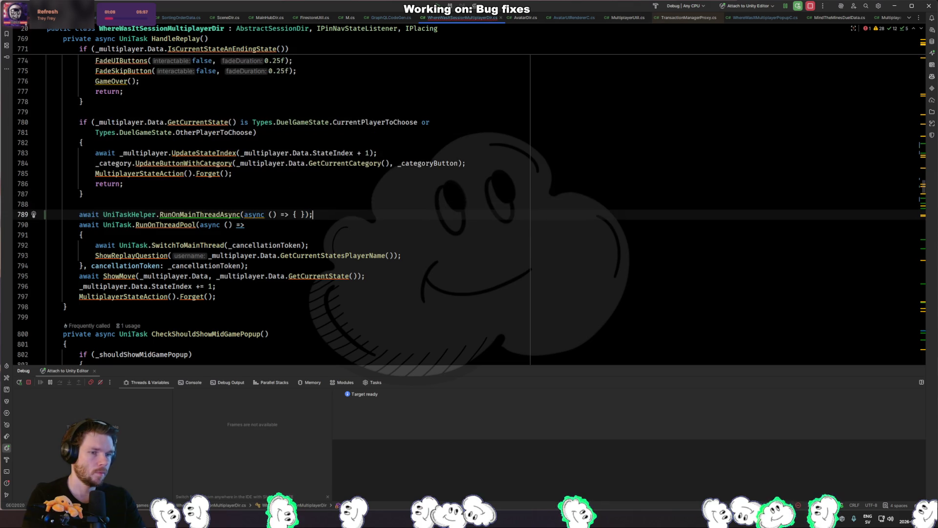
{"action": "left_click", "coordinate": [272, 214]}
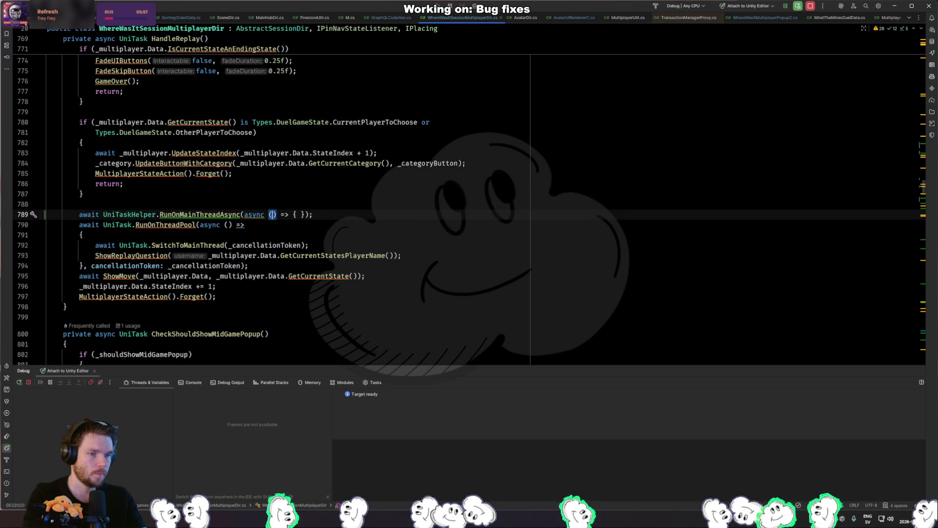
{"action": "key", "text": "Return"}
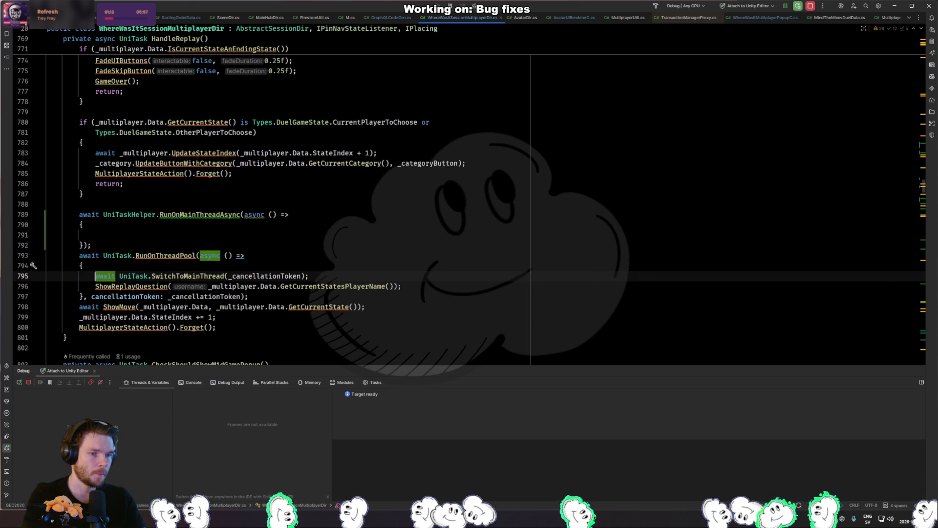
- Move ShowReplayQuestion into the new lambda and comment out the old RunOnThreadPool block
{"action": "left_click_drag", "start_coordinate": [104, 276], "coordinate": [410, 286]}
{"action": "left_click", "coordinate": [101, 296]}
{"action": "key", "text": "Up"}
{"action": "key", "text": "alt+shift+Up"}
{"action": "key", "text": "alt+shift+Up"}
{"action": "key", "text": "alt+shift+Up"}
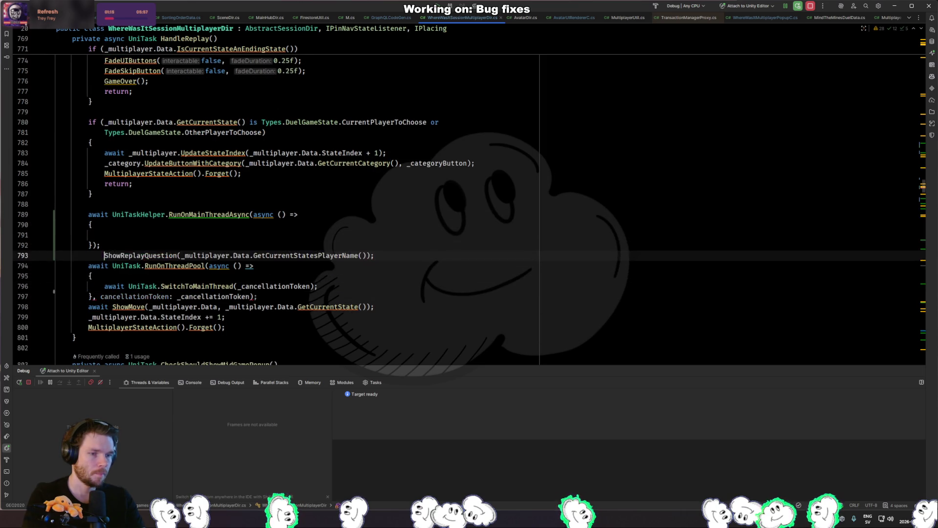
{"action": "key", "text": "Down"}
{"action": "key", "text": "Down"}
{"action": "key", "text": "Down"}
{"action": "mouse_move", "coordinate": [257, 296]}
{"action": "left_mouse_down"}
{"action": "mouse_move", "coordinate": [104, 286]}
{"action": "mouse_move", "coordinate": [88, 265]}
{"action": "left_mouse_up"}
{"action": "key", "text": "ctrl+slash"}
{"action": "left_click", "coordinate": [116, 235]}
- Pass _cancellationToken to RunOnMainThreadAsync and go to its declaration in UniTaskHelper
{"action": "left_click", "coordinate": [339, 214]}
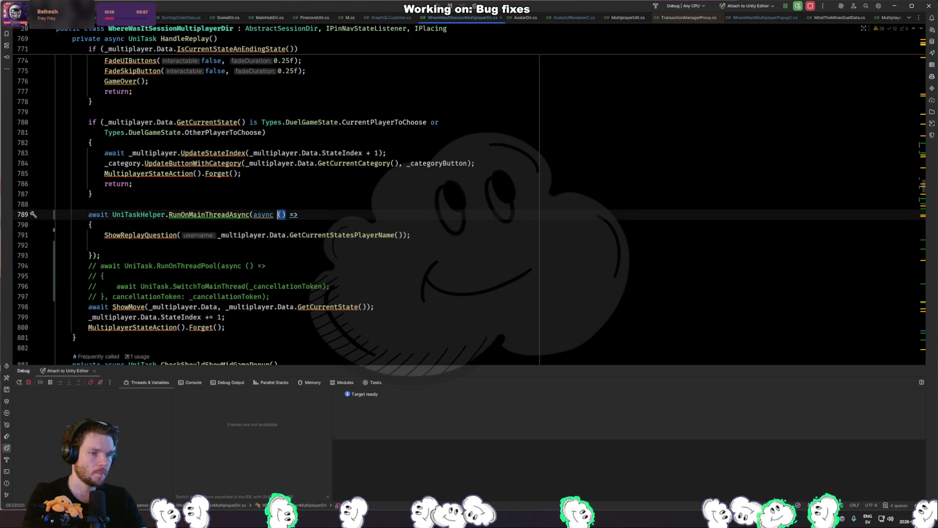
{"action": "key", "text": "ctrl+Left"}
{"action": "key", "text": "ctrl+Left"}
{"action": "key", "text": "ctrl+Left"}
{"action": "key", "text": "alt+Return"}
{"action": "key", "text": "Return"}
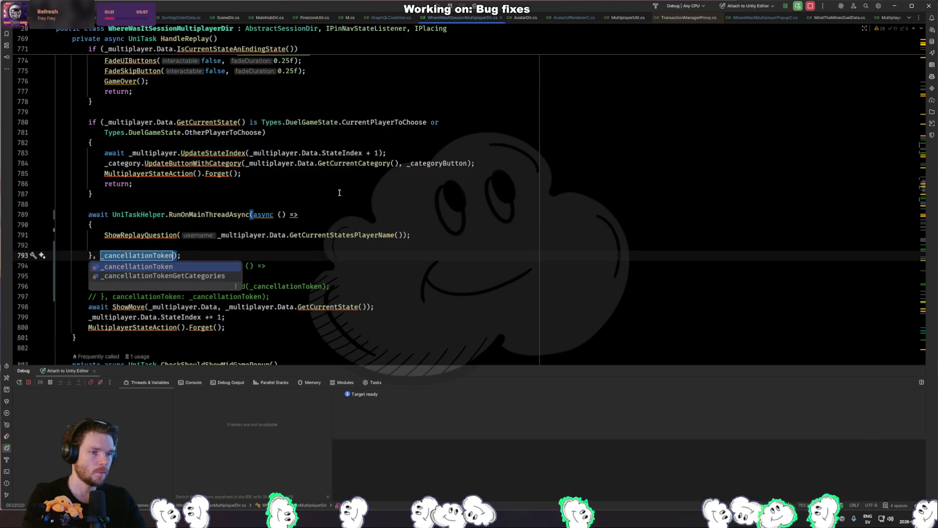
{"action": "key", "text": "Return"}
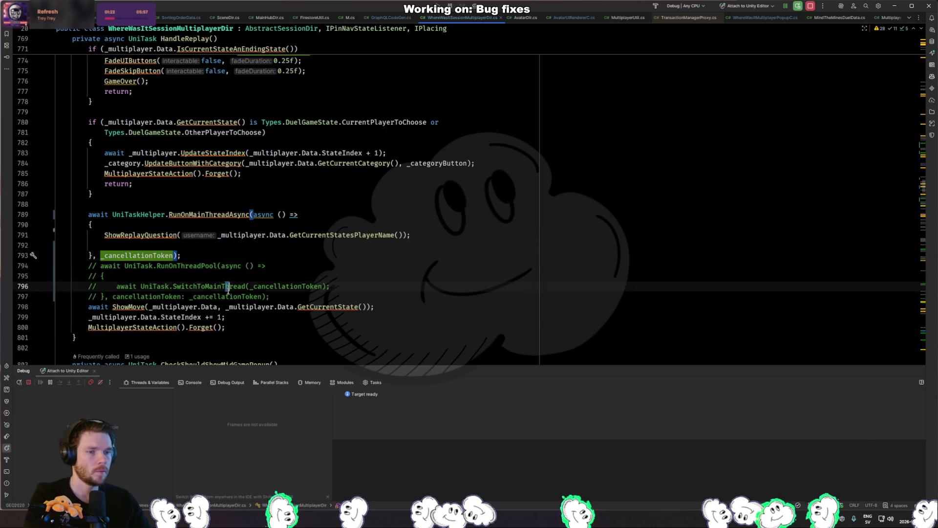
{"action": "left_click", "coordinate": [208, 215], "text": "ctrl"}
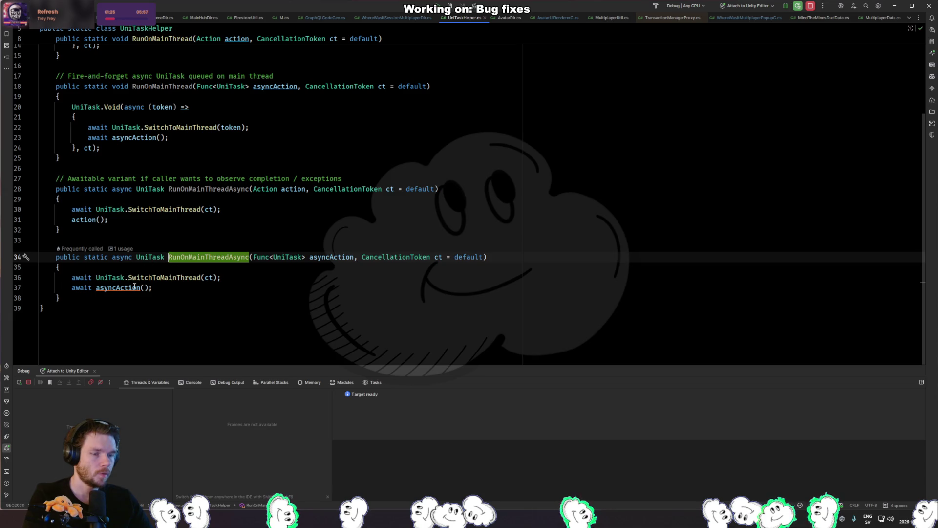
- Switch between recent files and inspect the RunOnMainThreadAsync overloads in UniTaskHelper.cs
{"action": "key", "text": "Down"}
{"action": "key", "text": "Down"}
{"action": "key", "text": "Down"}
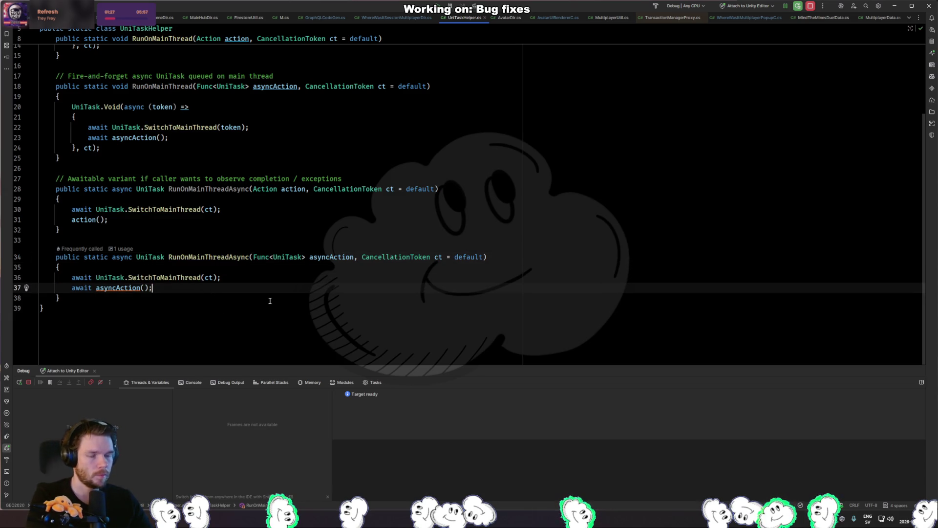
{"action": "key", "text": "ctrl+Tab"}
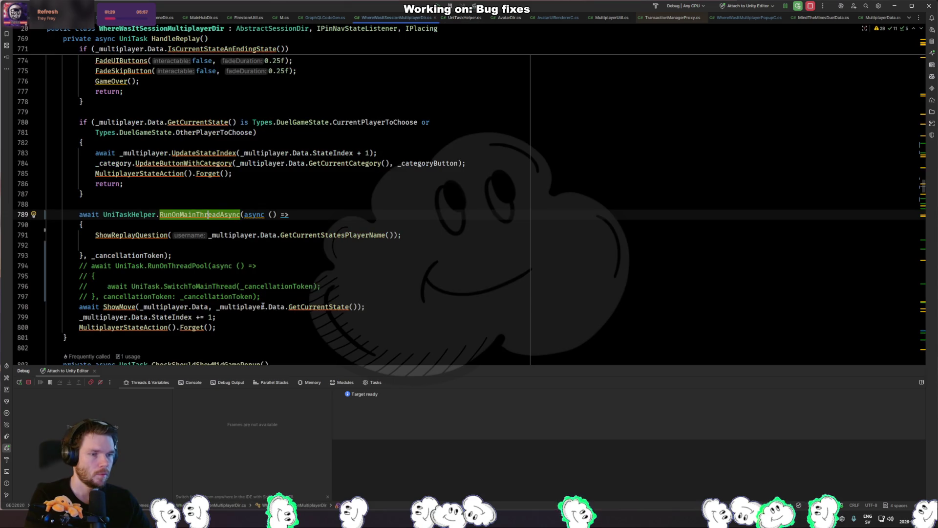
{"action": "key", "text": "ctrl+Tab"}
{"action": "key", "text": "ctrl+Tab"}
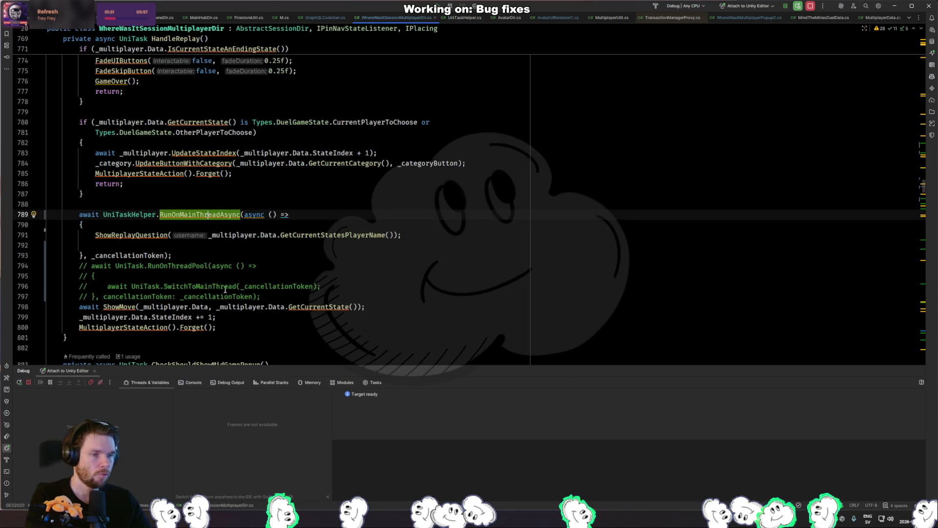
{"action": "key", "text": "ctrl+b"}
{"action": "scroll", "coordinate": [260, 255], "scroll_direction": "up", "scroll_amount": 5}
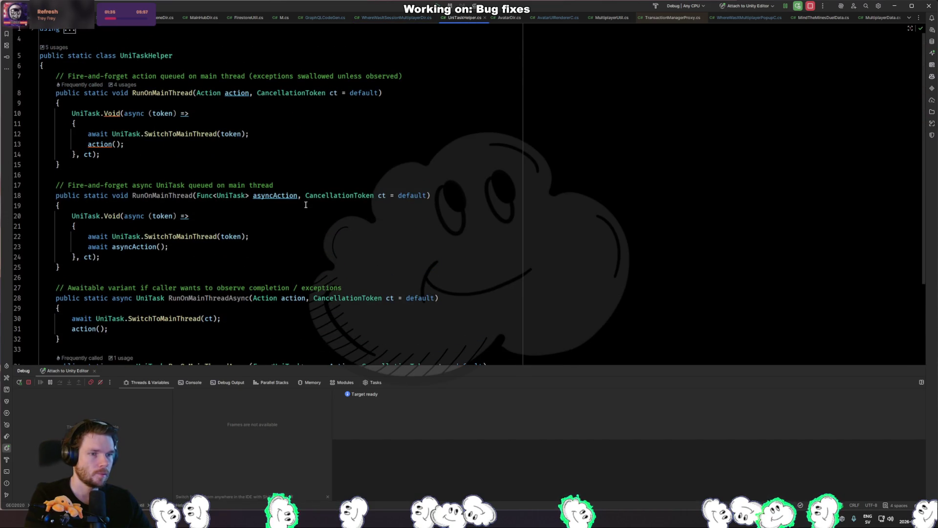
{"action": "scroll", "coordinate": [306, 205], "scroll_direction": "down", "scroll_amount": 4}
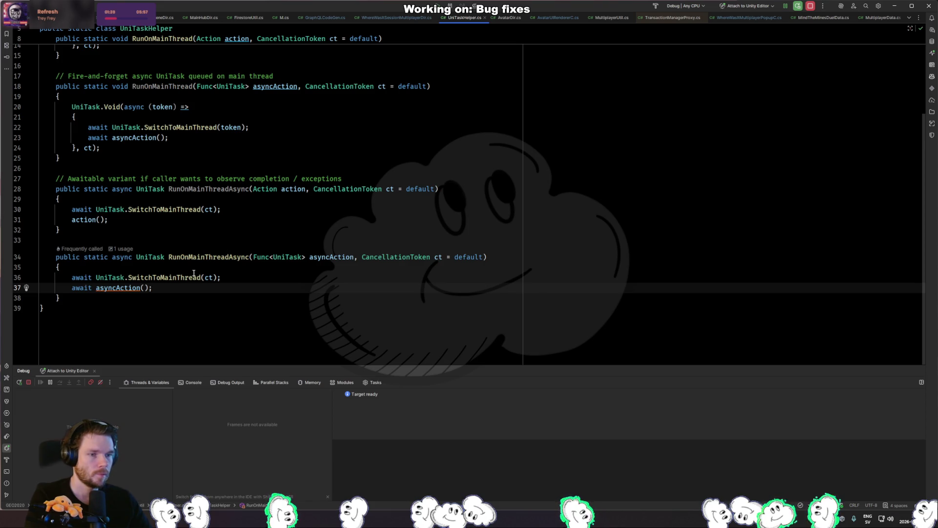
{"action": "left_click", "coordinate": [252, 257]}
{"action": "left_click", "coordinate": [252, 277]}
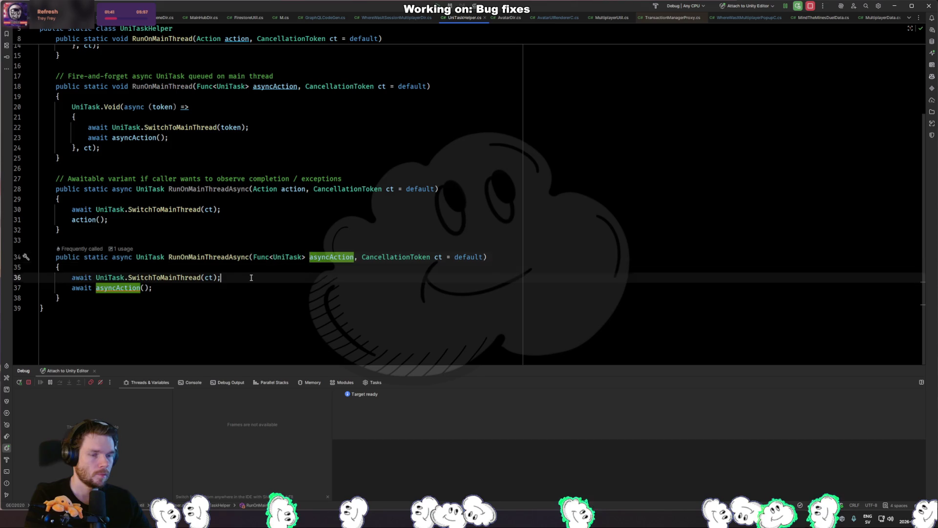
{"action": "scroll", "coordinate": [252, 278], "scroll_direction": "up", "scroll_amount": 1}
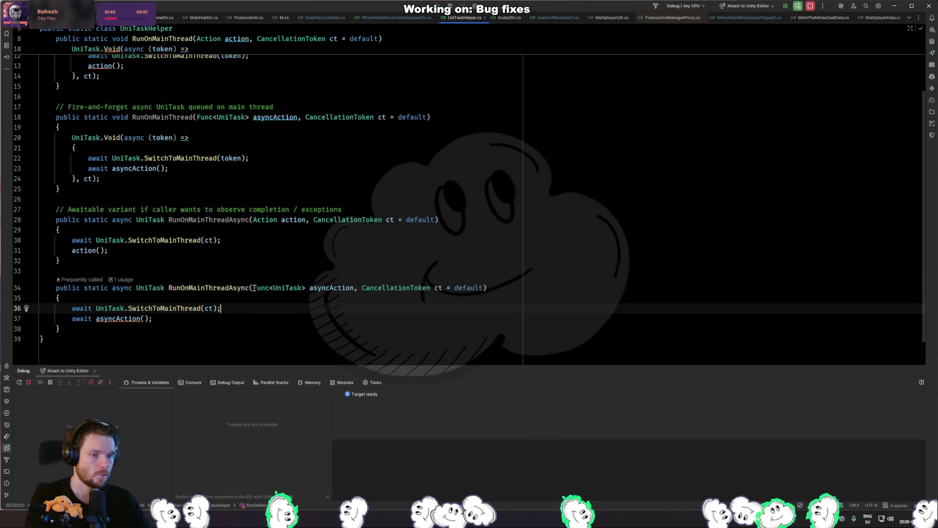
- In HandleReplay, undo the edits and move the ShowReplayQuestion call down a line
{"action": "key", "text": "ctrl+Tab"}
{"action": "key", "text": "ctrl+Tab"}
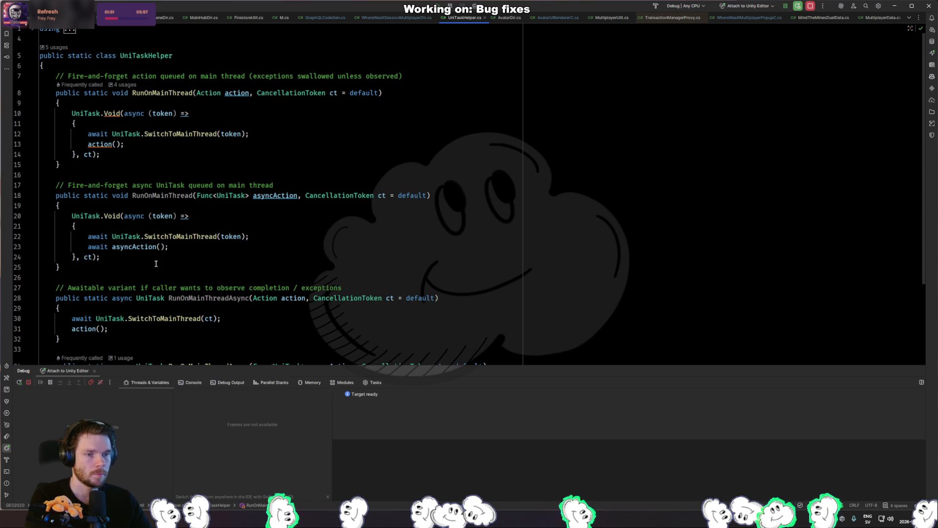
{"action": "scroll", "coordinate": [156, 264], "scroll_direction": "down", "scroll_amount": 2}
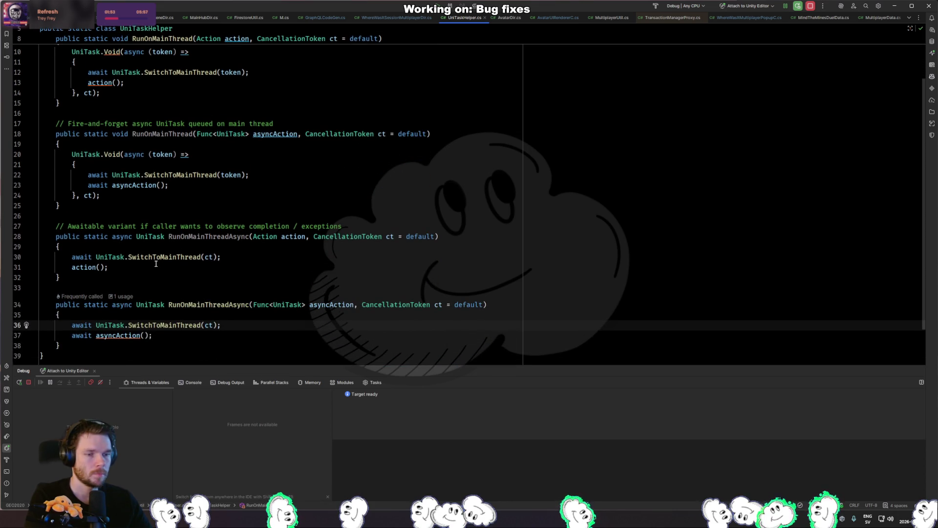
{"action": "key", "text": "ctrl+Tab"}
{"action": "key", "text": "ctrl+z"}
{"action": "key", "text": "ctrl+z"}
{"action": "key", "text": "ctrl+z"}
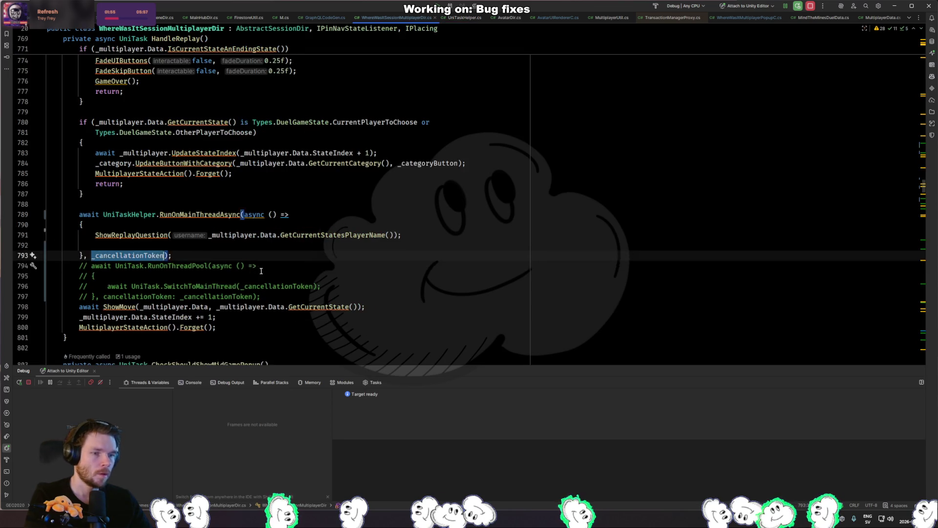
{"action": "left_click", "coordinate": [261, 273]}
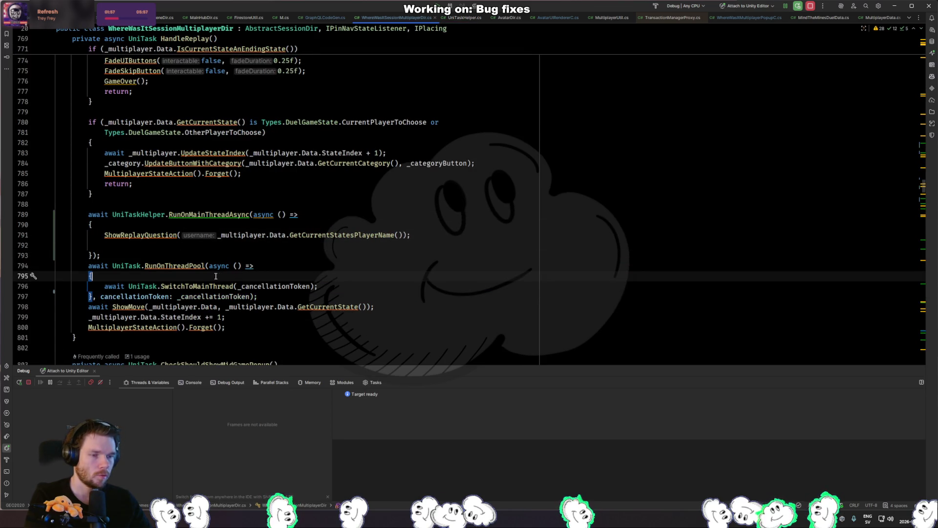
{"action": "left_click", "coordinate": [190, 266]}
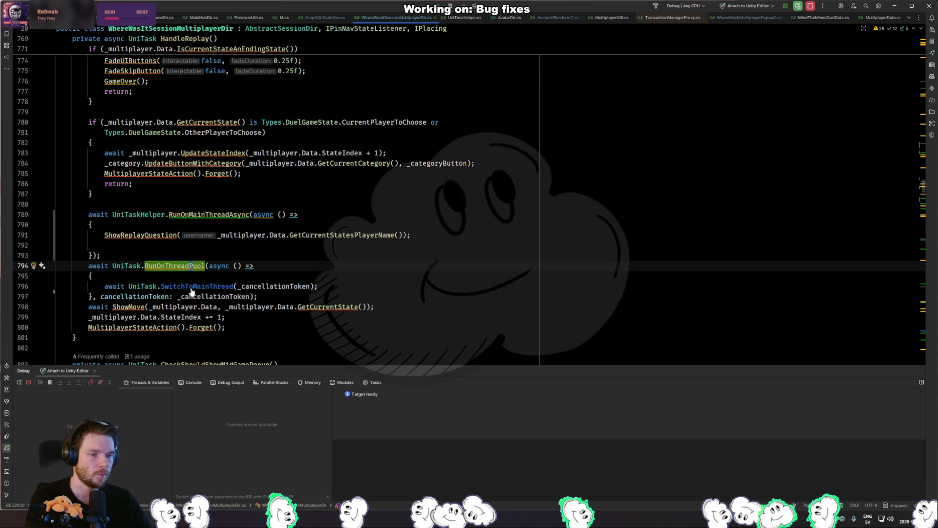
{"action": "key", "text": "Up"}
{"action": "key", "text": "Up"}
{"action": "key", "text": "Up"}
{"action": "key", "text": "alt+shift+Down"}
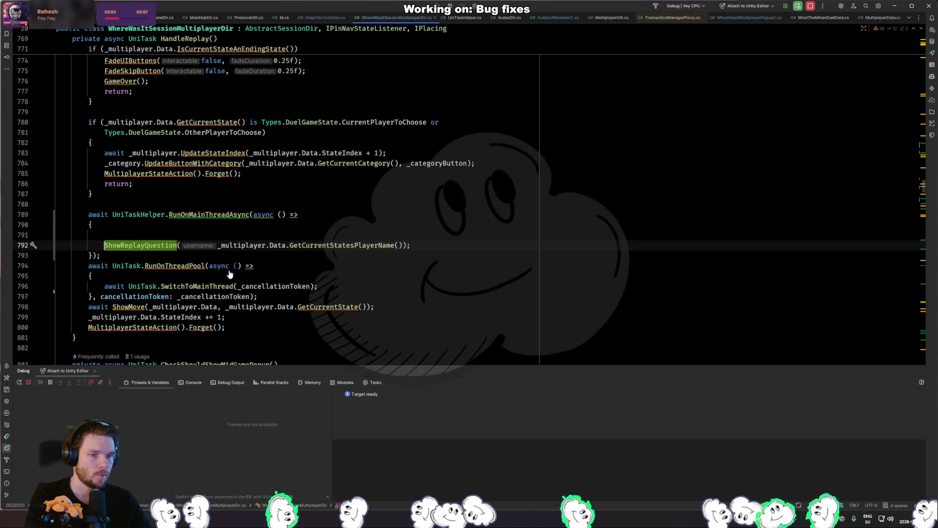
- Start a new line at the top of the Func<UniTask> RunOnMainThreadAsync overload body
{"action": "left_click", "coordinate": [210, 215], "text": "ctrl"}
{"action": "left_click", "coordinate": [171, 269]}
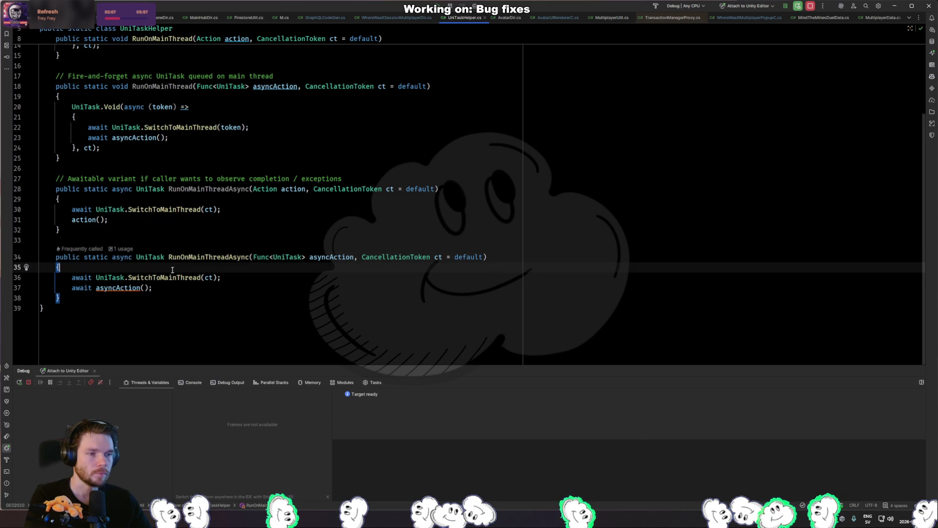
{"action": "mouse_move", "coordinate": [337, 260]}
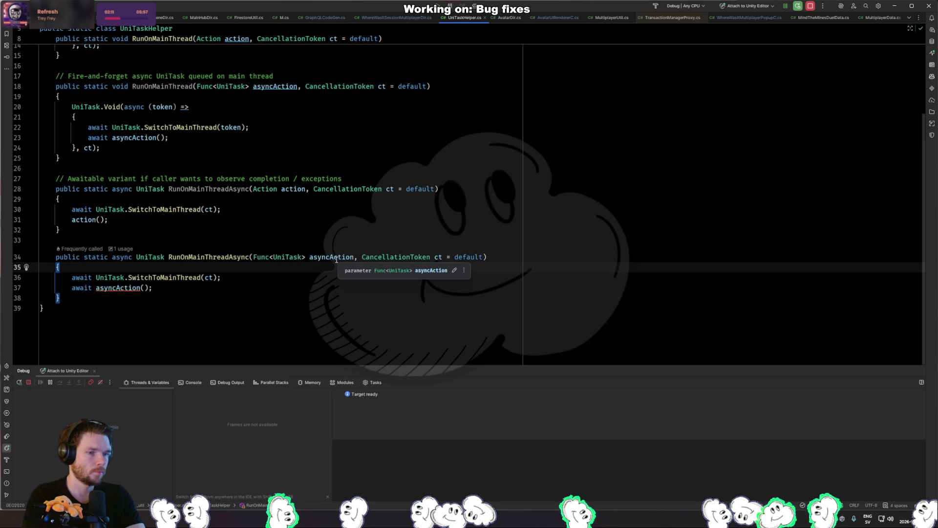
{"action": "key", "text": "Return"}
- Start an 'await UniTask.RunOnThreadPool(async { ... })' lambda in the RunOnMainThreadAsync body
{"action": "type", "text": "await "}
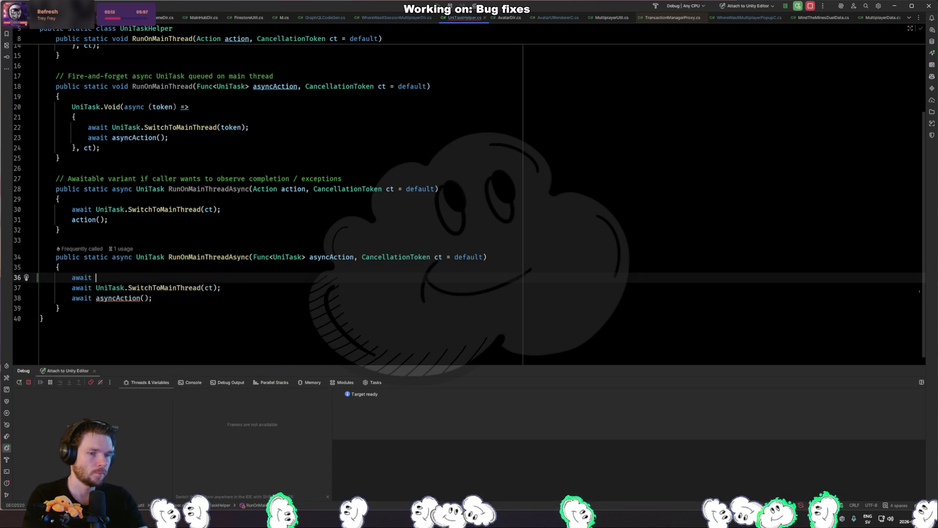
{"action": "type", "text": "RunOnThrea"}
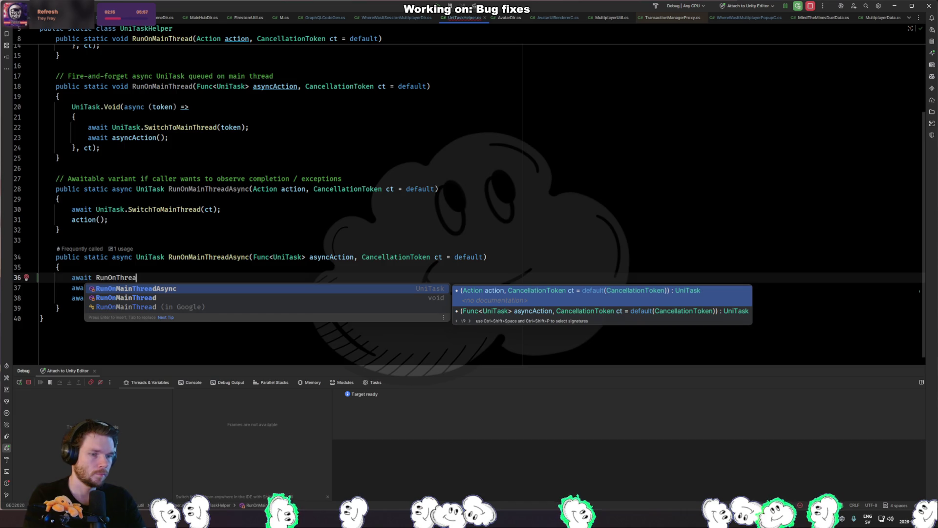
{"action": "key", "text": "ctrl+BackSpace"}
{"action": "type", "text": "UniTask.Ru"}
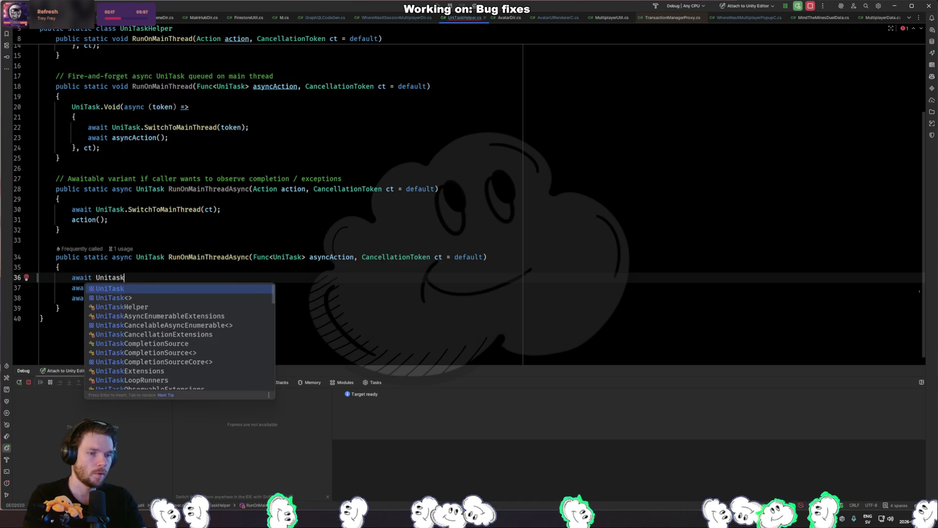
{"action": "type", "text": "nOn"}
{"action": "key", "text": "Return"}
{"action": "type", "text": "async "}
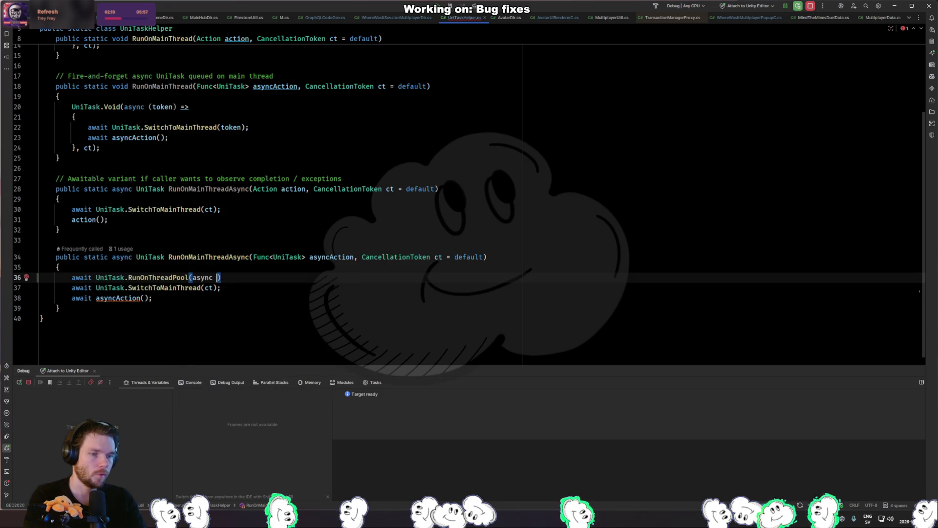
{"action": "type", "text": "{"}
{"action": "key", "text": "Return"}
{"action": "type", "text": "await"}
{"action": "key", "text": "ctrl+y"}
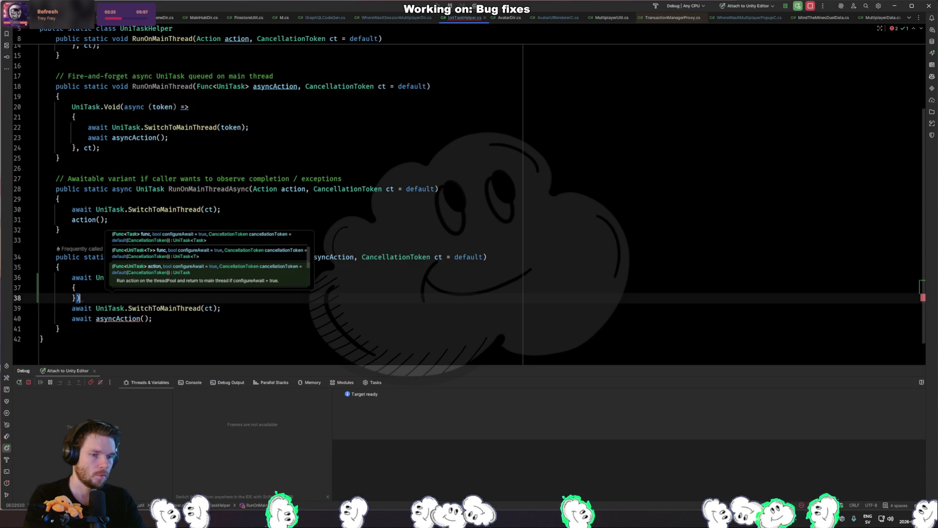
- Move the main-thread switch and action calls into the lambda, indented, then return to HandleReplay
{"action": "key", "text": "alt+shift+Up"}
{"action": "key", "text": "Down"}
{"action": "key", "text": "alt+shift+Up"}
{"action": "key", "text": "shift+Up"}
{"action": "key", "text": "Tab"}
{"action": "key", "text": "Down"}
{"action": "key", "text": "Down"}
{"action": "key", "text": "End"}
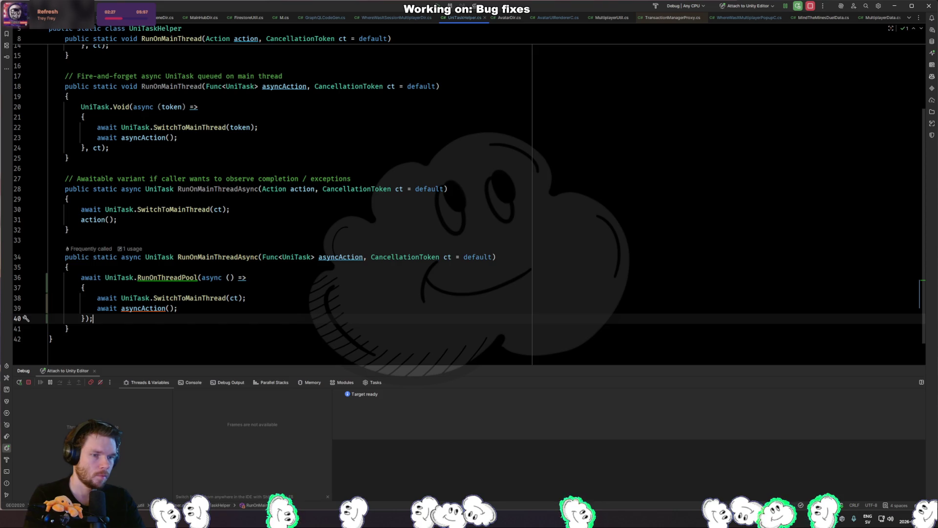
{"action": "scroll", "coordinate": [235, 314], "scroll_direction": "right", "scroll_amount": 1}
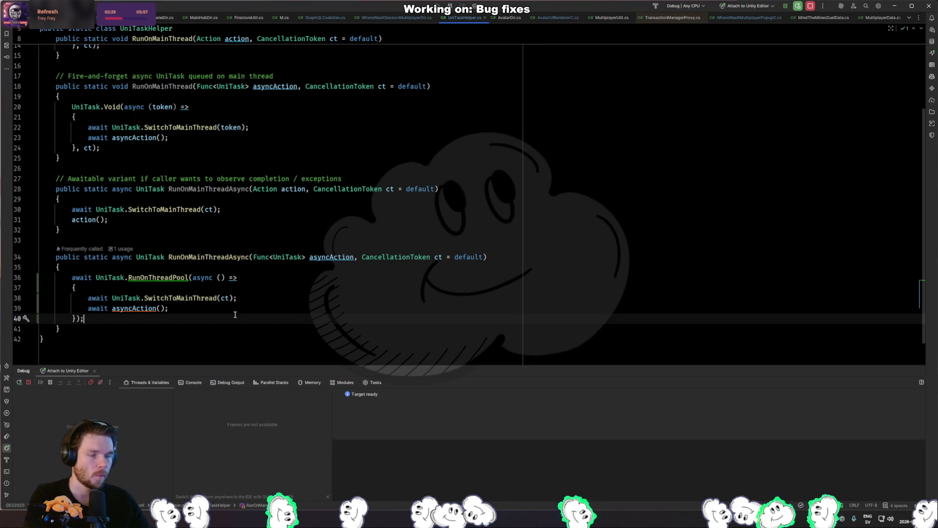
{"action": "key", "text": "ctrl+Tab"}
{"action": "left_click", "coordinate": [161, 286]}
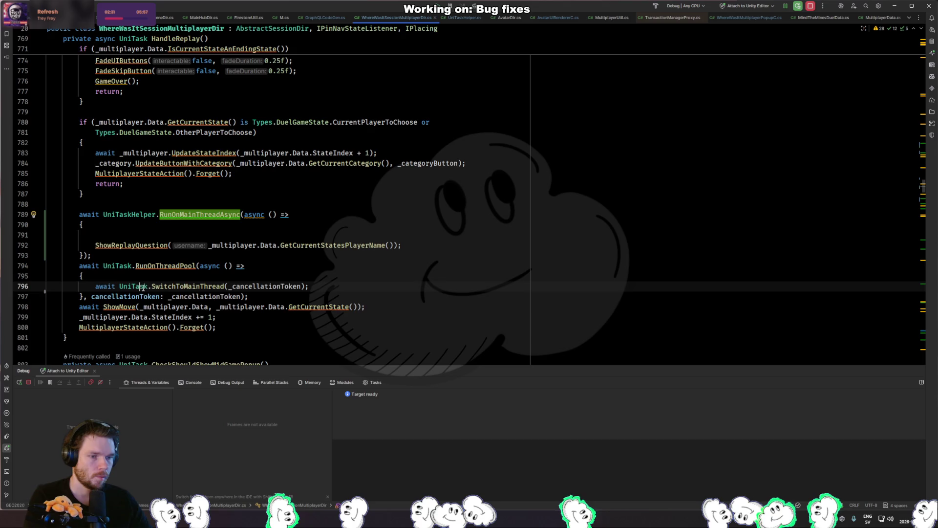
- Try relocating the SwitchToMainThread line, then undo back to the main-thread block
{"action": "key", "text": "ctrl+x"}
{"action": "left_click", "coordinate": [202, 236]}
{"action": "key", "text": "ctrl+v"}
{"action": "key", "text": "ctrl+z"}
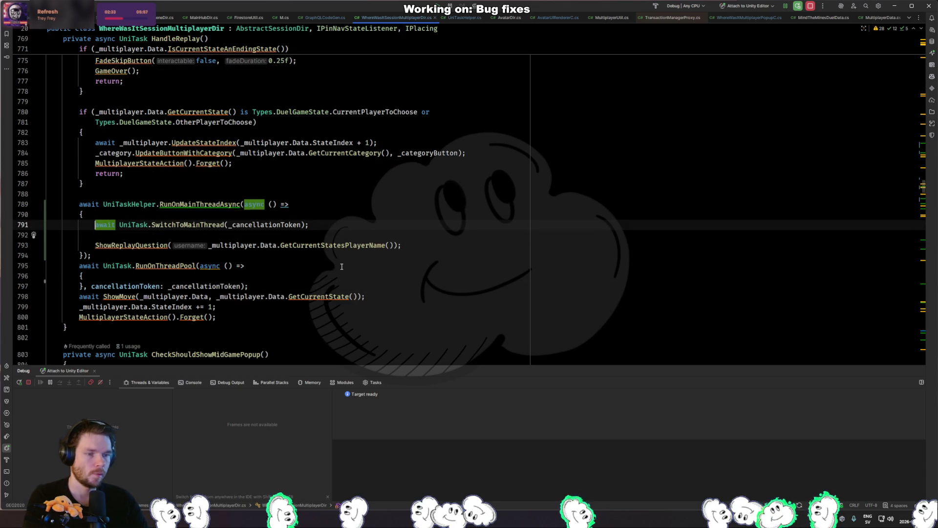
{"action": "key", "text": "ctrl+z"}
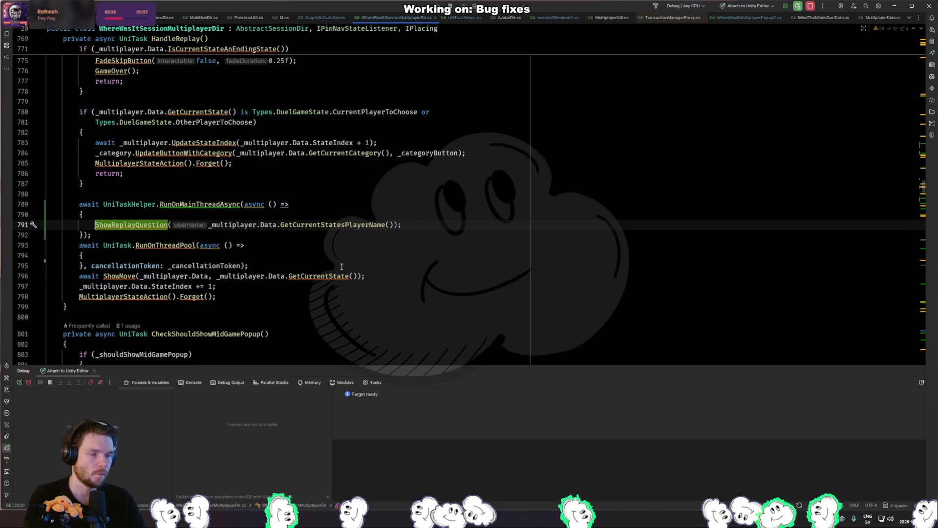
{"action": "key", "text": "Down"}
- Apply the quick fix passing the cancellation token to RunOnMainThreadAsync
{"action": "key", "text": "Up"}
{"action": "key", "text": "Up"}
{"action": "key", "text": "Up"}
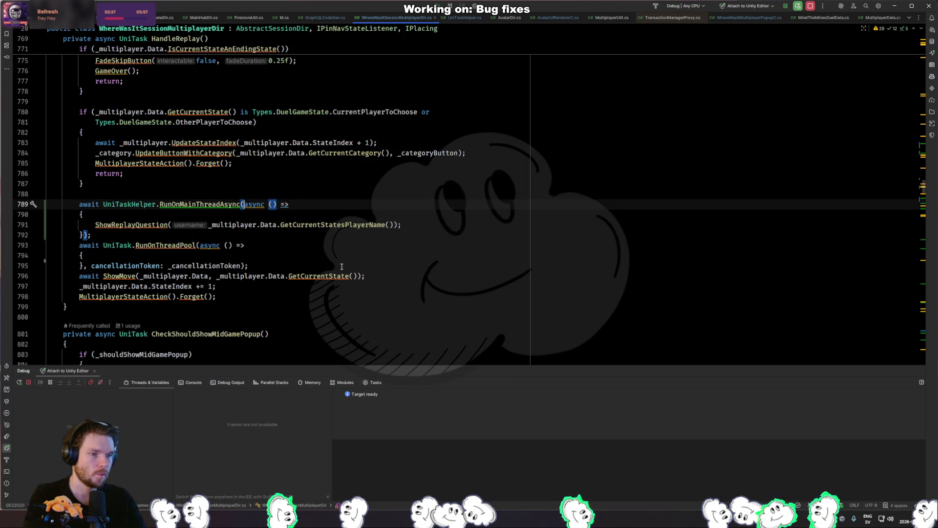
{"action": "key", "text": "alt+Return"}
{"action": "key", "text": "Return"}
{"action": "key", "text": "Return"}
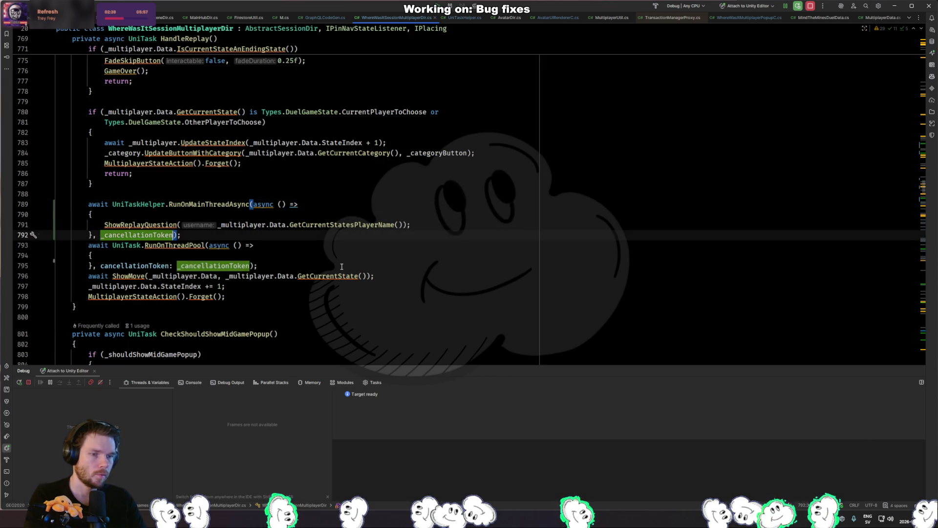
- Delete the empty RunOnThreadPool block and search the file for 'unitaskhelper'
{"action": "key", "text": "ctrl+w"}
{"action": "key", "text": "ctrl+w"}
{"action": "key", "text": "ctrl+w"}
{"action": "key", "text": "Delete"}
{"action": "left_click", "coordinate": [246, 245]}
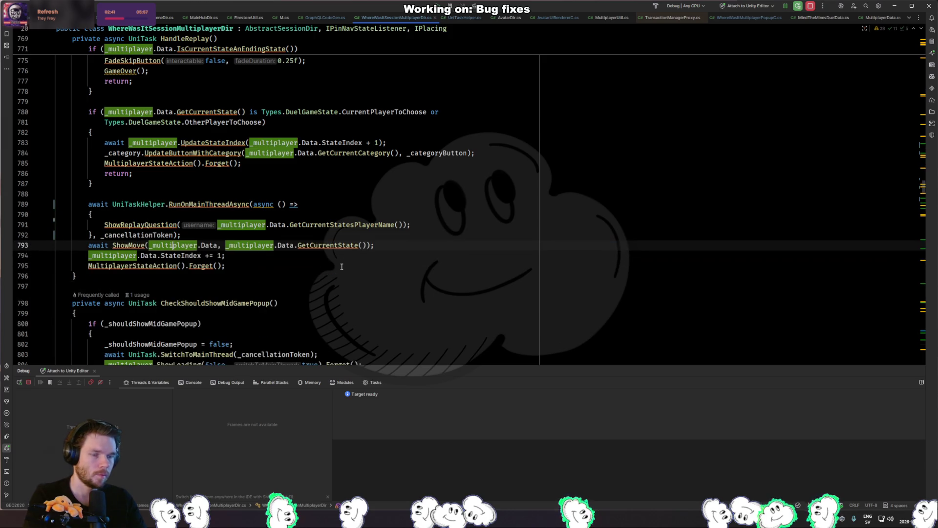
{"action": "left_click", "coordinate": [246, 226]}
{"action": "key", "text": "Return"}
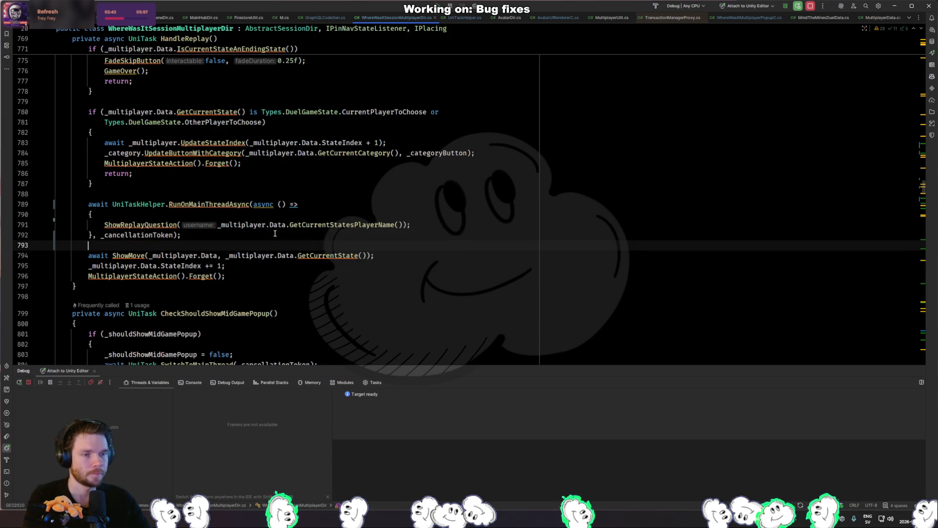
{"action": "key", "text": "ctrl+f"}
{"action": "type", "text": "unitaskhelper"}
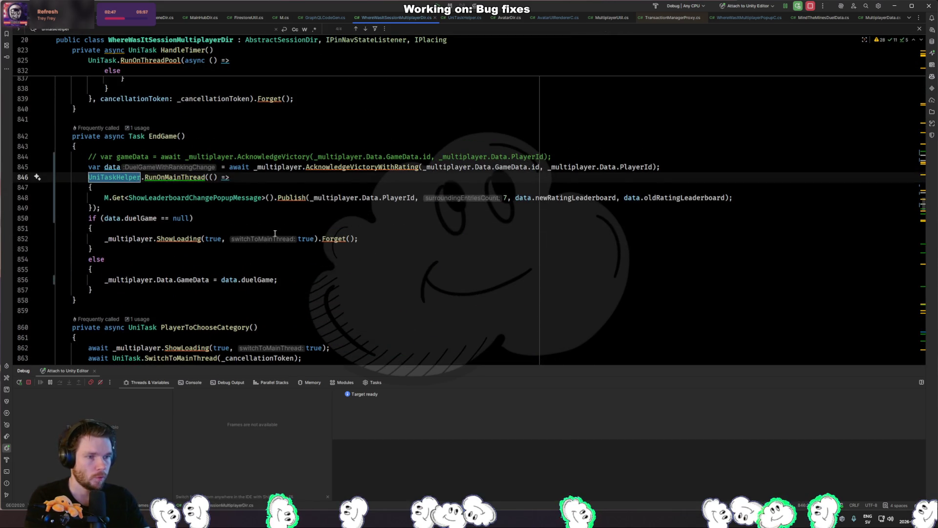
- Step through the six UniTaskHelper matches in the file
{"action": "key", "text": "Return"}
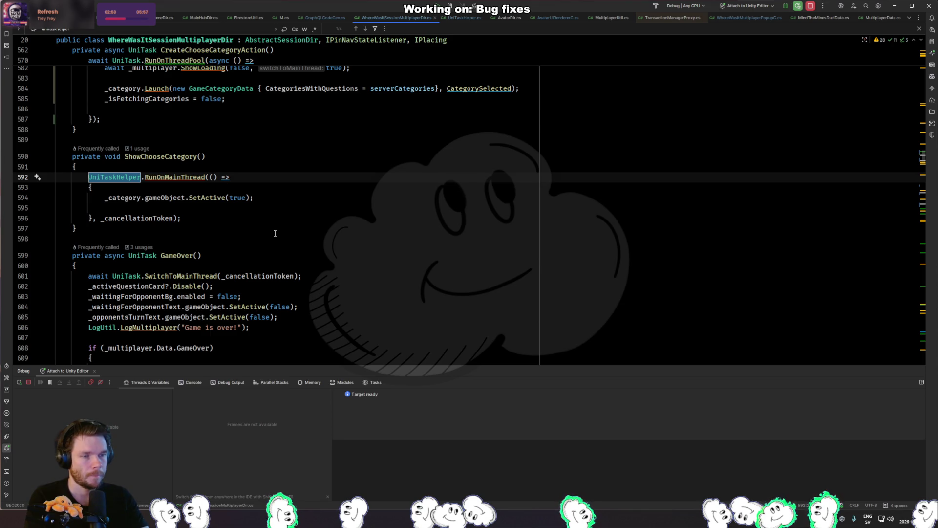
{"action": "key", "text": "Return"}
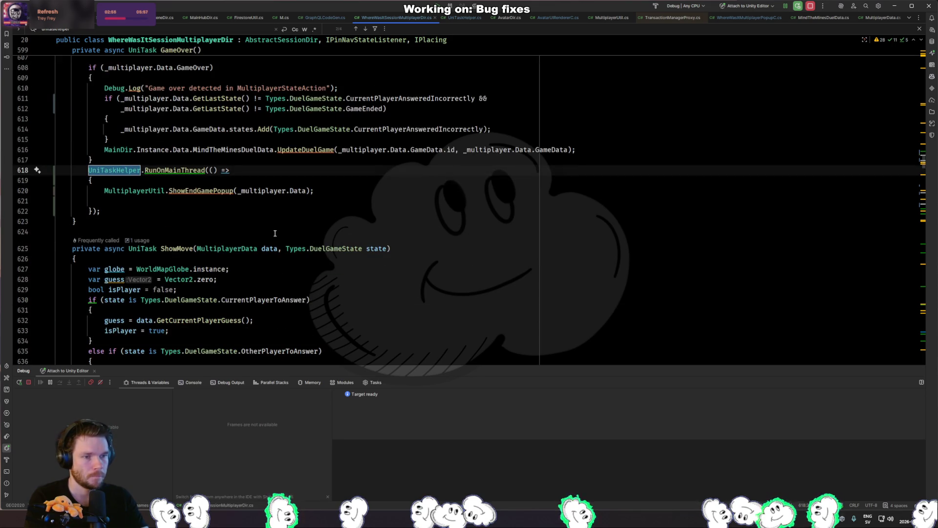
{"action": "key", "text": "Return"}
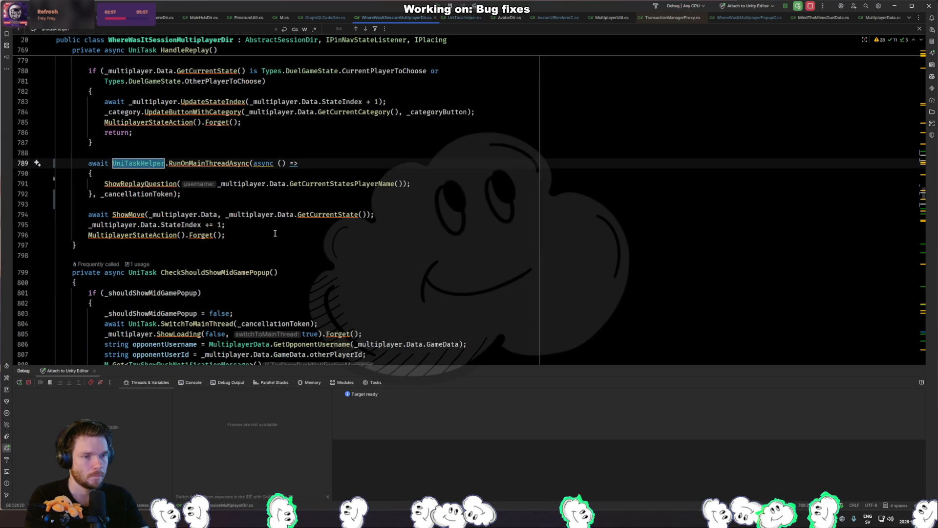
{"action": "key", "text": "Return"}
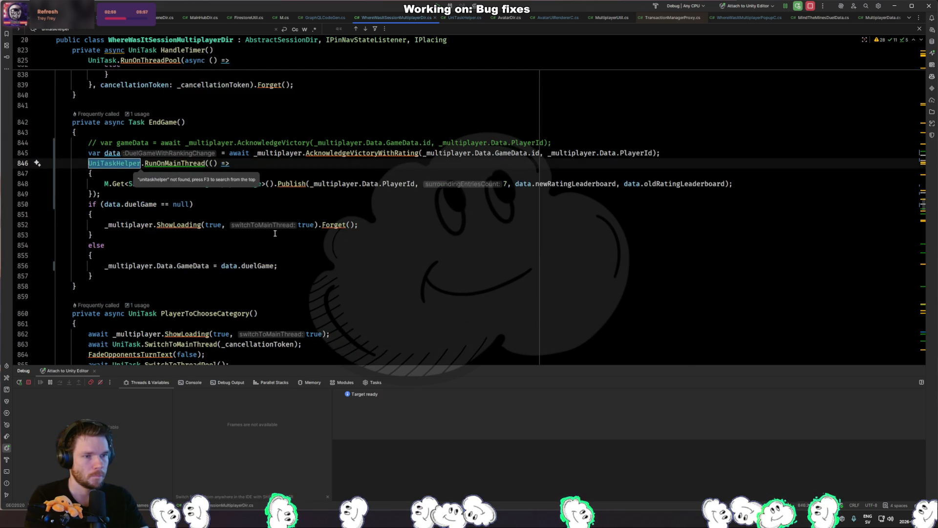
{"action": "key", "text": "Return"}
{"action": "key", "text": "Return"}
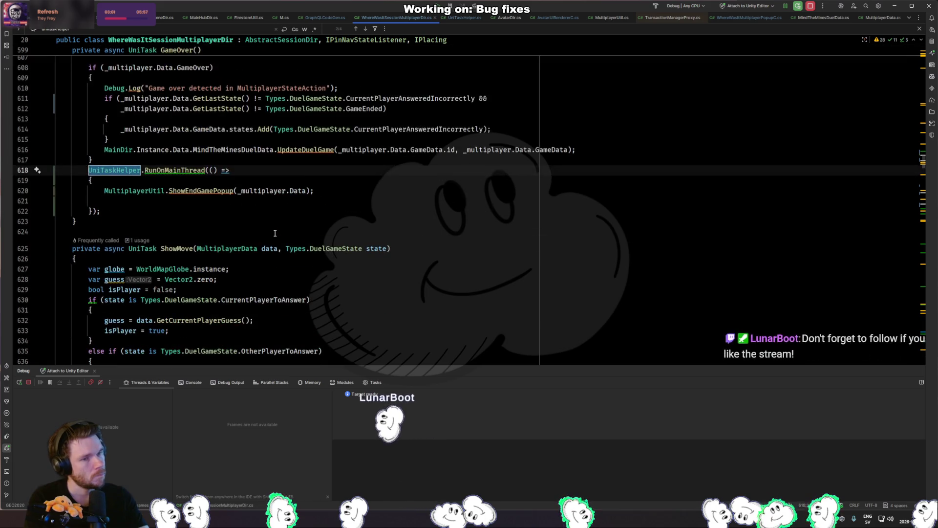
{"action": "key", "text": "Return"}
- Check the ShowReplayQuestion declaration, then switch to the Unity Editor for Hot Reload
{"action": "scroll", "coordinate": [275, 233], "scroll_direction": "down", "scroll_amount": 3}
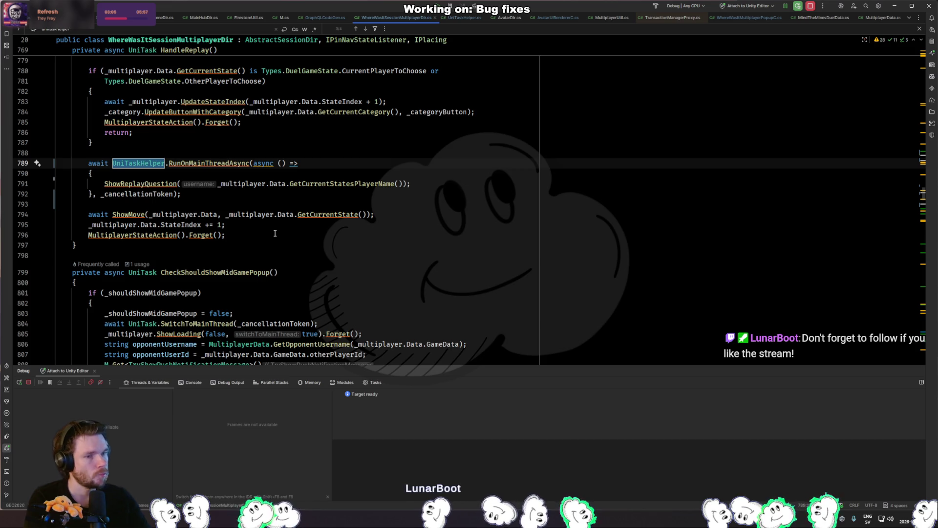
{"action": "left_click", "coordinate": [141, 184], "text": "ctrl"}
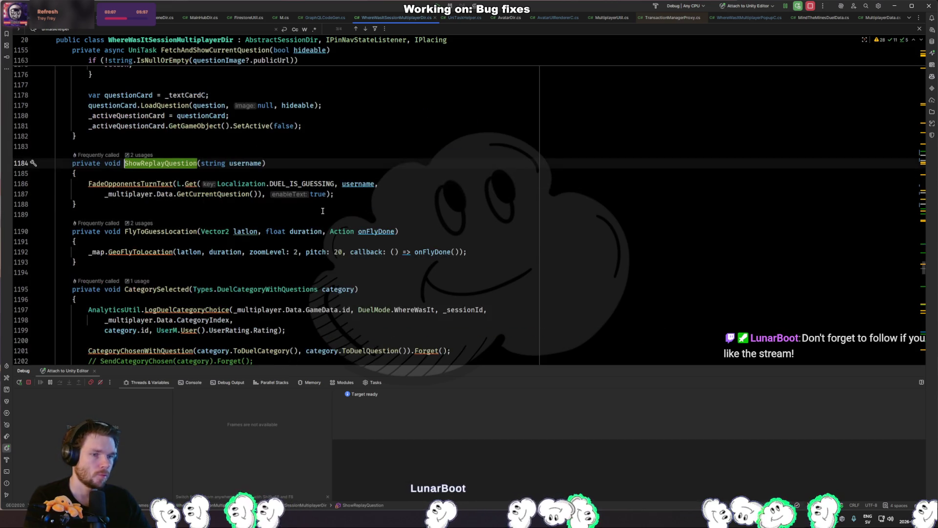
{"action": "key", "text": "alt+Tab"}
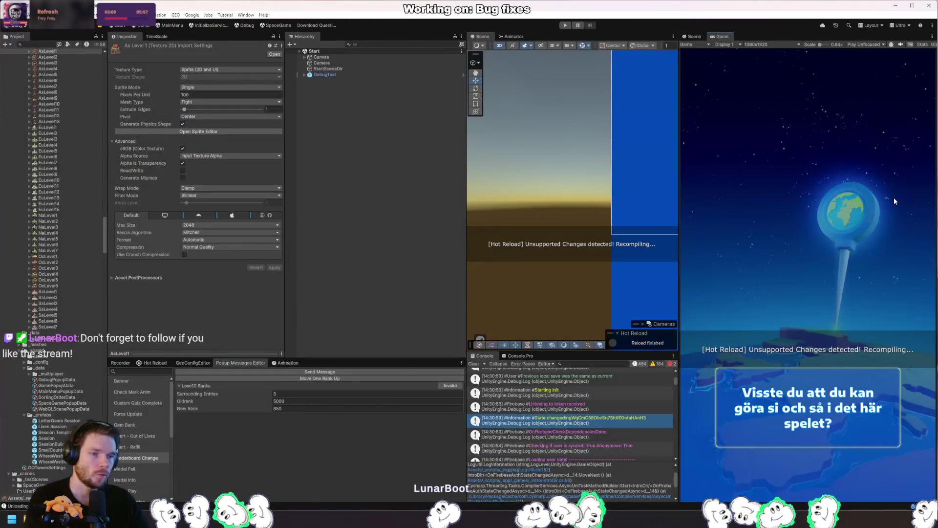
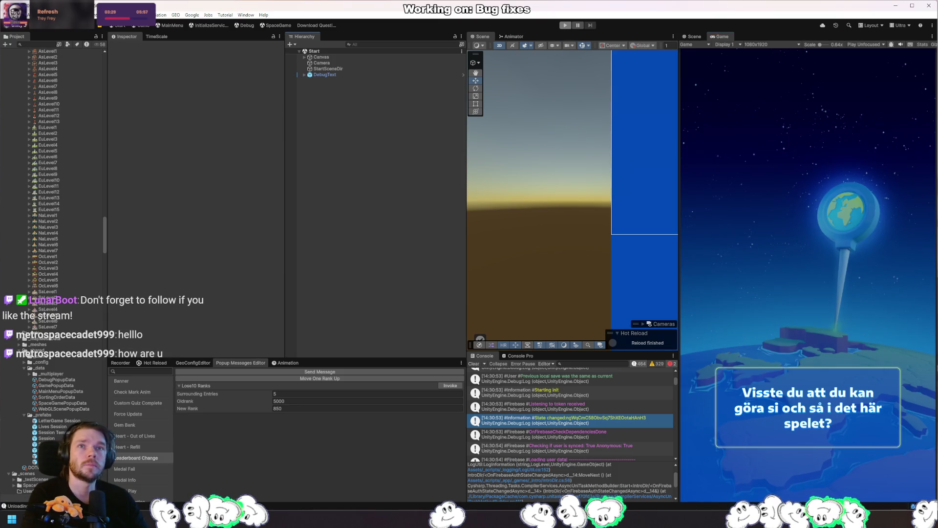
- Enter play mode, start a Europe Easy duel against Carbonara, and pin Madrid on the globe
{"action": "left_click", "coordinate": [565, 25]}
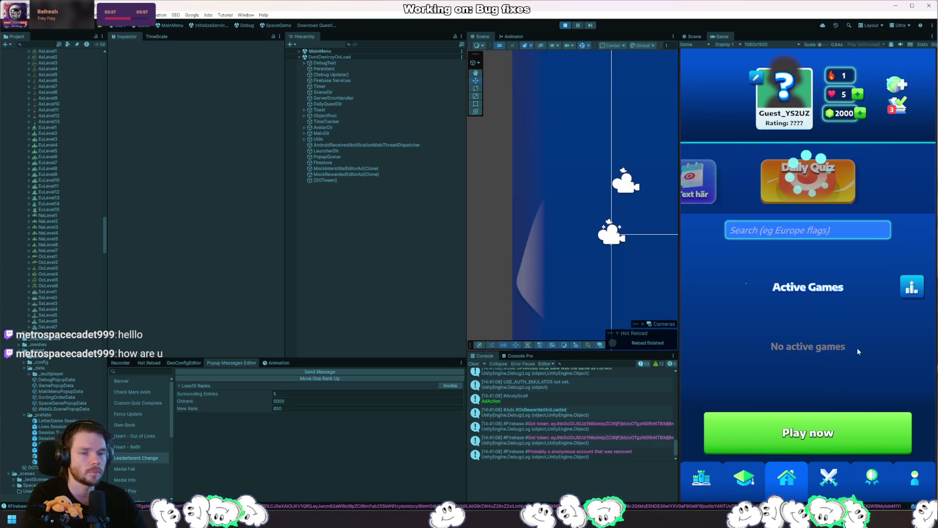
{"action": "left_click", "coordinate": [832, 442]}
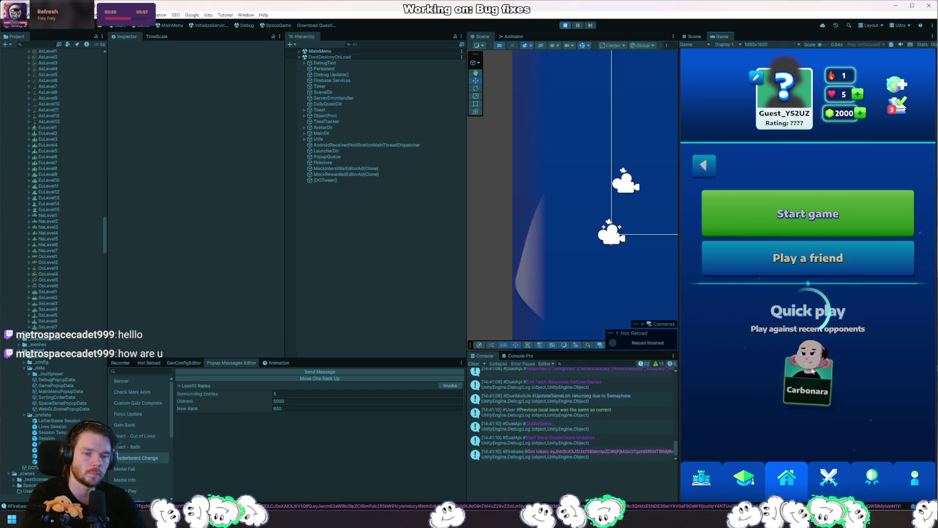
{"action": "left_click", "coordinate": [812, 370]}
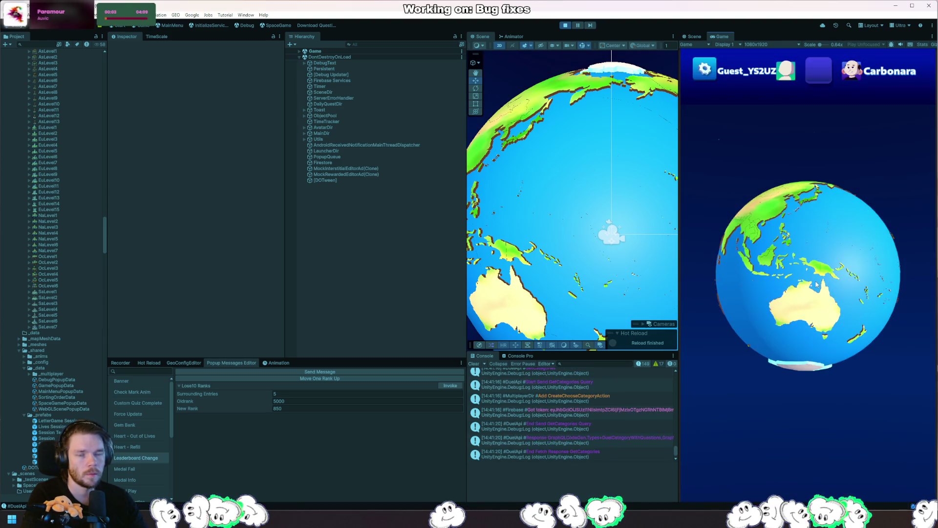
{"action": "left_click", "coordinate": [849, 314]}
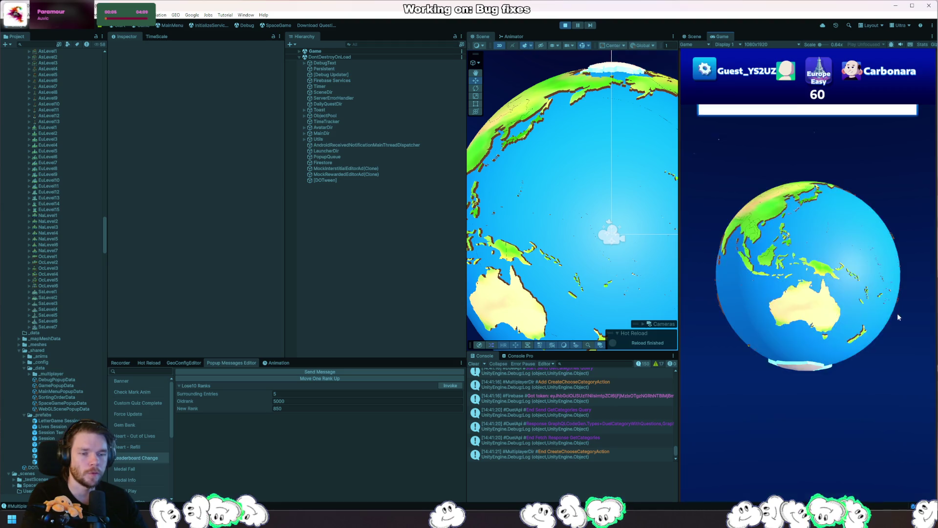
{"action": "left_click", "coordinate": [806, 320]}
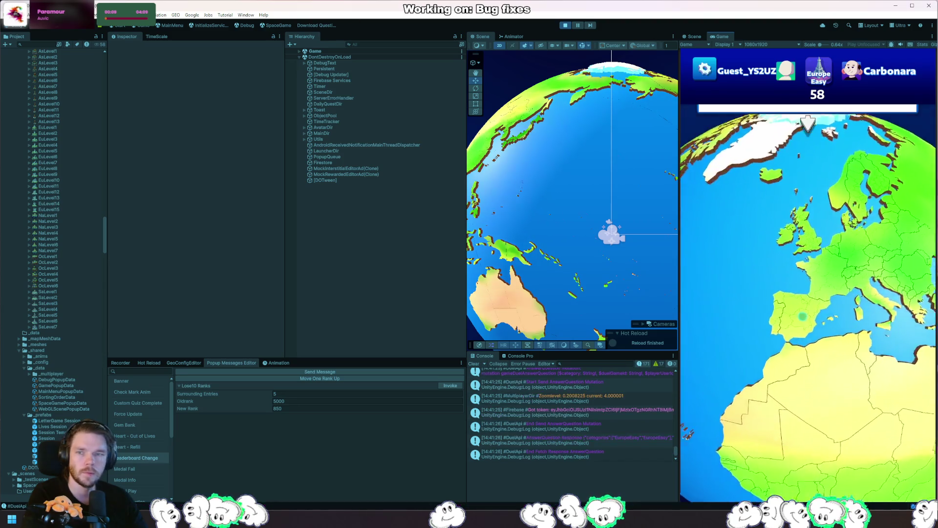
{"action": "left_click", "coordinate": [246, 15]}
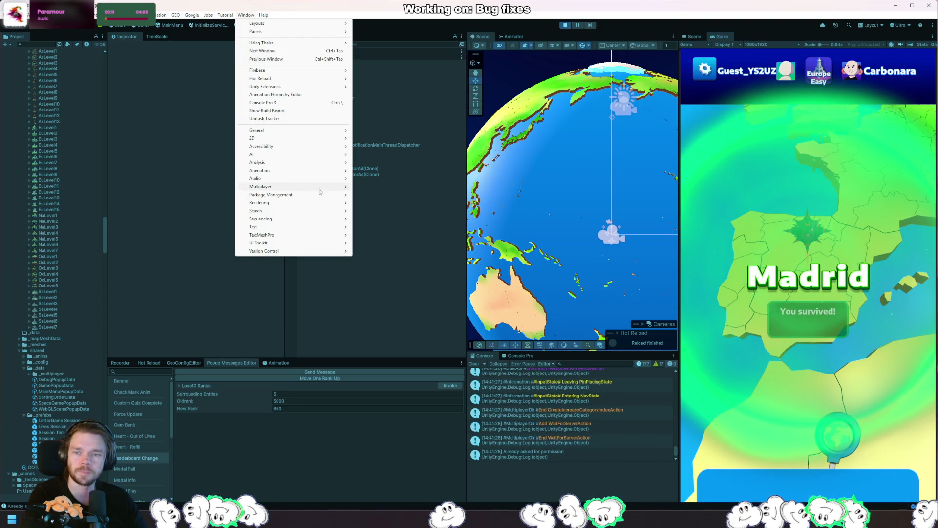
- Open the Profiler, start the next duel game, select a CPU frame, and maximize the Profiler
{"action": "mouse_move", "coordinate": [342, 162]}
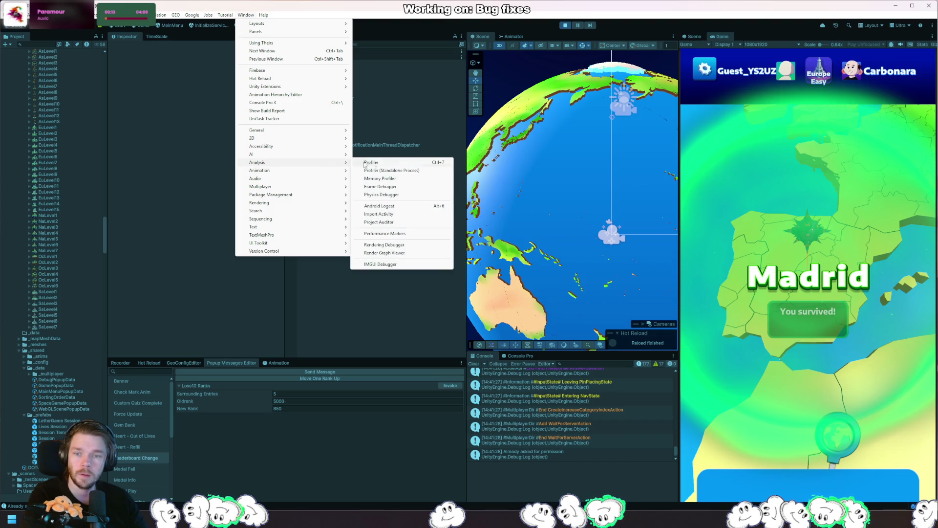
{"action": "left_click", "coordinate": [416, 164]}
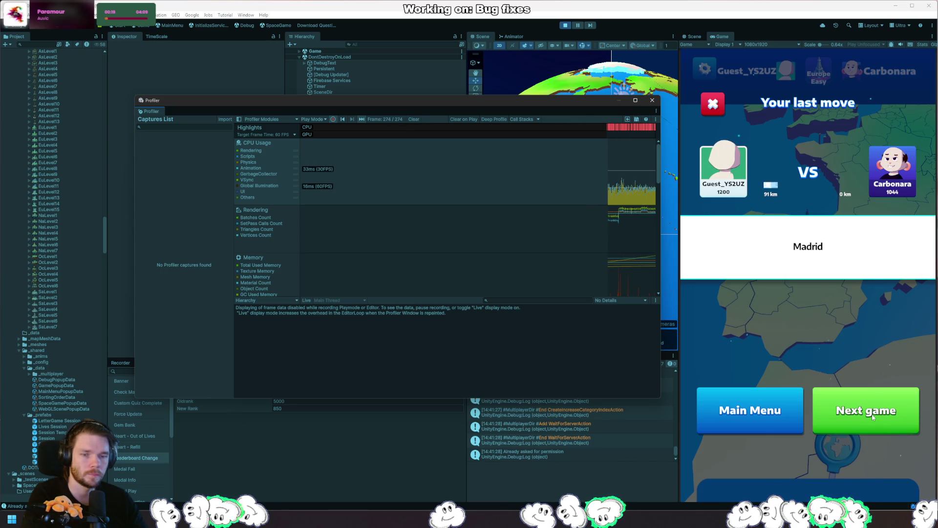
{"action": "left_click", "coordinate": [872, 416]}
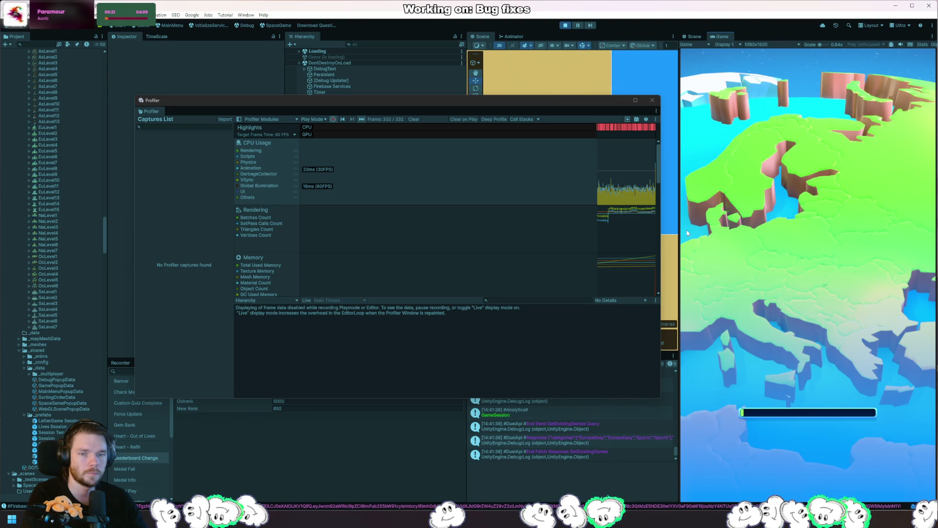
{"action": "left_click", "coordinate": [631, 186]}
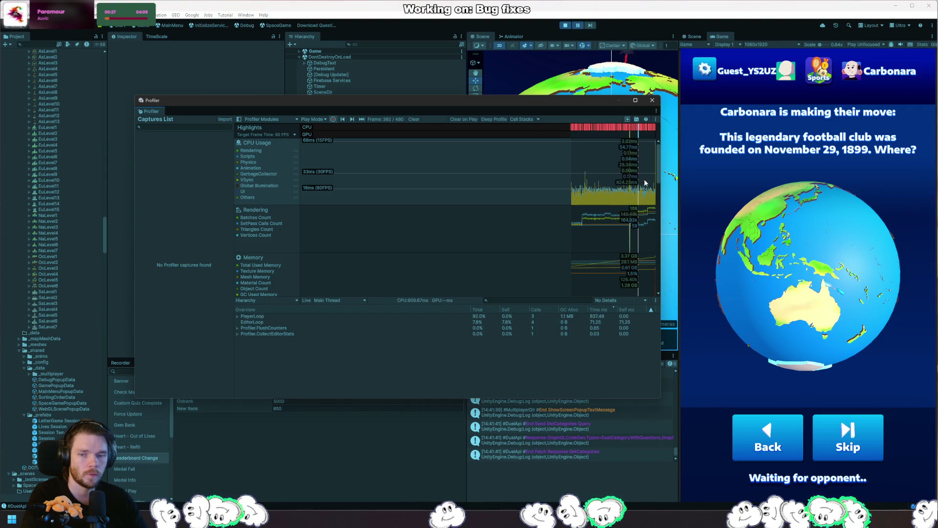
{"action": "mouse_move", "coordinate": [596, 101]}
{"action": "left_mouse_down"}
{"action": "mouse_move", "coordinate": [559, 54]}
{"action": "mouse_move", "coordinate": [600, 55]}
{"action": "left_mouse_up"}
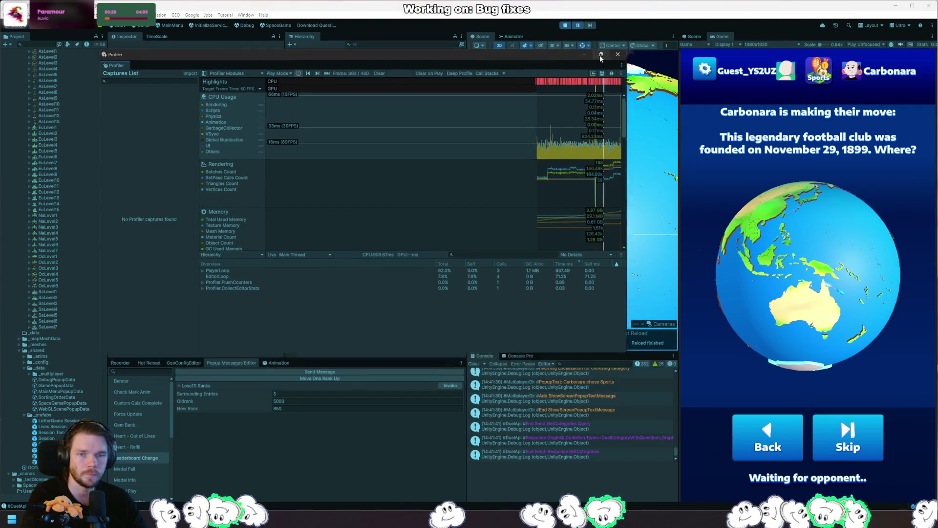
{"action": "double_click", "coordinate": [600, 55]}
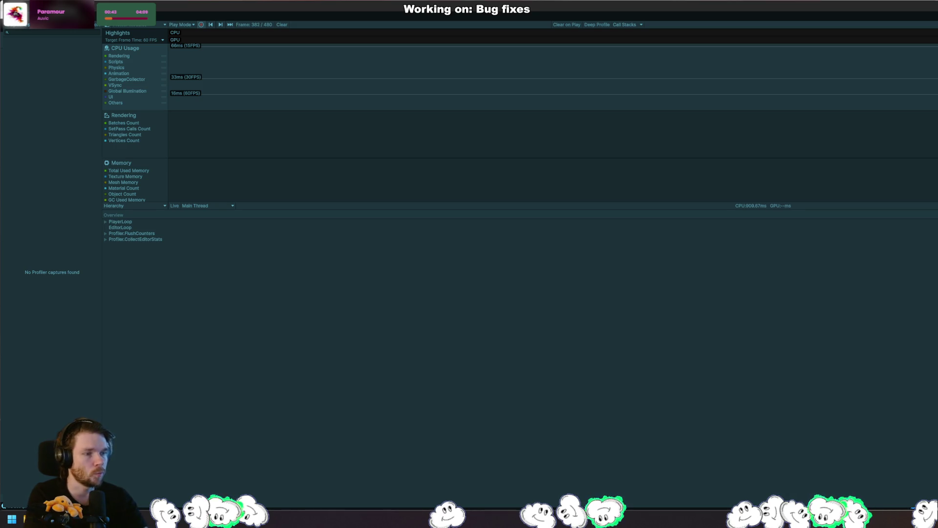
- Expand PlayerLoop > UpdateScene down to AssetDatabase.ImportAtPath, collapse it, and return to the main layout
{"action": "left_click", "coordinate": [106, 222]}
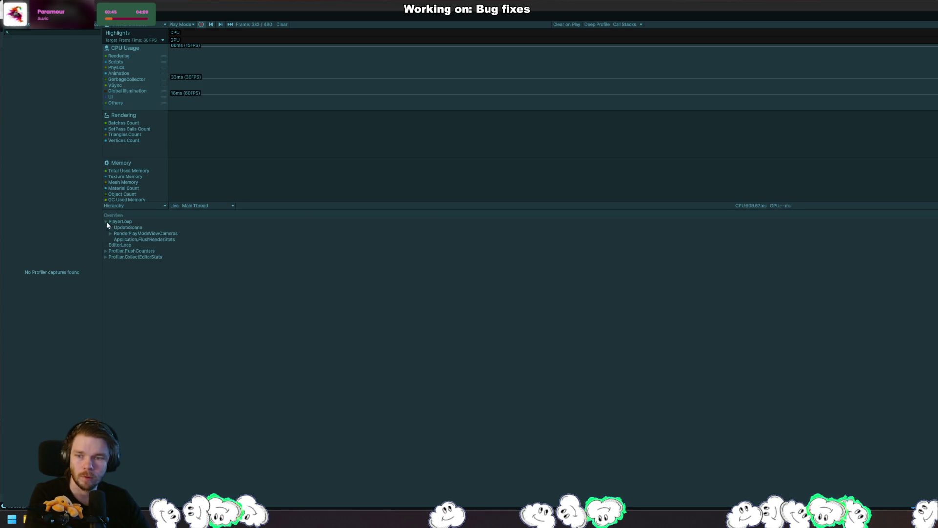
{"action": "left_click", "coordinate": [110, 228]}
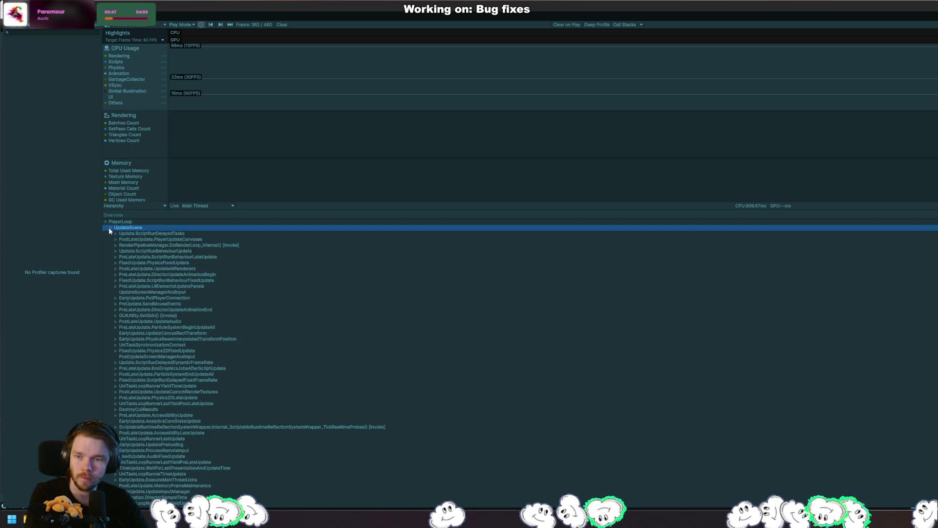
{"action": "left_click", "coordinate": [145, 233]}
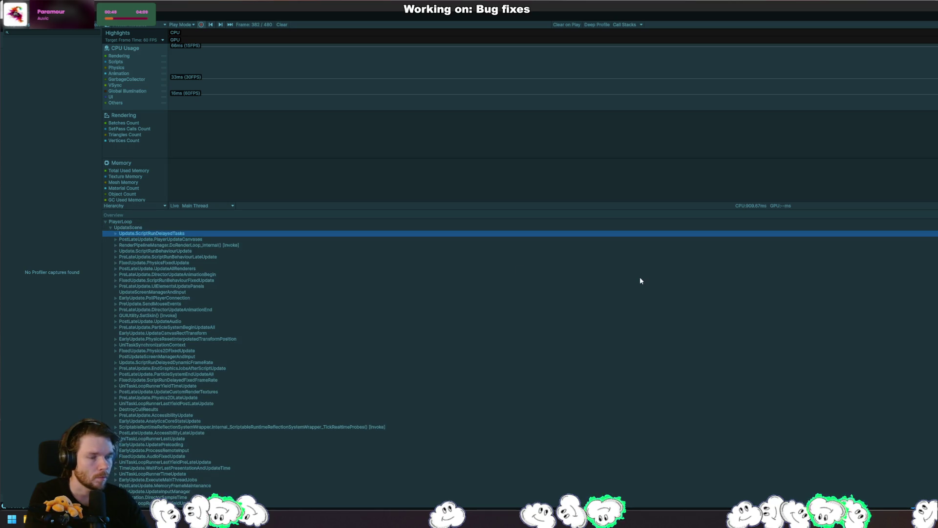
{"action": "key", "text": "Right"}
{"action": "key", "text": "Down"}
{"action": "key", "text": "Right"}
{"action": "key", "text": "Down"}
{"action": "key", "text": "Right"}
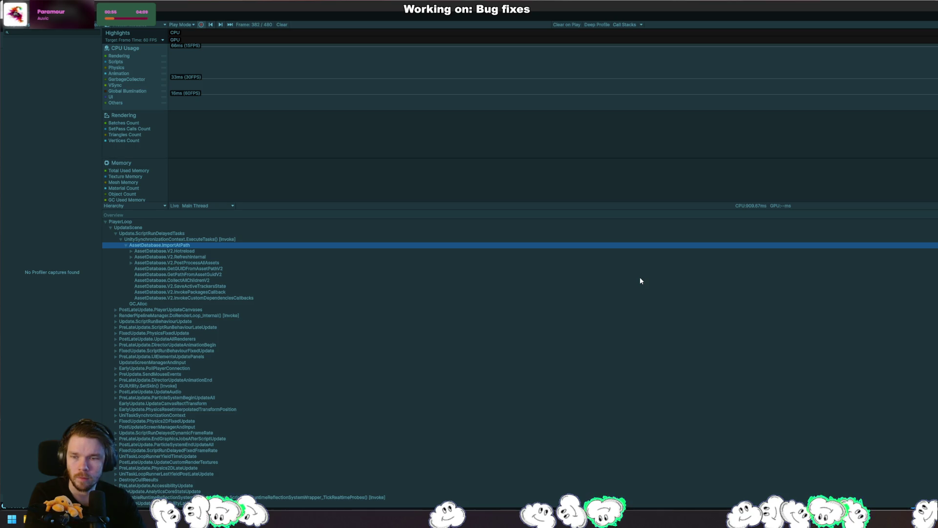
{"action": "key", "text": "Left"}
{"action": "key", "text": "Left"}
{"action": "key", "text": "Left"}
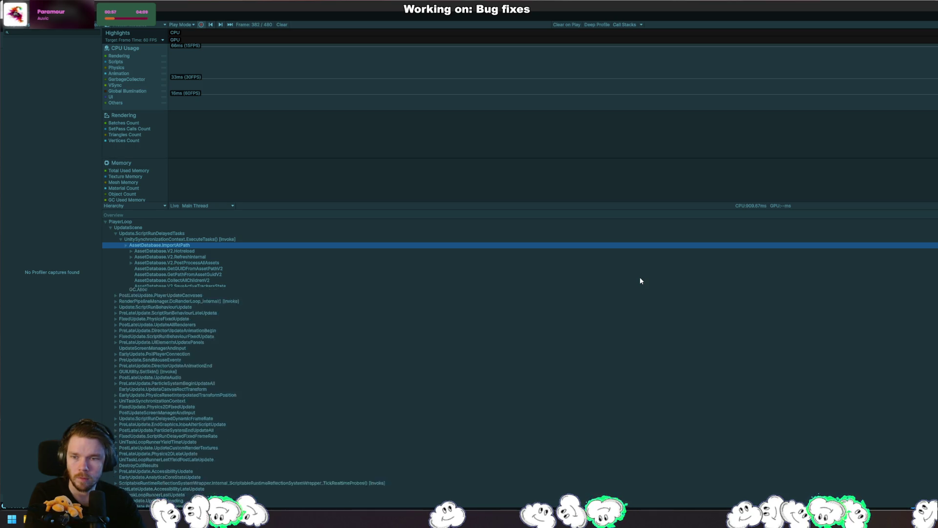
{"action": "key", "text": "Left"}
{"action": "key", "text": "Left"}
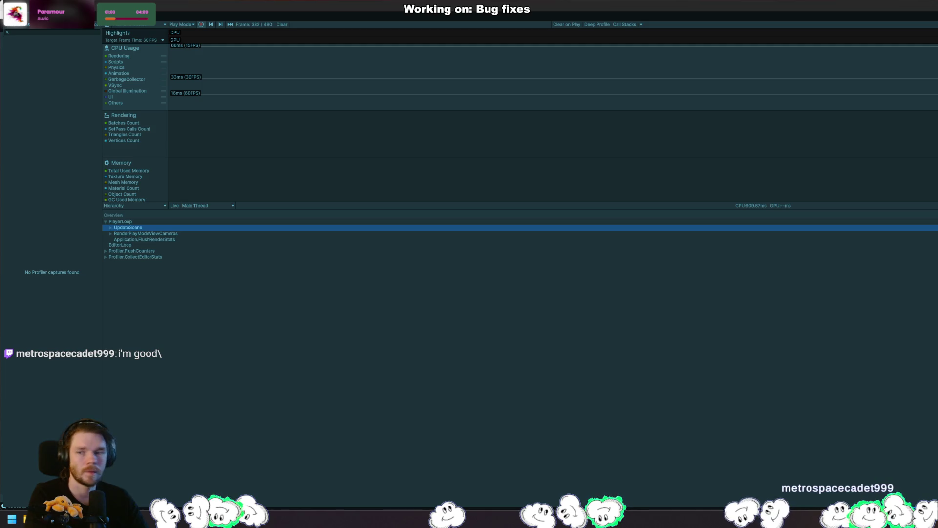
{"action": "key", "text": "alt+Tab"}
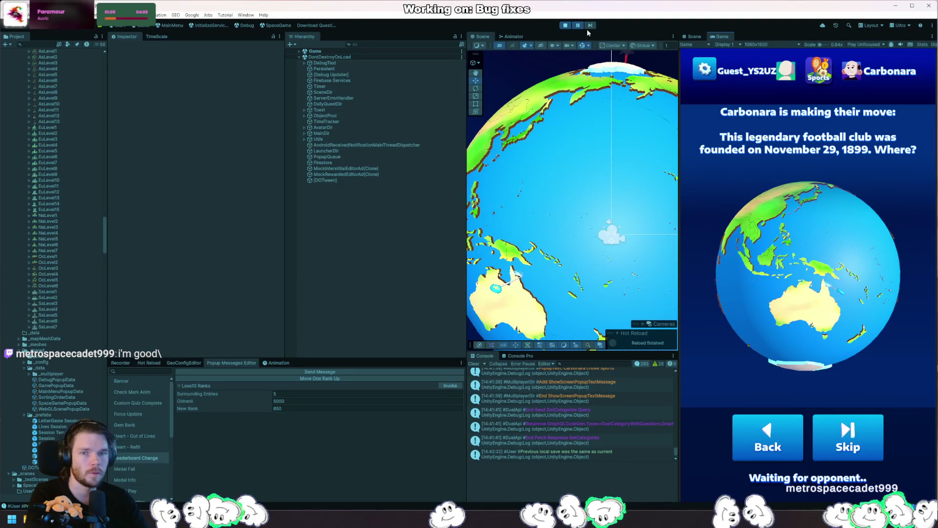
{"action": "left_click", "coordinate": [150, 363]}
- Stop Hot Reload, answer the PSG-hometown (France) and Jakarta questions, and start the next game
{"action": "left_click", "coordinate": [379, 408]}
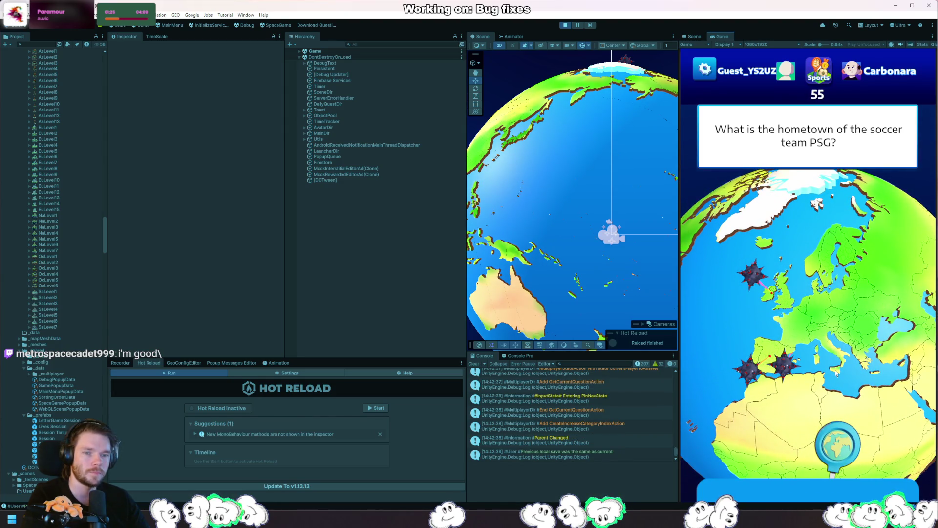
{"action": "left_click_drag", "start_coordinate": [856, 452], "coordinate": [825, 402]}
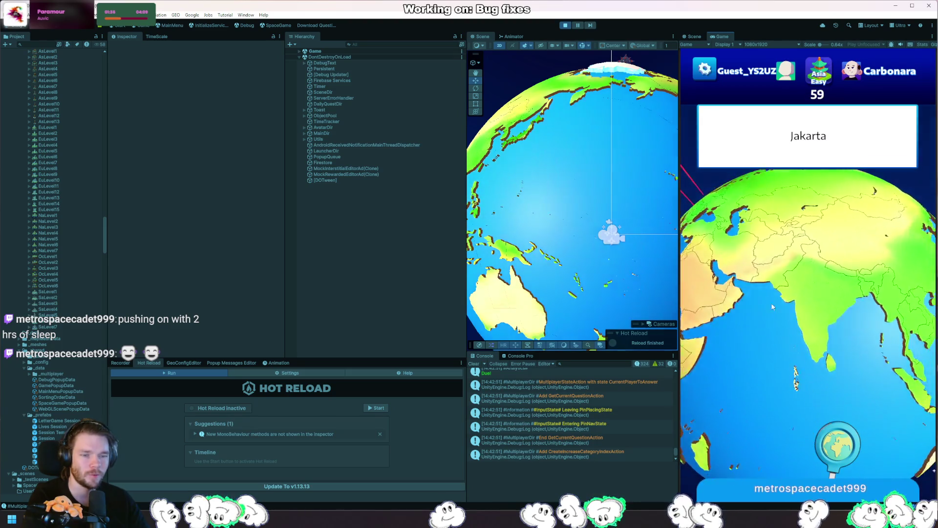
{"action": "left_click_drag", "start_coordinate": [837, 442], "coordinate": [809, 359]}
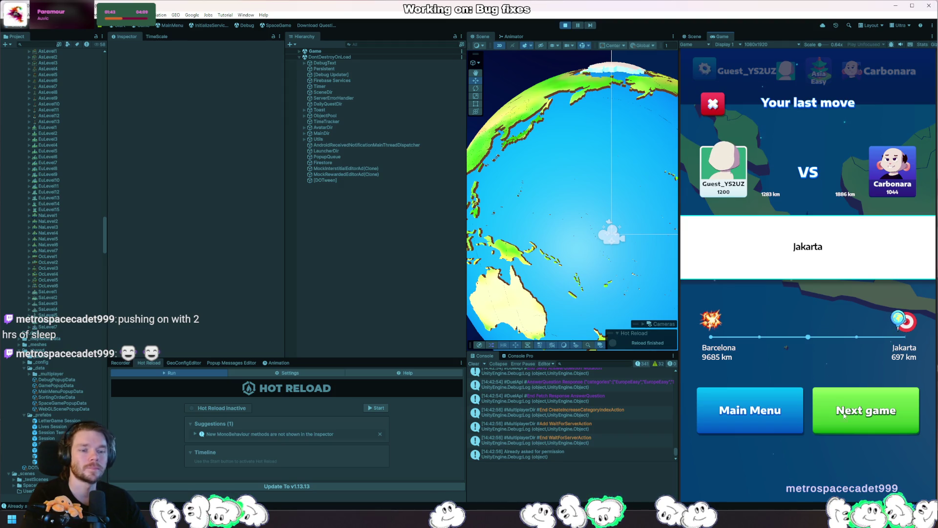
{"action": "left_click", "coordinate": [862, 412]}
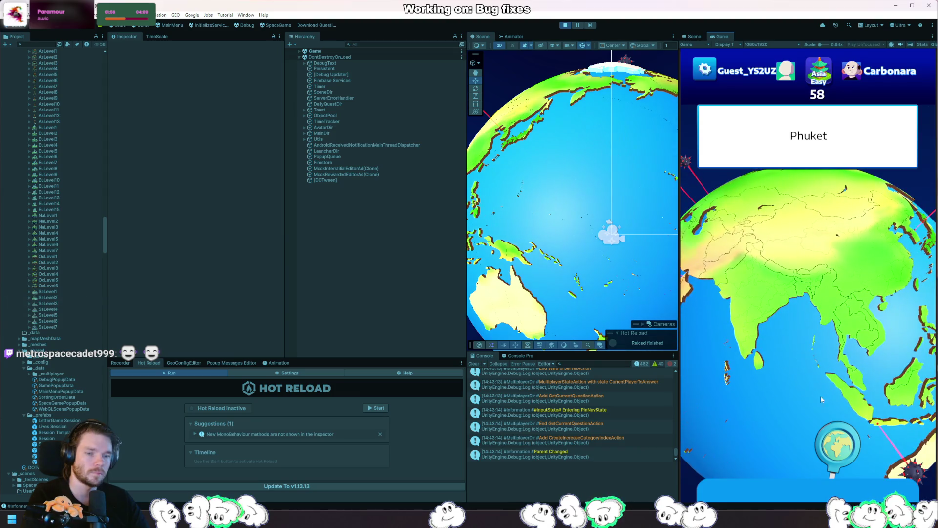
- Answer Phuket, pick Sports, place the Stanley Cup guess near Montreal, and continue to the Rank popup
{"action": "left_click", "coordinate": [815, 393]}
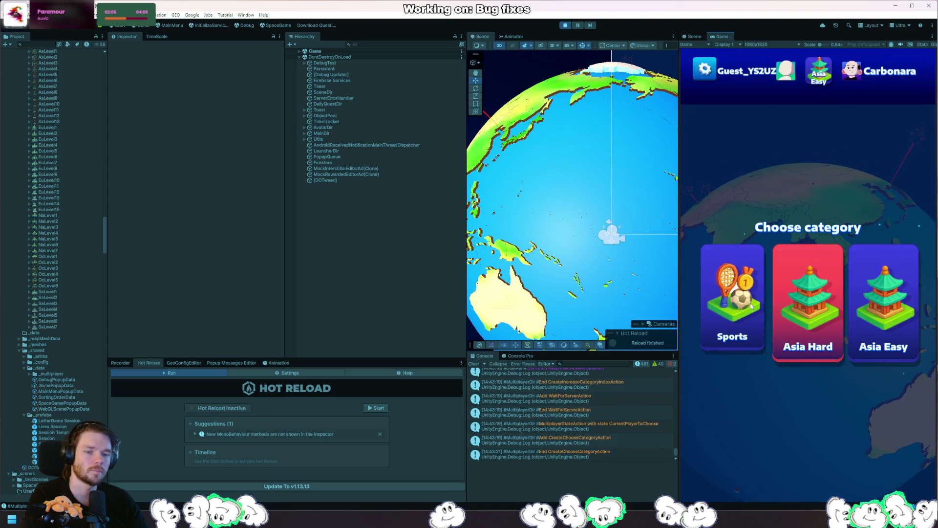
{"action": "left_click", "coordinate": [751, 306]}
{"action": "left_click_drag", "start_coordinate": [734, 312], "coordinate": [810, 356]}
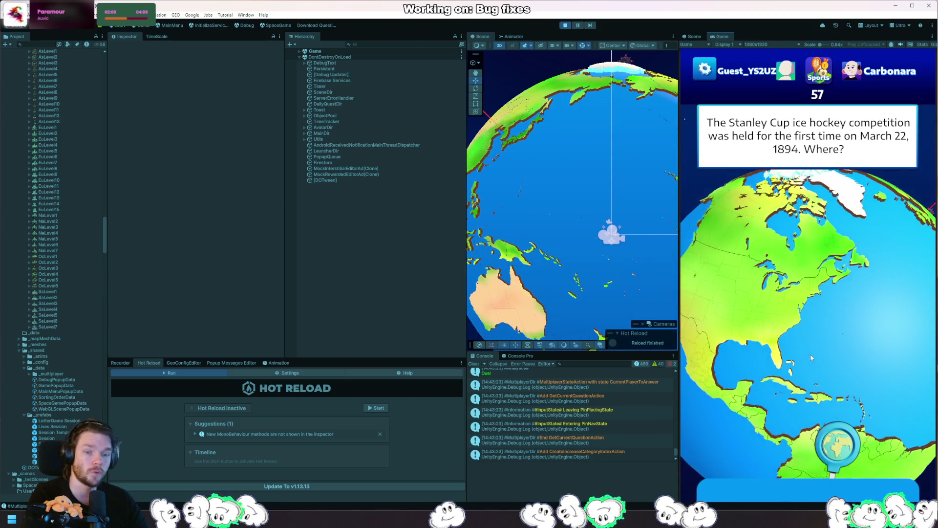
{"action": "left_click", "coordinate": [799, 286]}
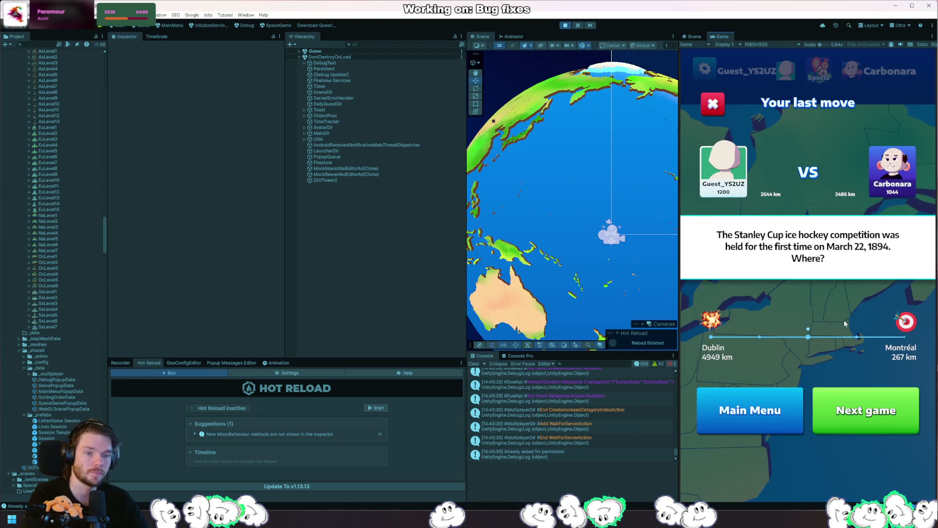
{"action": "left_click", "coordinate": [859, 400]}
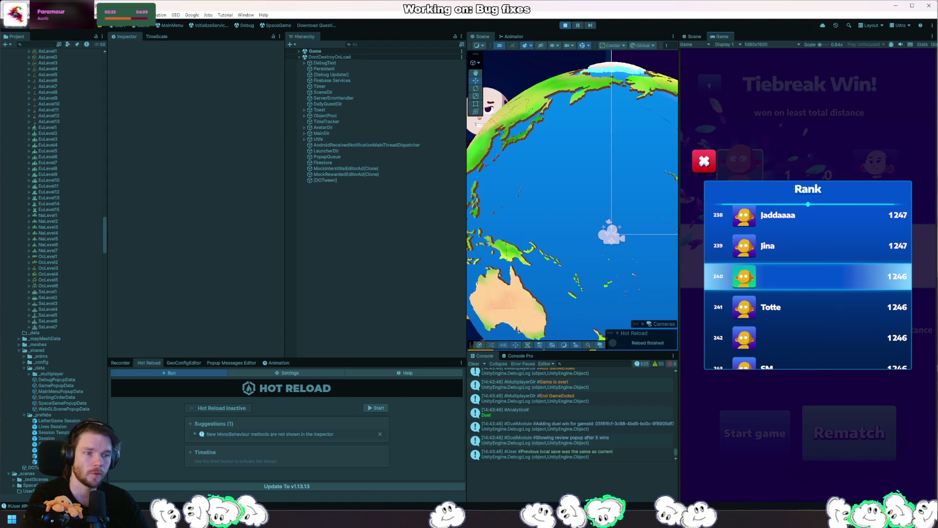
{"action": "key", "text": "alt+Tab"}
- Switch through recently opened files to open LeaderboardChangePopupC
{"action": "left_click", "coordinate": [163, 230]}
{"action": "key", "text": "ctrl+Tab"}
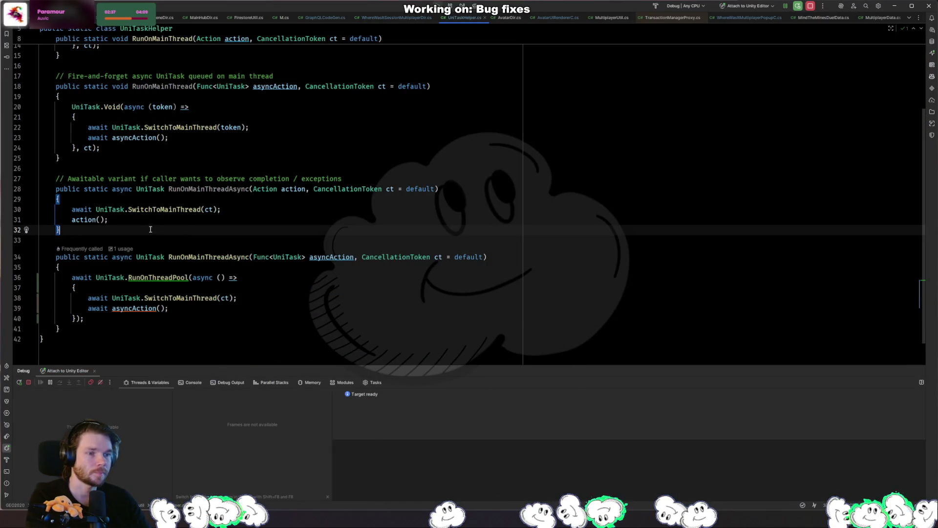
{"action": "left_click", "coordinate": [157, 219]}
{"action": "key", "text": "ctrl+Tab"}
{"action": "key", "text": "ctrl+Tab"}
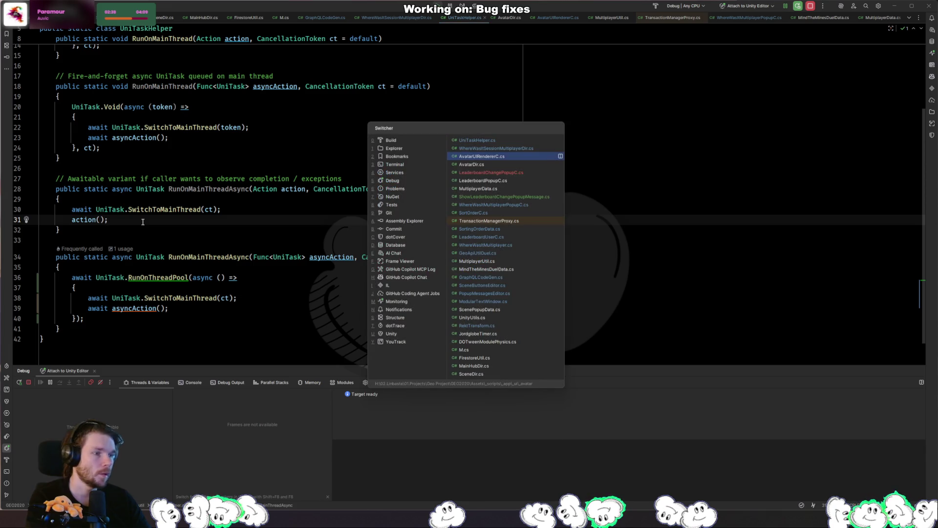
{"action": "key", "text": "ctrl+Tab"}
{"action": "key", "text": "ctrl+Tab"}
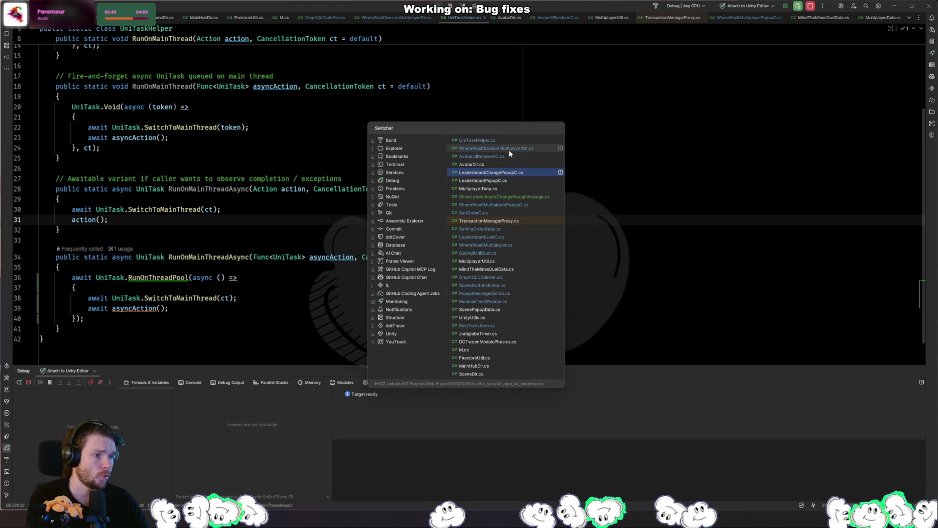
{"action": "left_click", "coordinate": [522, 174]}
- Jump from the entry's username line to the SetUsername definition and add a line above the label call
{"action": "left_click", "coordinate": [337, 197]}
{"action": "left_click", "coordinate": [175, 234], "text": "ctrl"}
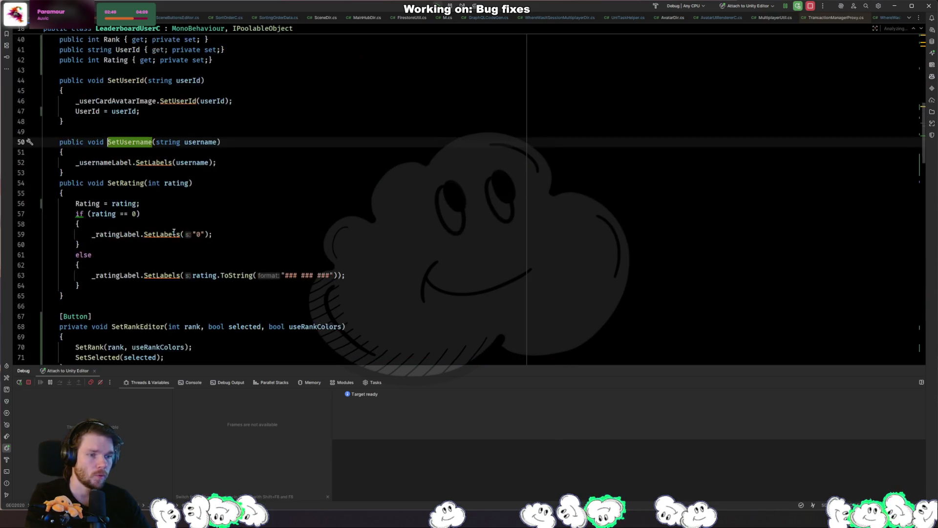
{"action": "left_click", "coordinate": [144, 209]}
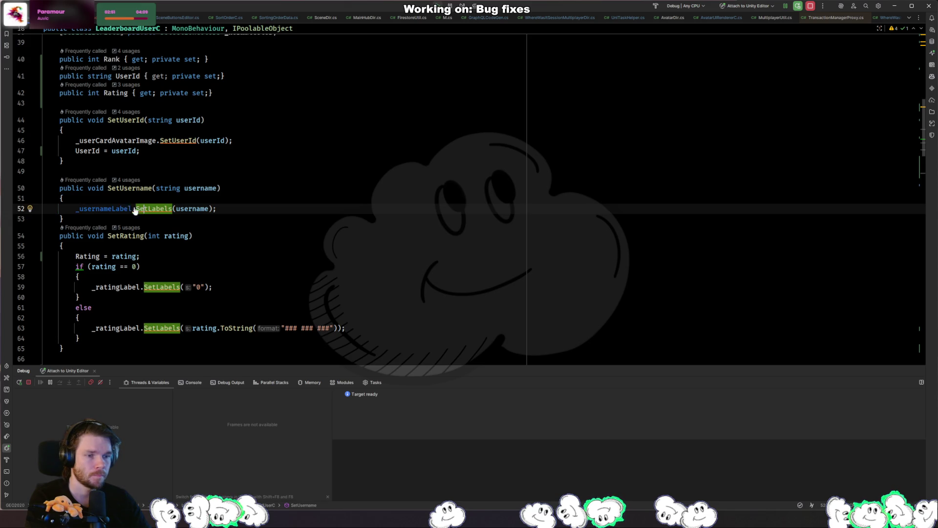
{"action": "key", "text": "Up"}
{"action": "key", "text": "End"}
{"action": "key", "text": "Return"}
- Write an if (string.IsNullOrWhiteSpace(username)) condition and open its block body
{"action": "type", "text": "if (string"}
{"action": "key", "text": "Escape"}
{"action": "type", "text": ".IsNullOrW"}
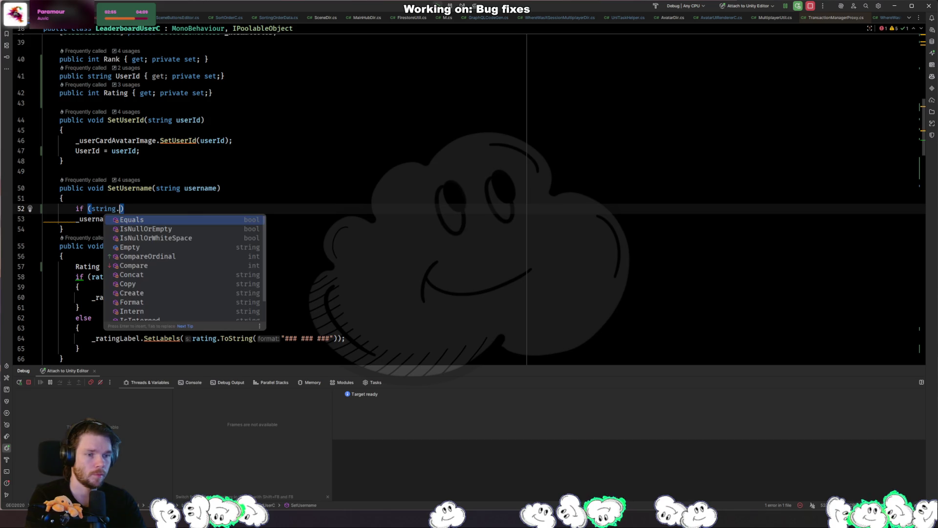
{"action": "key", "text": "Return"}
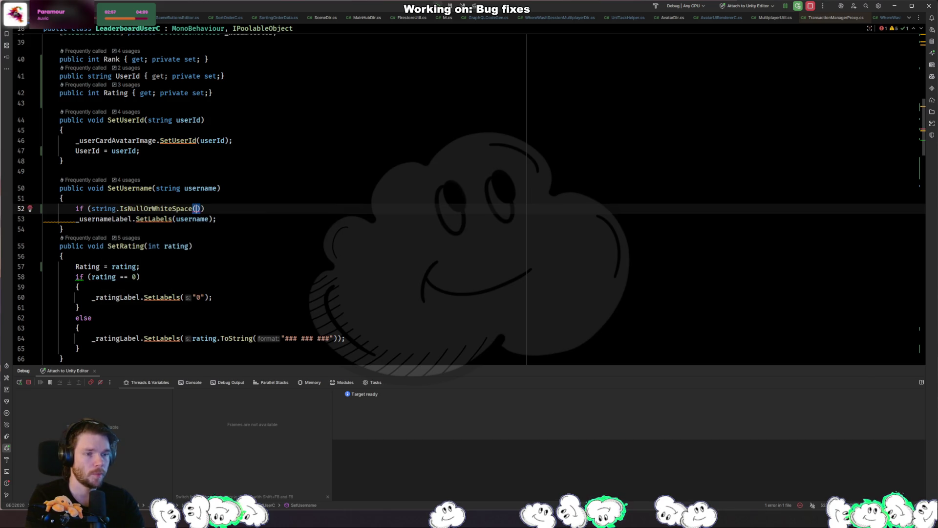
{"action": "type", "text": "\"\""}
{"action": "left_click", "coordinate": [62, 198]}
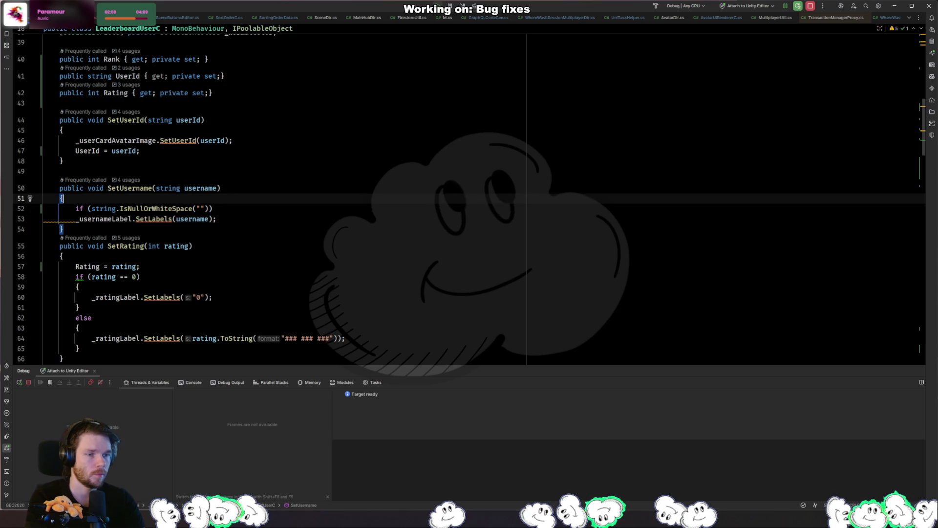
{"action": "left_click", "coordinate": [221, 188]}
{"action": "left_click", "coordinate": [213, 209]}
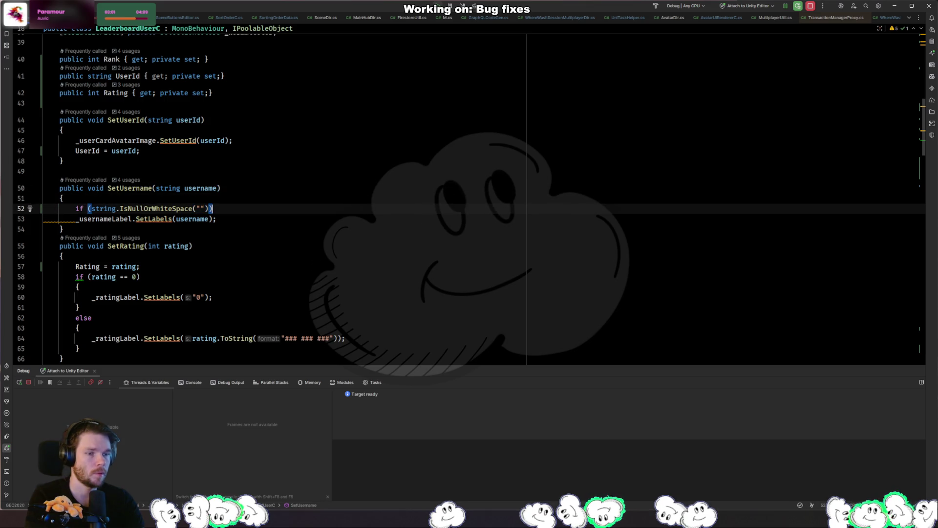
{"action": "type", "text": "{}"}
{"action": "key", "text": "Return"}
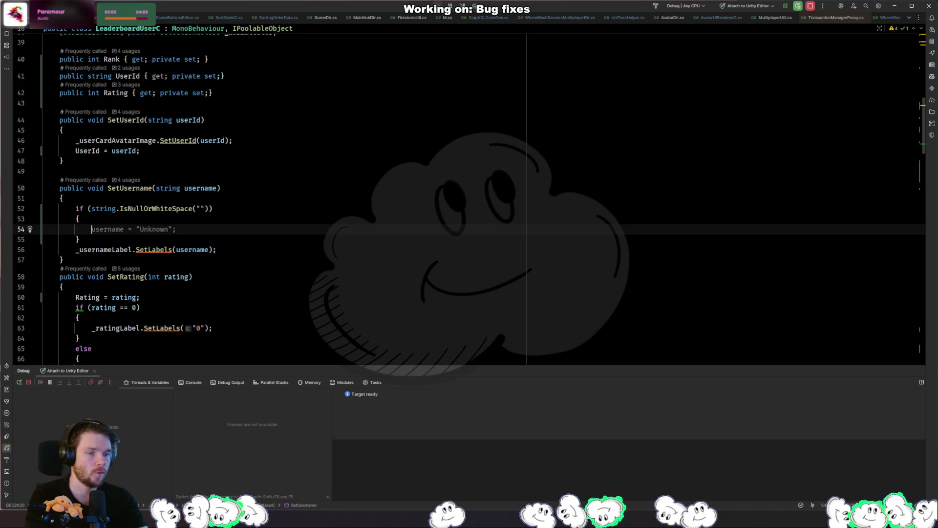
- Search files for 'guestname', then assign username = MultiplayerData.GetGuestUsername() inside the block
{"action": "type", "text": "username = "}
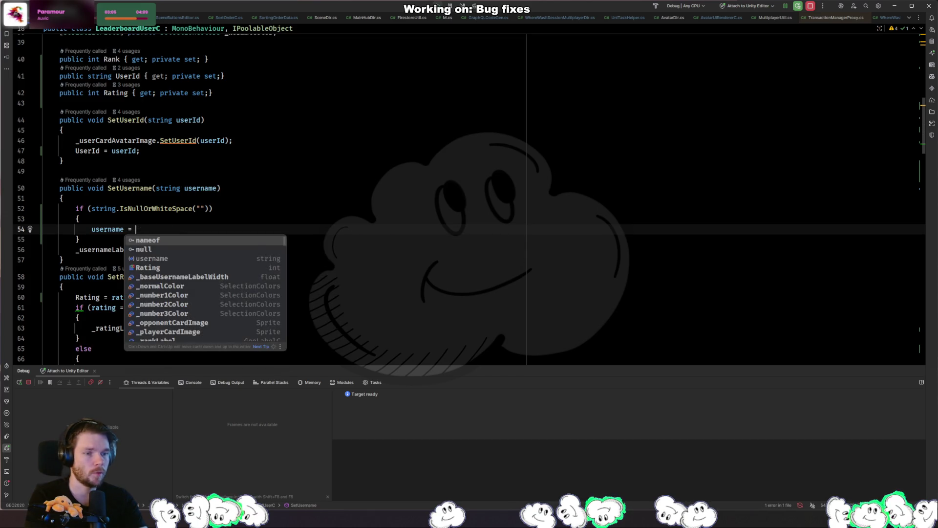
{"action": "type", "text": "Multi"}
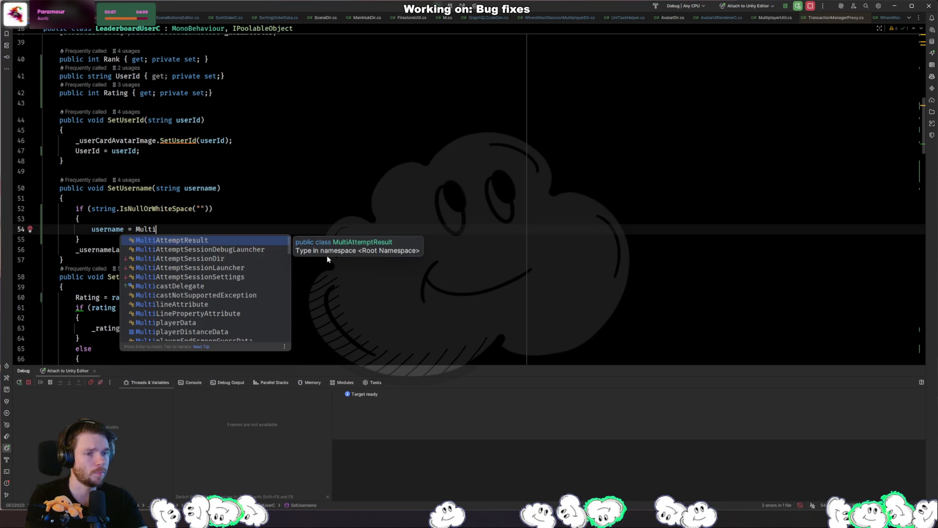
{"action": "type", "text": "play"}
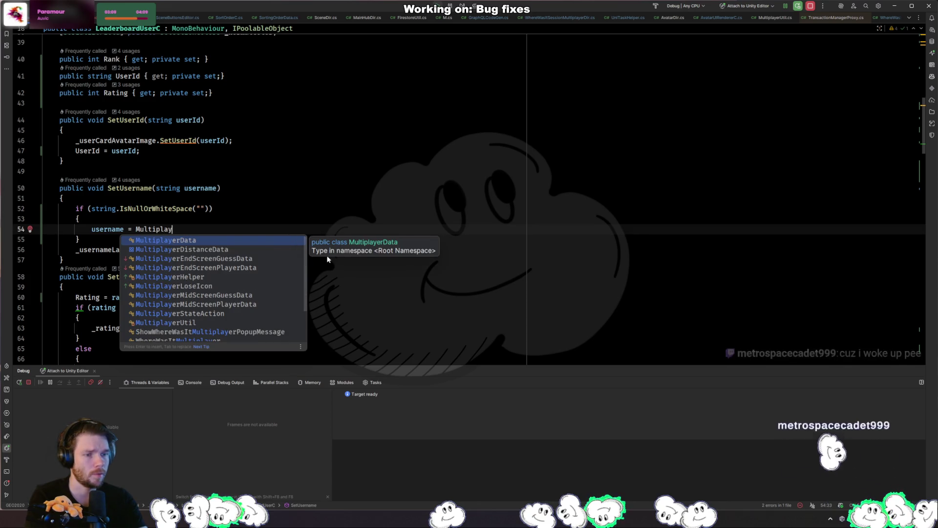
{"action": "type", "text": "eru."}
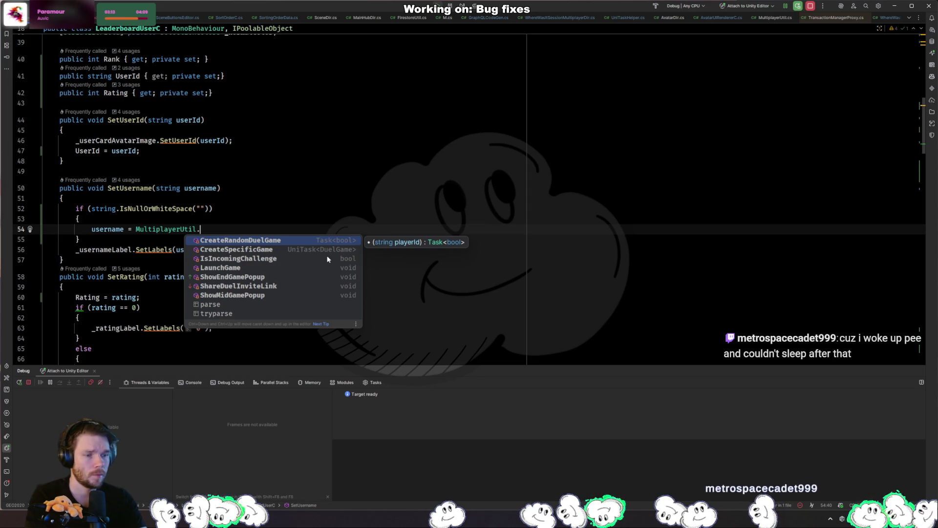
{"action": "key", "text": "ctrl+shift+f"}
{"action": "type", "text": "guest"}
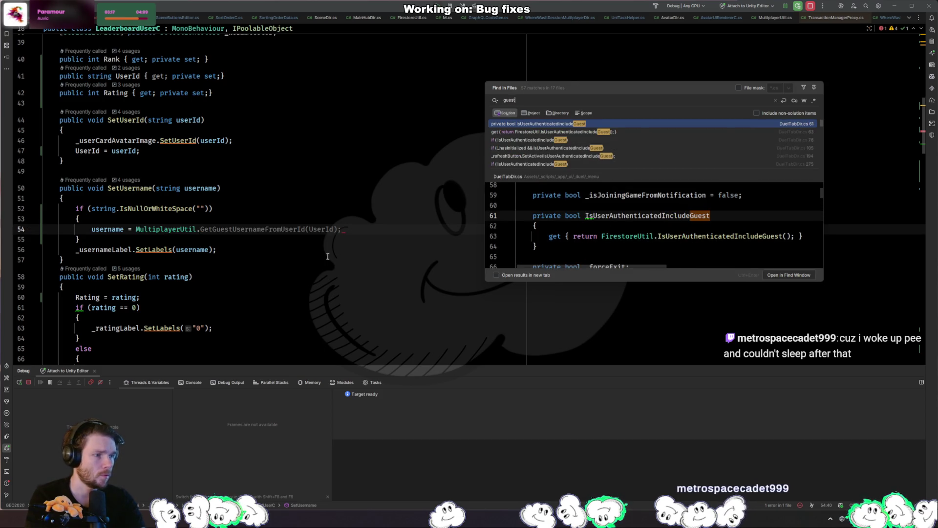
{"action": "type", "text": "name"}
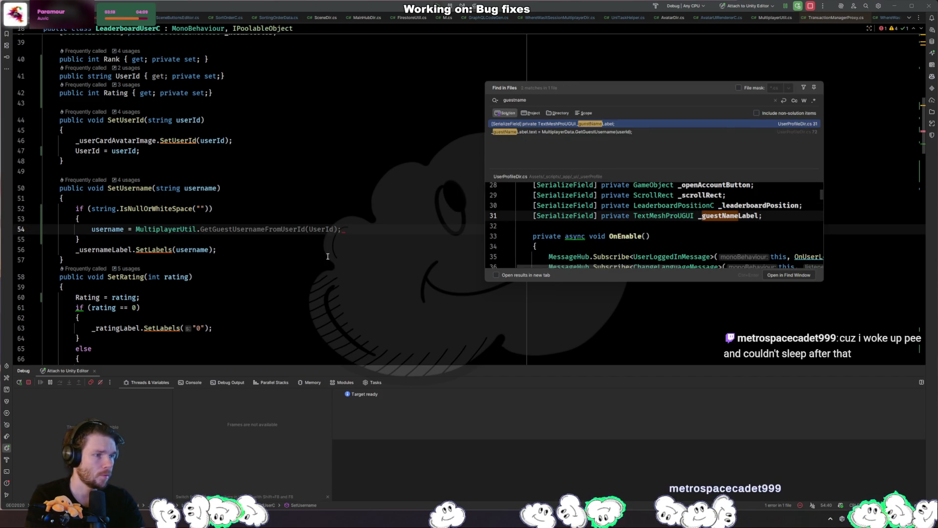
{"action": "key", "text": "Down"}
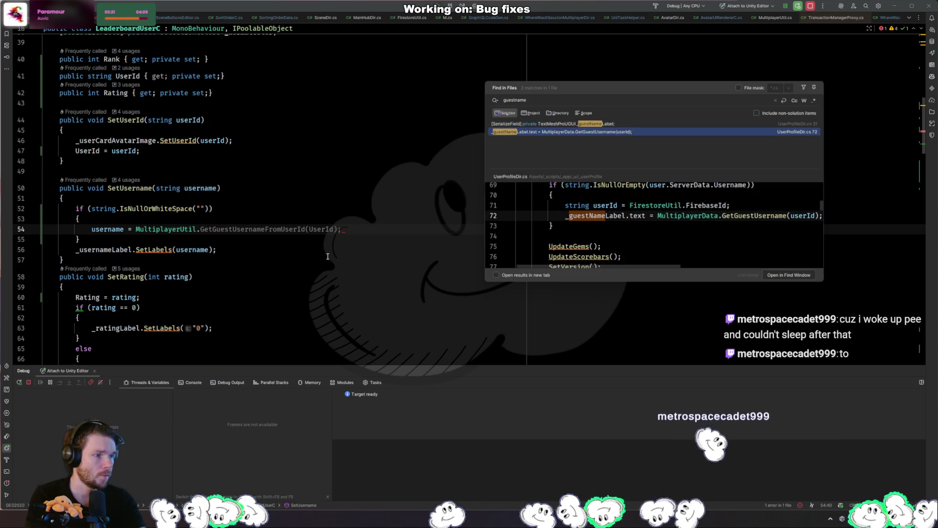
{"action": "key", "text": "Escape"}
{"action": "key", "text": "ctrl+BackSpace"}
{"action": "key", "text": "ctrl+BackSpace"}
{"action": "key", "text": "ctrl+BackSpace"}
{"action": "type", "text": "Multip"}
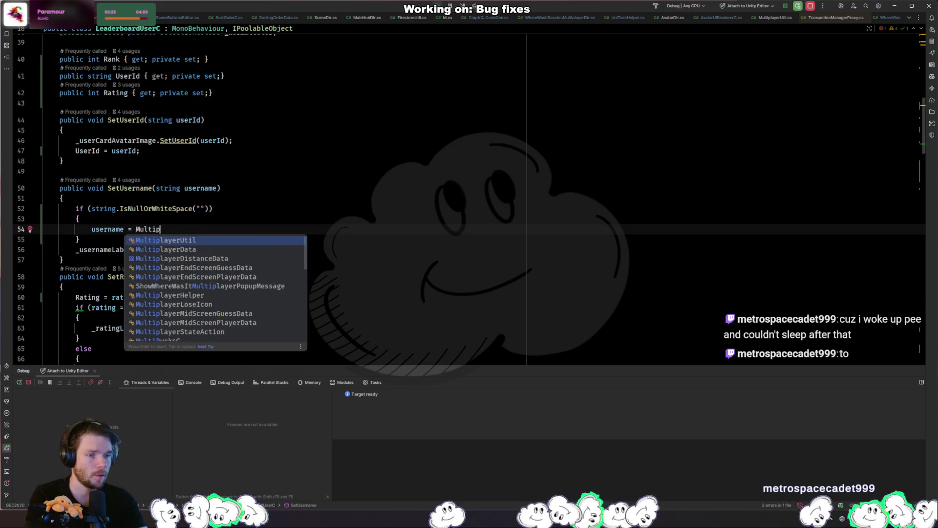
{"action": "type", "text": "layerData.G"}
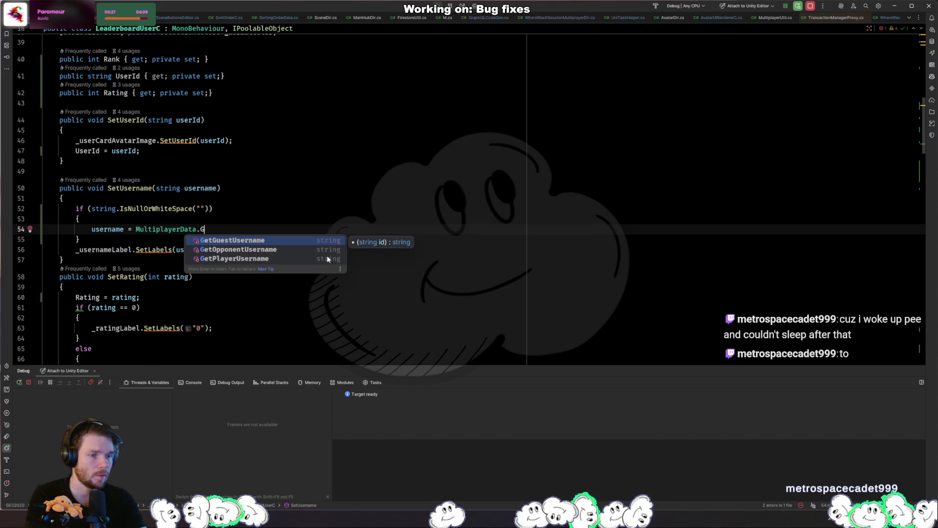
{"action": "key", "text": "Return"}
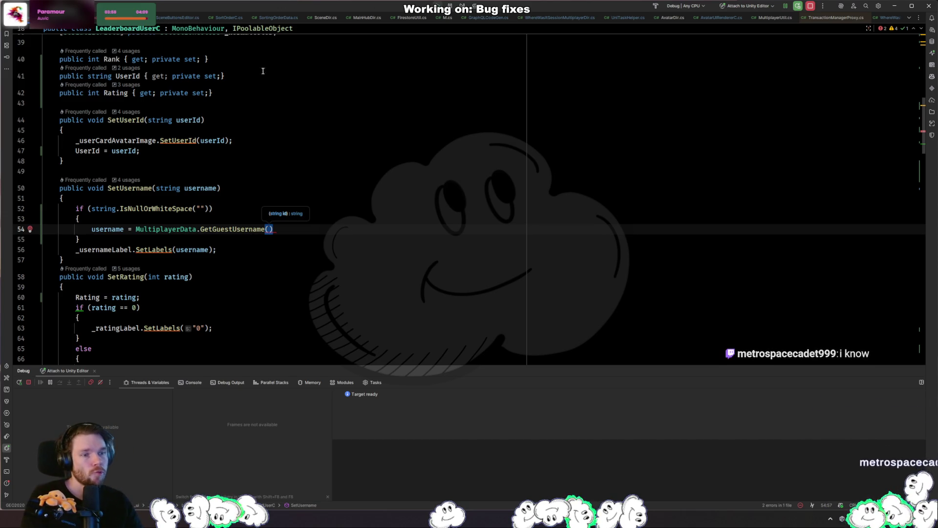
{"action": "left_click", "coordinate": [129, 188], "text": "ctrl"}
- In LeaderboardChangePopupC, move the SetUserId call above SetUsername and tidy the blank lines
{"action": "left_click", "coordinate": [220, 196]}
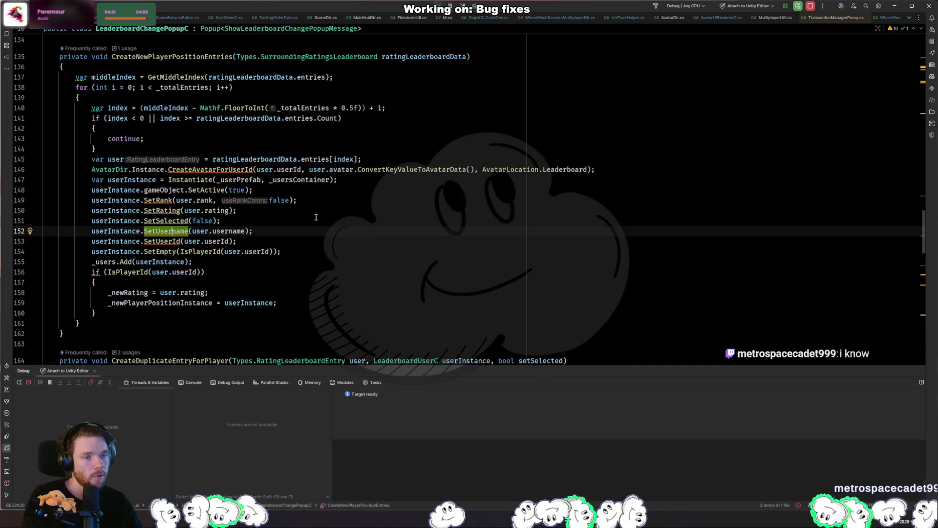
{"action": "left_click", "coordinate": [235, 242]}
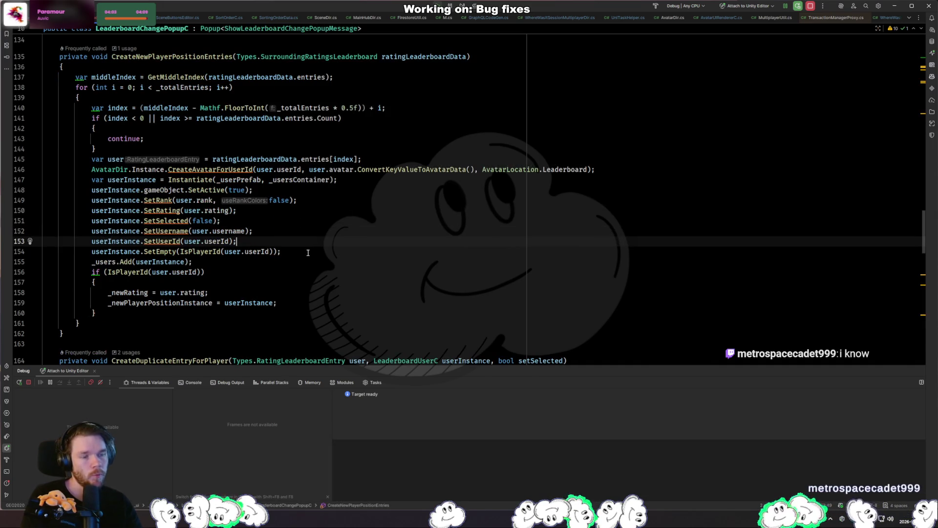
{"action": "key", "text": "Up"}
{"action": "key", "text": "ctrl+shift+Down"}
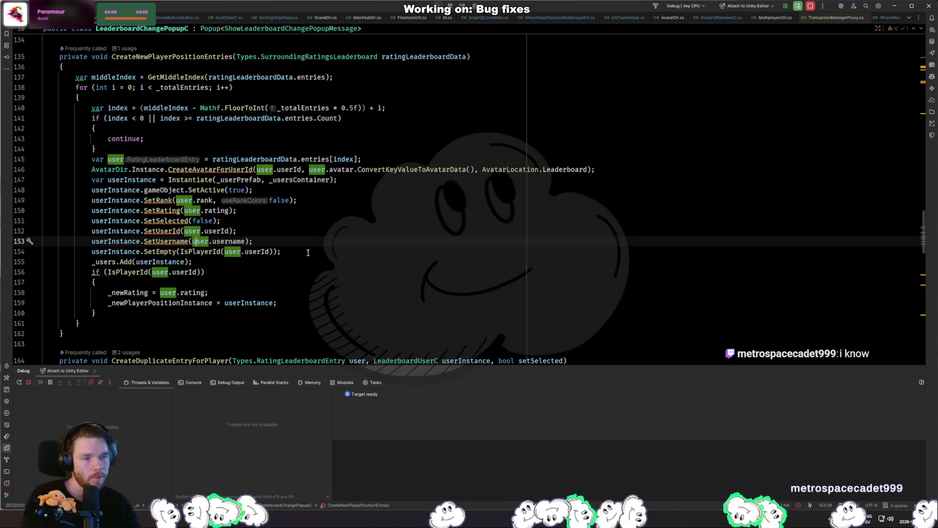
{"action": "key", "text": "Down"}
{"action": "key", "text": "ctrl+alt+Return"}
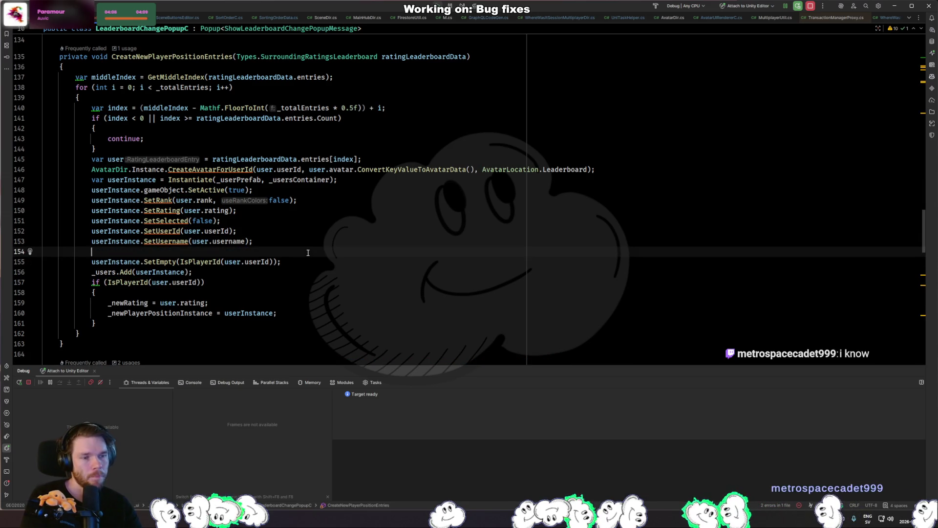
{"action": "key", "text": "Up"}
{"action": "key", "text": "ctrl+alt+Return"}
- In LeaderboardUserC, delete the guest if-block and draft a SetGuestUsername(string us) method
{"action": "key", "text": "ctrl+alt+Left"}
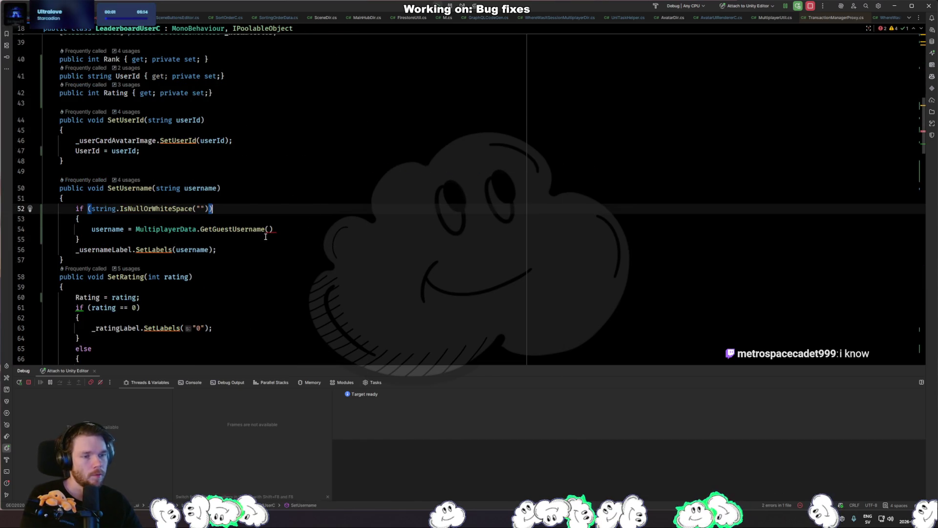
{"action": "left_click_drag", "start_coordinate": [265, 236], "coordinate": [280, 196]}
{"action": "key", "text": "Delete"}
{"action": "key", "text": "Up"}
{"action": "key", "text": "ctrl+alt+Return"}
{"action": "type", "text": "public void SetGuestUsername"}
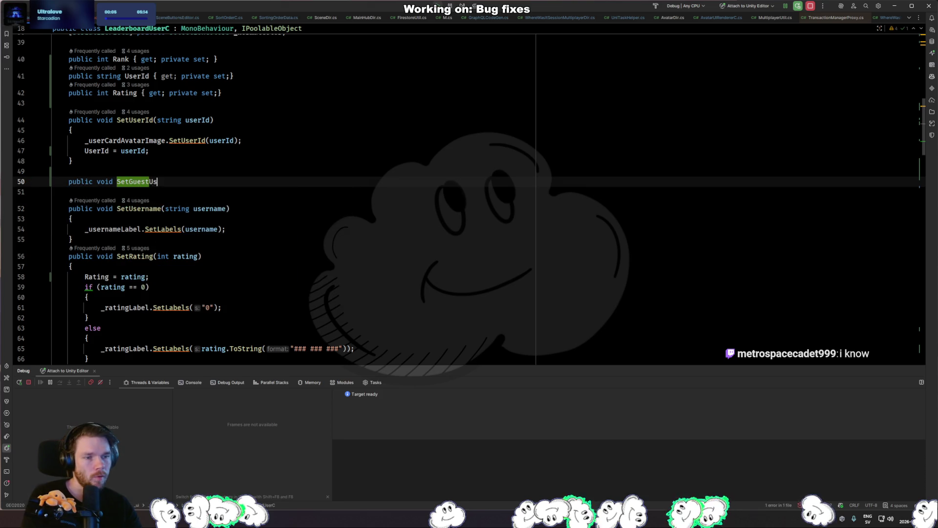
{"action": "type", "text": "(strnig userId"}
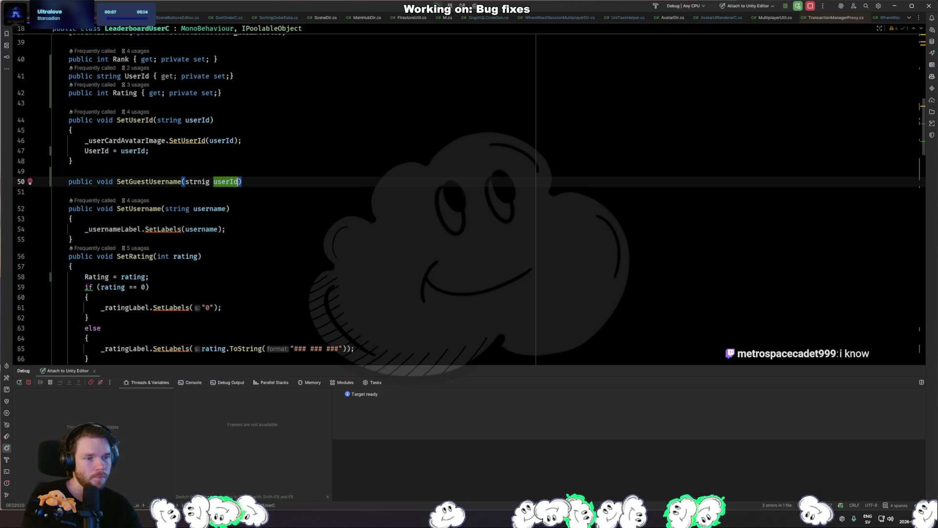
{"action": "key", "text": "ctrl+shift+Return"}
{"action": "left_click", "coordinate": [238, 175]}
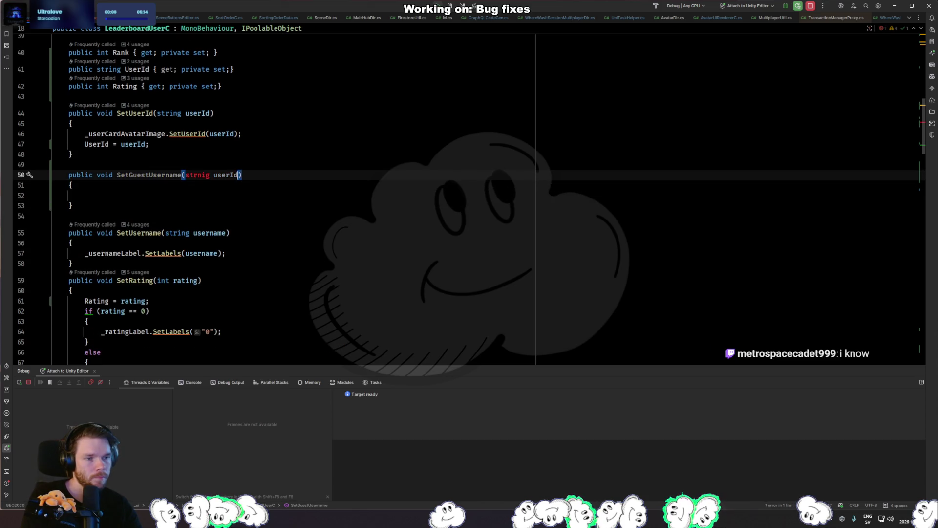
{"action": "type", "text": "tring"}
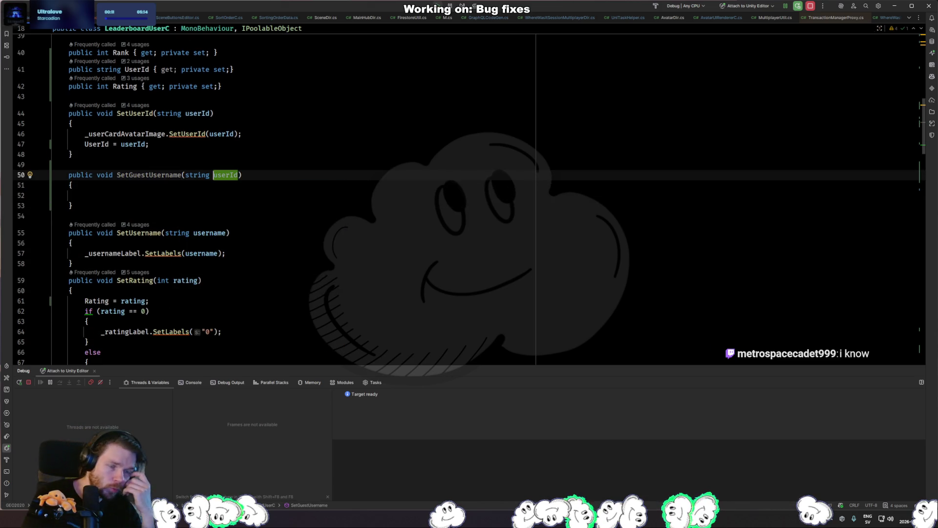
- Delete the draft SetGuestUsername method
{"action": "key", "text": "Down"}
{"action": "key", "text": "Down"}
{"action": "key", "text": "Down"}
{"action": "key", "text": "shift+Up"}
{"action": "key", "text": "shift+Up"}
{"action": "key", "text": "shift+Up"}
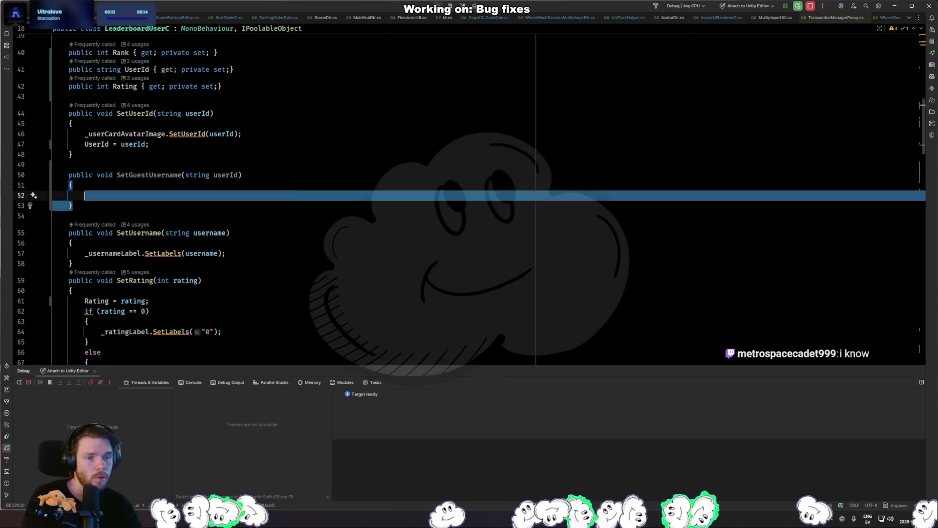
{"action": "key", "text": "BackSpace"}
{"action": "key", "text": "BackSpace"}
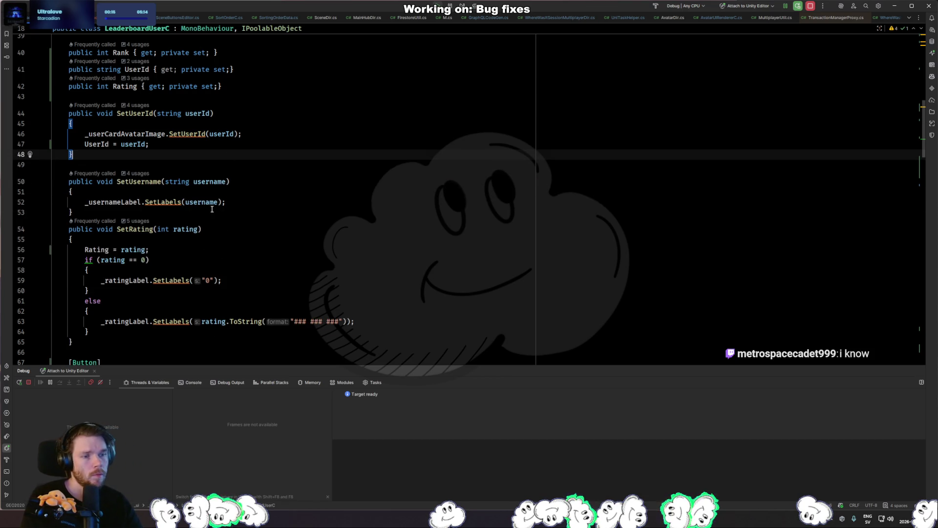
{"action": "left_click", "coordinate": [136, 186]}
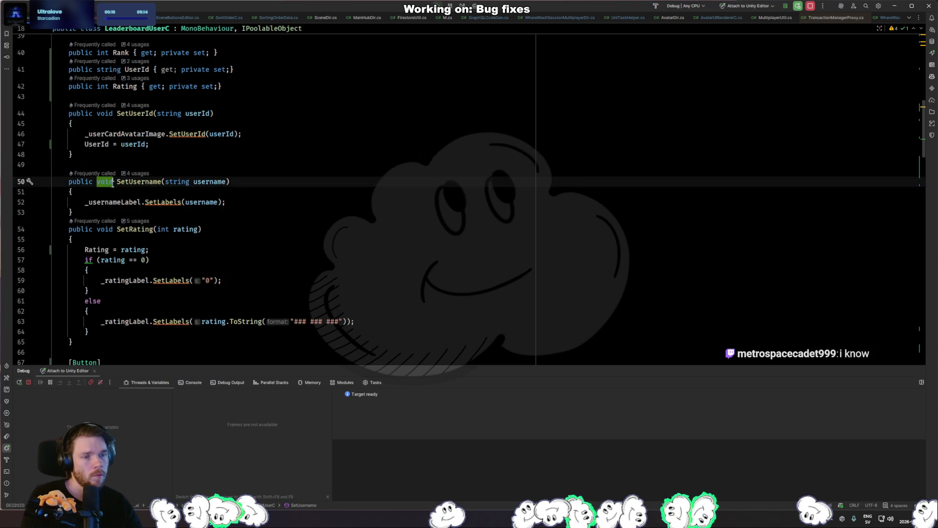
- Find usages of SetUsername, preview each call, and open the CreateUserObject usage in LeaderboardPopupC.cs
{"action": "left_click", "coordinate": [135, 186], "text": "ctrl"}
{"action": "left_click", "coordinate": [273, 184]}
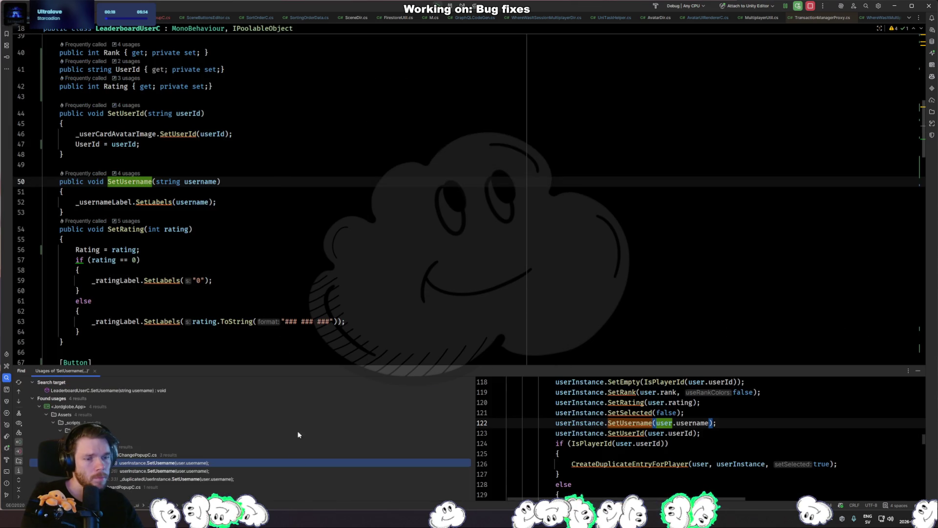
{"action": "left_click", "coordinate": [225, 471]}
{"action": "left_click", "coordinate": [226, 478]}
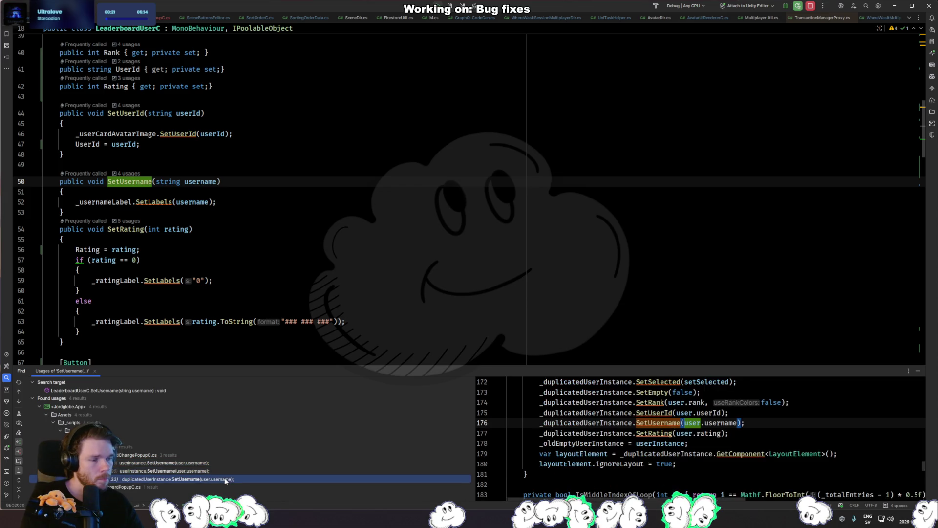
{"action": "left_click", "coordinate": [200, 495]}
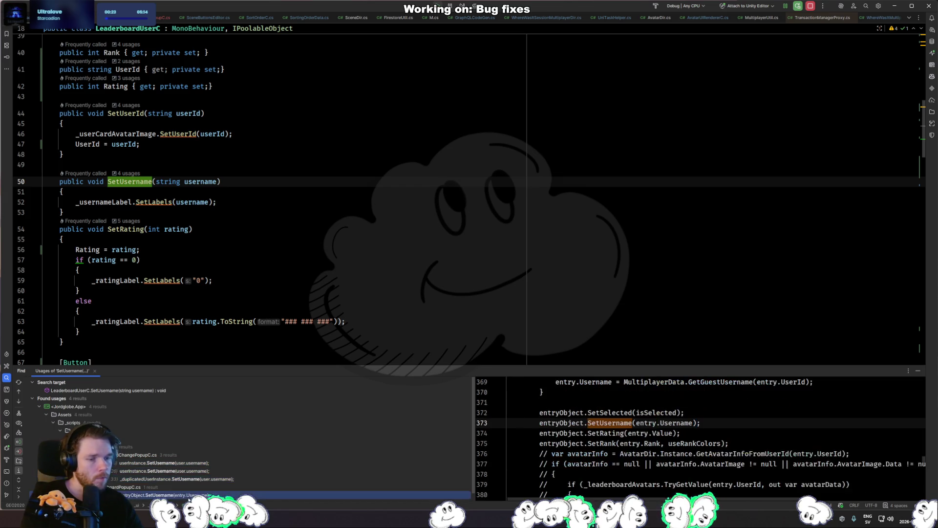
{"action": "double_click", "coordinate": [230, 495]}
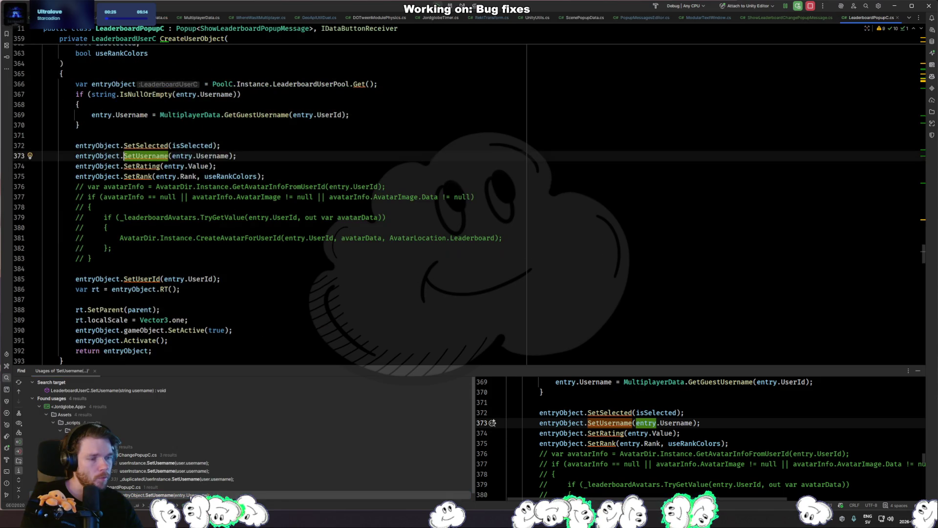
{"action": "scroll", "coordinate": [699, 450], "scroll_direction": "up", "scroll_amount": 5}
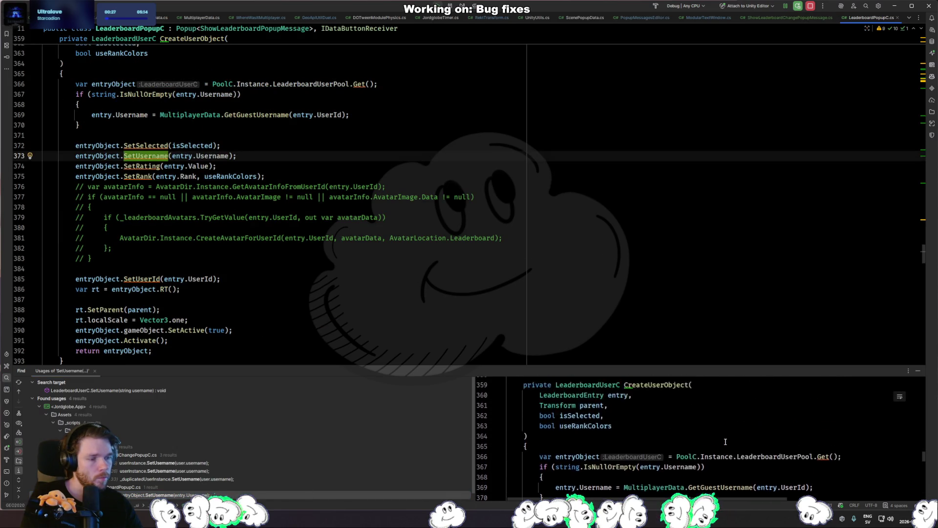
{"action": "scroll", "coordinate": [726, 442], "scroll_direction": "down", "scroll_amount": 5}
{"action": "type", "text": "public void SetUserIdAndUserna"}
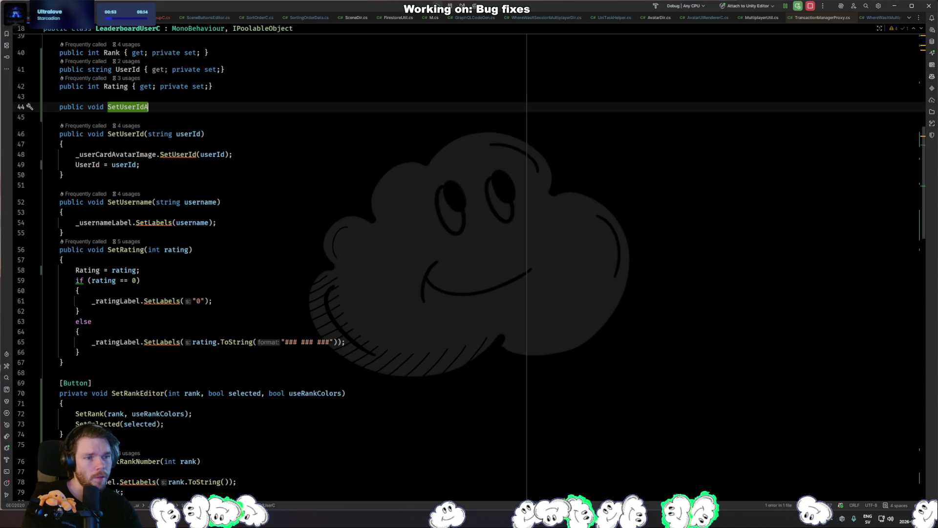
- Complete SetUserIdAndUsername with the suggested body and make SetUsername and SetUserId private
{"action": "type", "text": "me"}
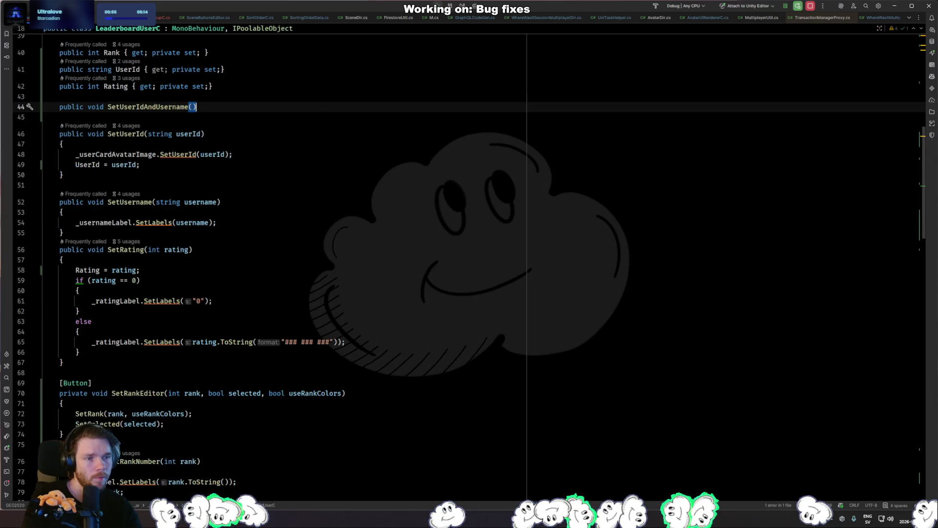
{"action": "key", "text": "Tab"}
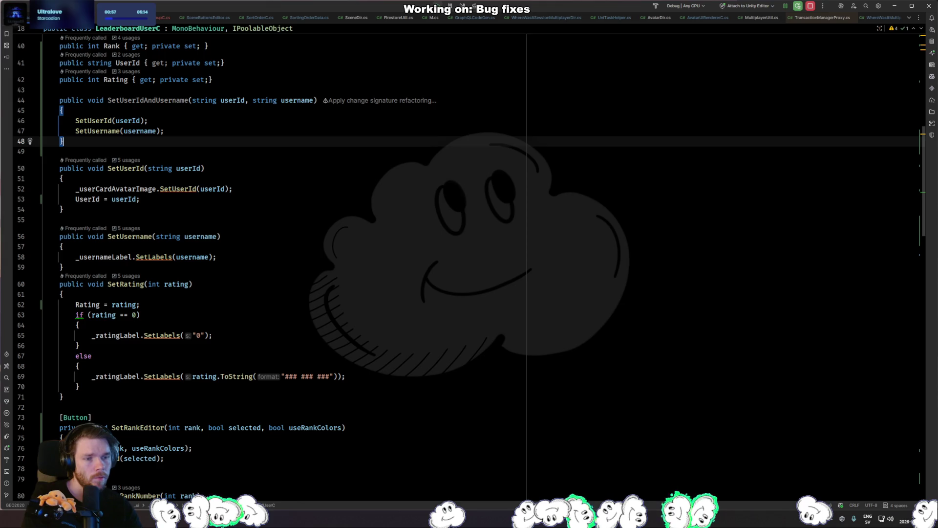
{"action": "left_click", "coordinate": [236, 258]}
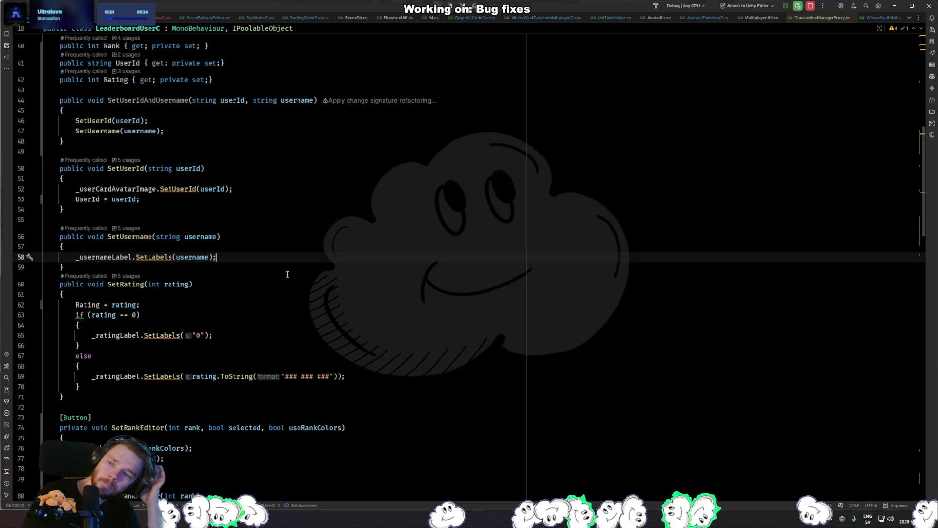
{"action": "key", "text": "Up"}
{"action": "key", "text": "Up"}
{"action": "key", "text": "Up"}
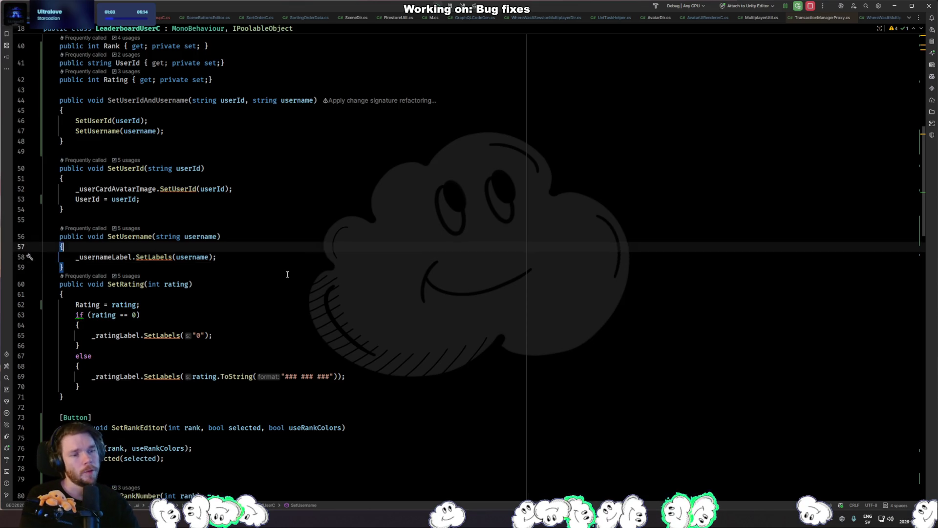
{"action": "key", "text": "Down"}
{"action": "key", "text": "ctrl+shift+Right"}
{"action": "type", "text": "pri"}
{"action": "key", "text": "Return"}
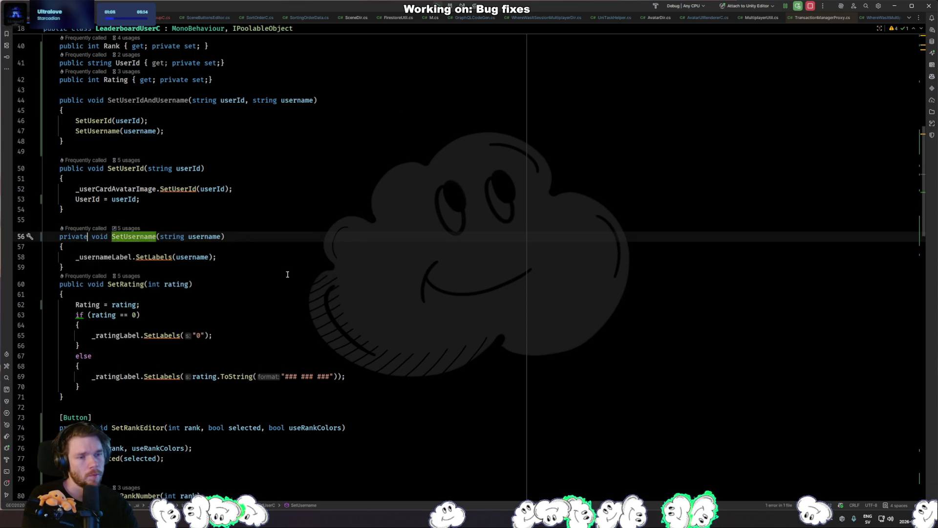
{"action": "key", "text": "Up"}
{"action": "key", "text": "Up"}
{"action": "key", "text": "Up"}
{"action": "key", "text": "Up"}
{"action": "key", "text": "Up"}
{"action": "key", "text": "ctrl+shift+Left"}
{"action": "type", "text": "priv"}
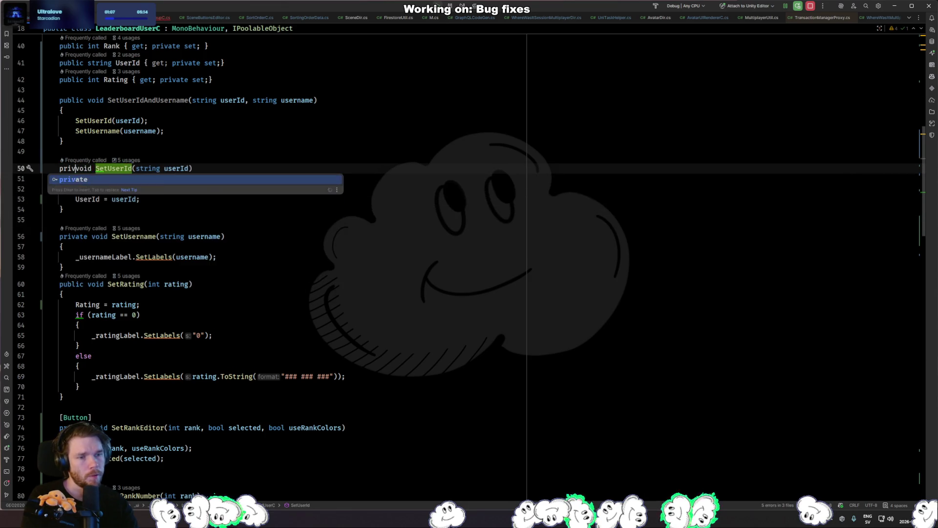
{"action": "key", "text": "Return"}
- Generate the guest-username check in SetUserIdAndUsername and move it into SetUsername's body
{"action": "key", "text": "Up"}
{"action": "key", "text": "Up"}
{"action": "key", "text": "Up"}
{"action": "key", "text": "End"}
{"action": "key", "text": "Return"}
{"action": "key", "text": "Return"}
{"action": "key", "text": "Tab"}
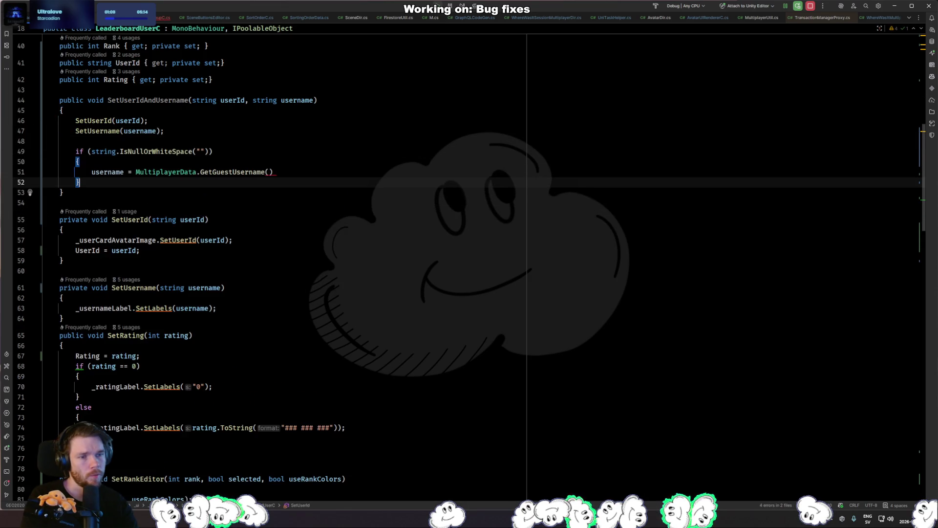
{"action": "left_click", "coordinate": [273, 172]}
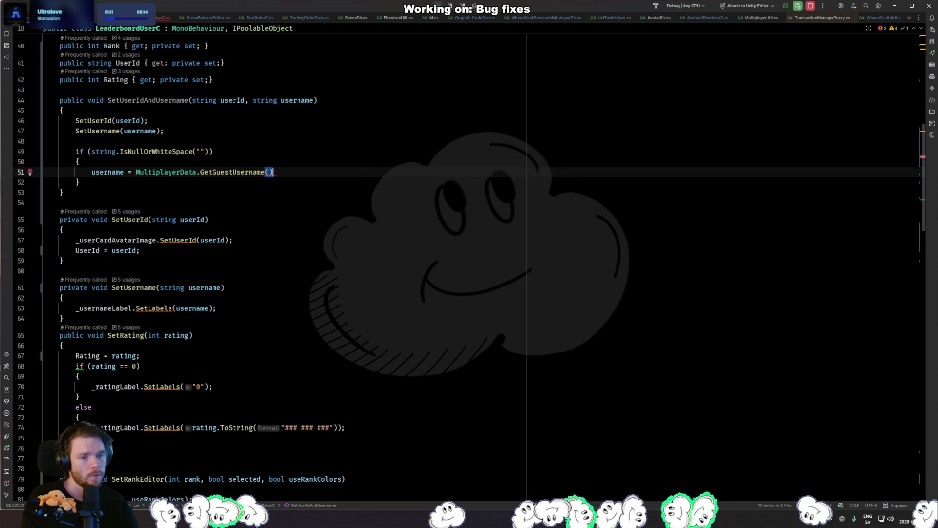
{"action": "key", "text": "ctrl+Left"}
{"action": "key", "text": "ctrl+Left"}
{"action": "key", "text": "ctrl+Left"}
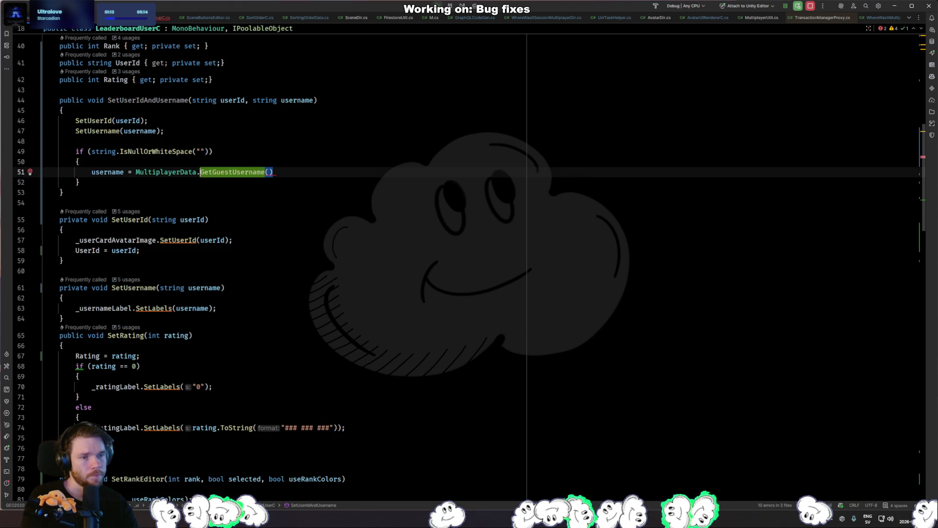
{"action": "key", "text": "shift+Up"}
{"action": "key", "text": "shift+Up"}
{"action": "key", "text": "Delete"}
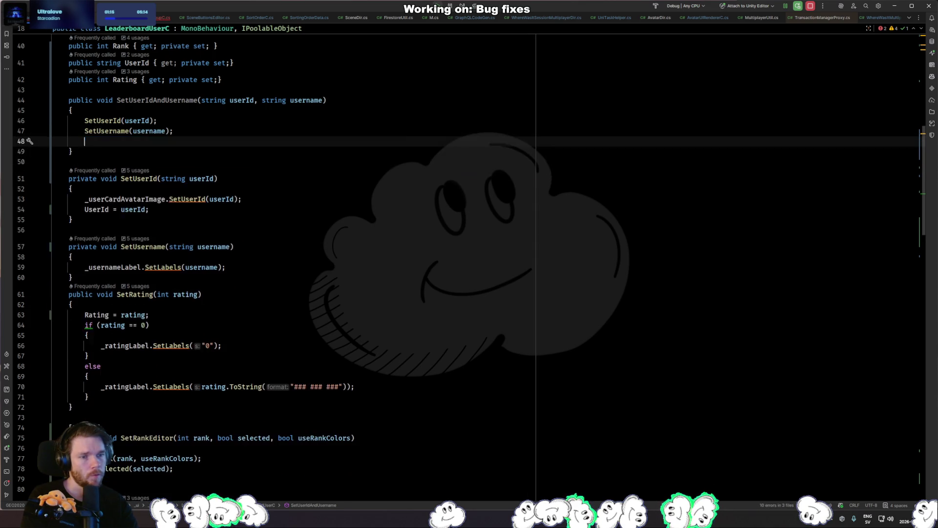
{"action": "left_click", "coordinate": [170, 189]}
{"action": "left_click", "coordinate": [73, 246]}
{"action": "key", "text": "ctrl+v"}
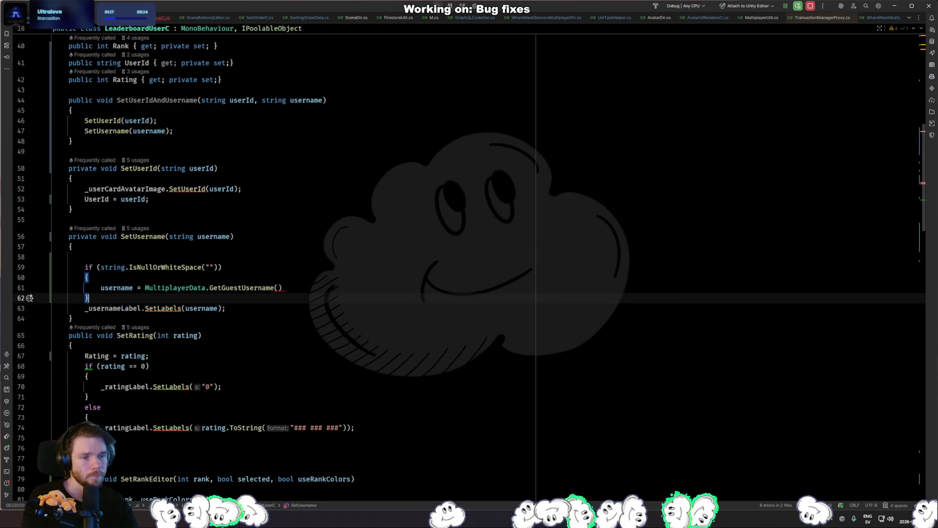
- Pass UserId to GetGuestUsername, remove SetUsername's empty line, check the braces, and navigate back
{"action": "left_click", "coordinate": [277, 288]}
{"action": "type", "text": "_useri"}
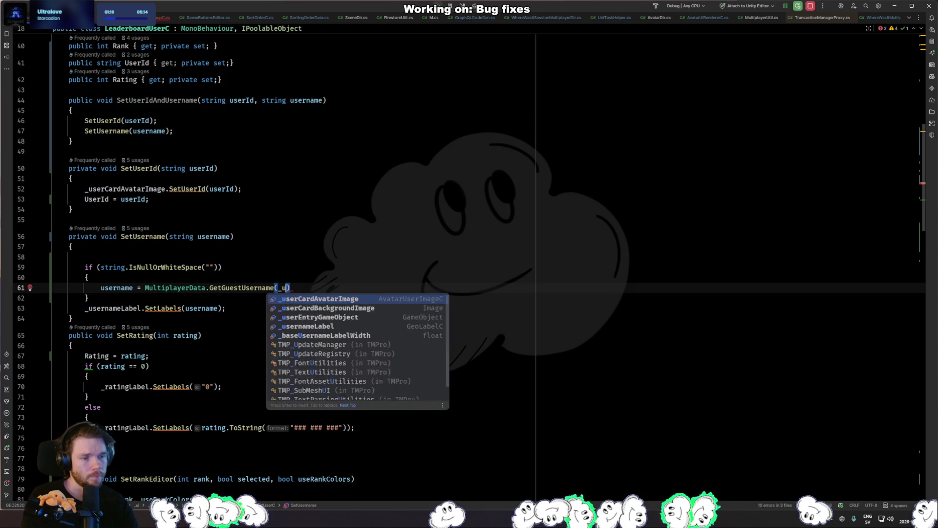
{"action": "type", "text": "useri"}
{"action": "key", "text": "Return"}
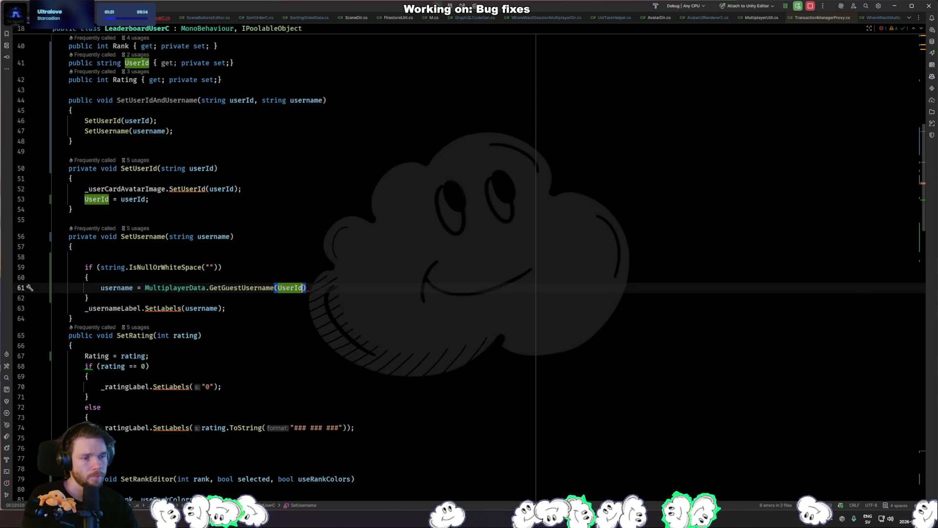
{"action": "type", "text": ";"}
{"action": "key", "text": "Down"}
{"action": "key", "text": "Down"}
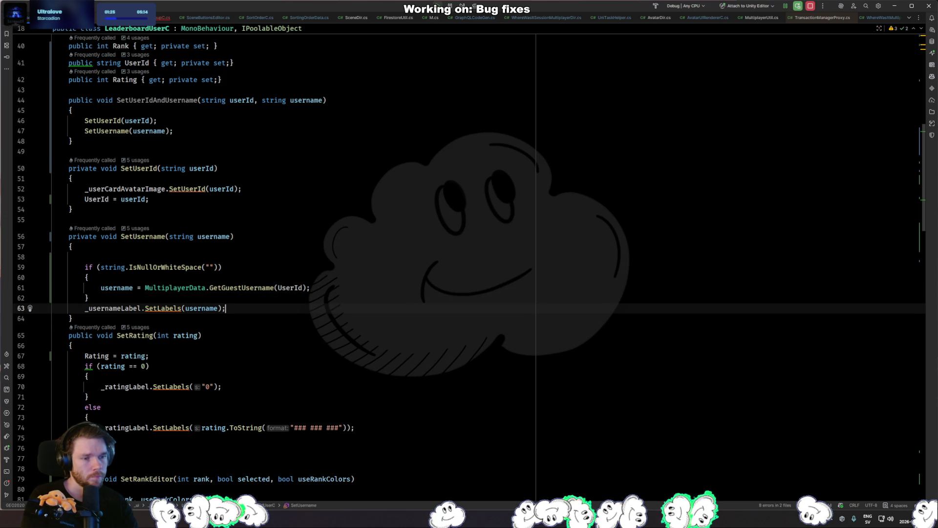
{"action": "left_click", "coordinate": [188, 256]}
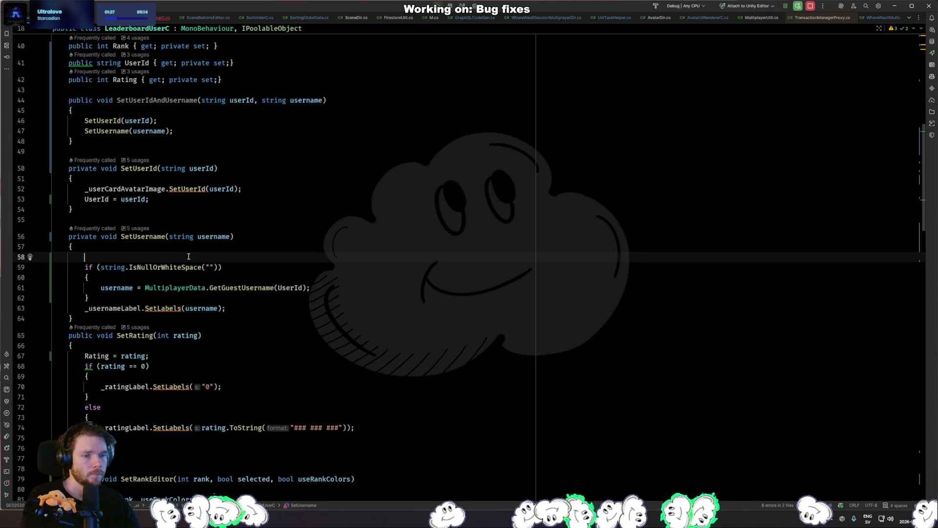
{"action": "key", "text": "BackSpace"}
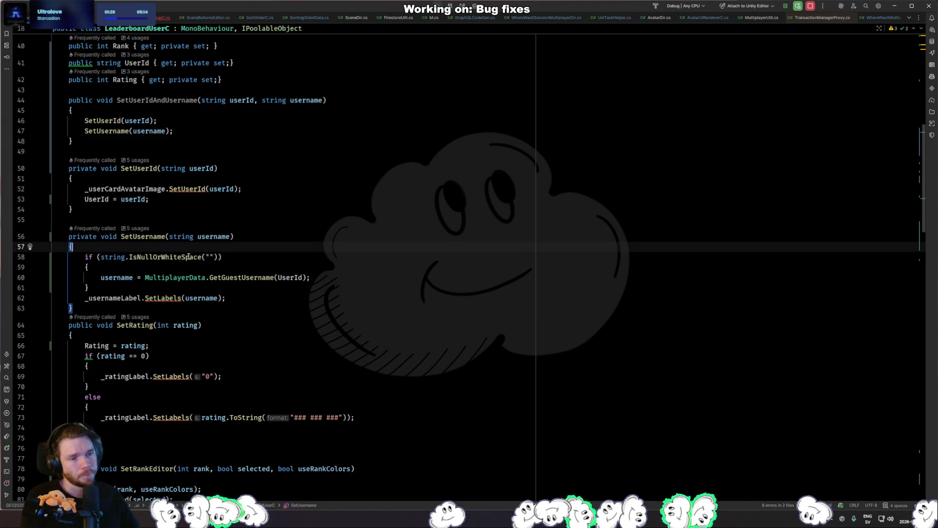
{"action": "left_click", "coordinate": [211, 297]}
{"action": "left_click", "coordinate": [227, 297]}
{"action": "left_click", "coordinate": [243, 292]}
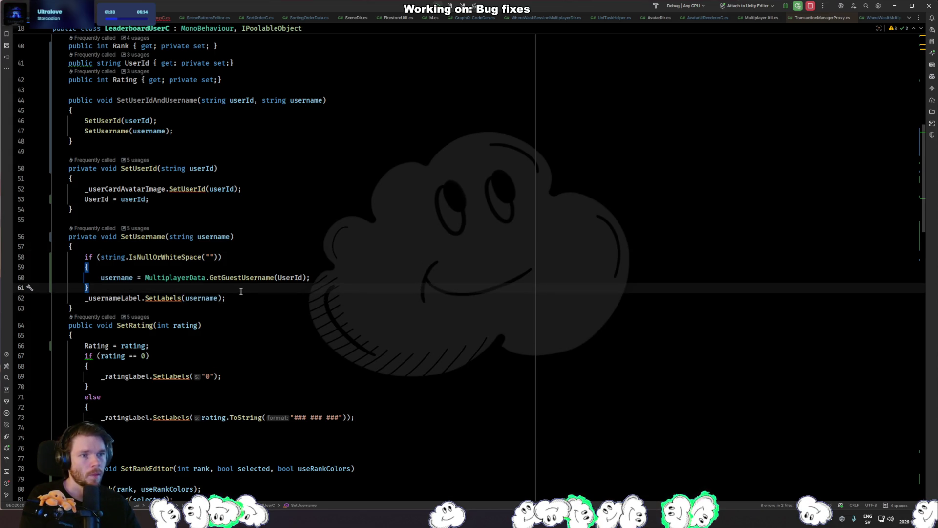
{"action": "key", "text": "ctrl+minus"}
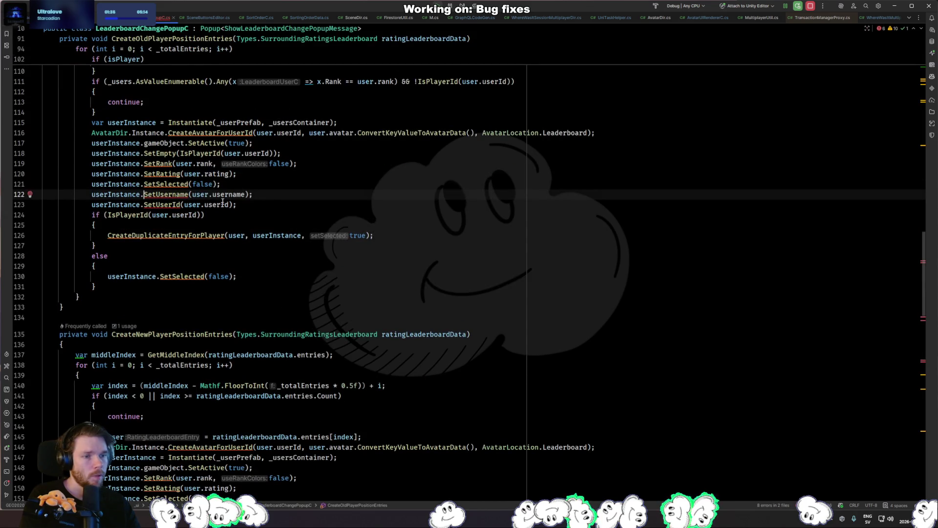
- Replace the SetUsername call on line 122 with SetUserIdAndUsername and cut the separate SetUserId line
{"action": "left_click", "coordinate": [189, 194]}
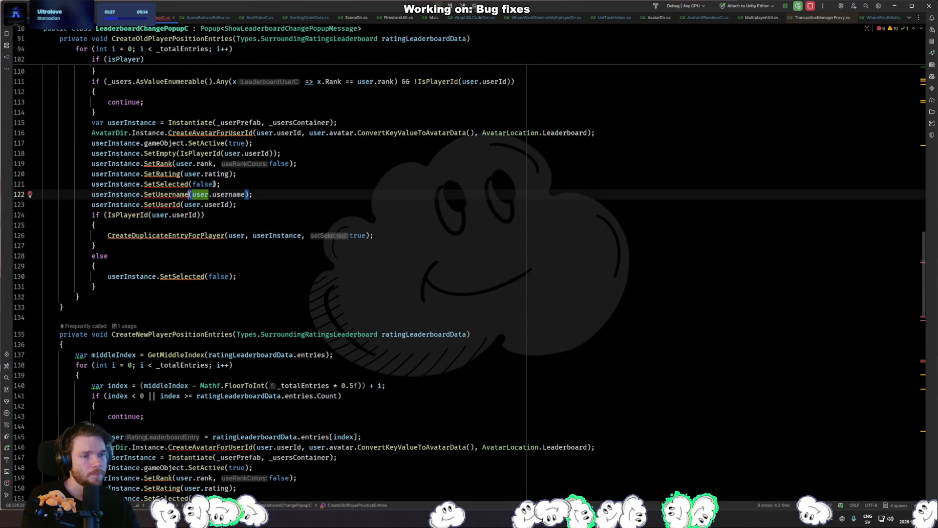
{"action": "type", "text": "Us"}
{"action": "key", "text": "ctrl+shift+Left"}
{"action": "type", "text": "SetUserId"}
{"action": "key", "text": "Return"}
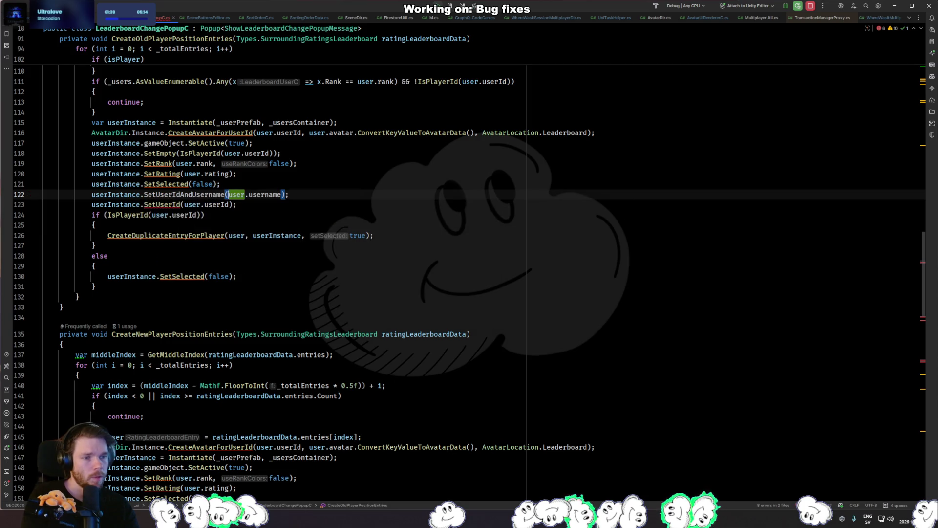
{"action": "type", "text": "user.use"}
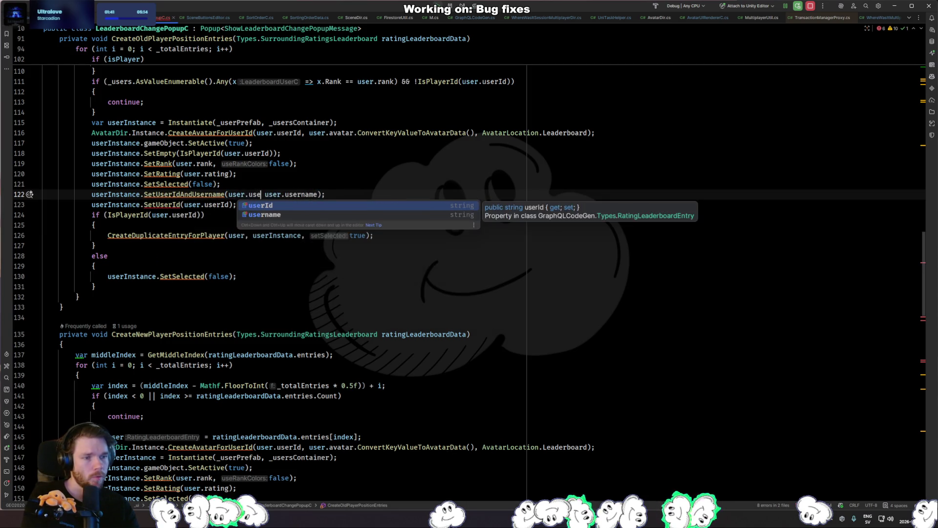
{"action": "key", "text": "Return"}
{"action": "type", "text": ","}
{"action": "key", "text": "Down"}
{"action": "key", "text": "ctrl+x"}
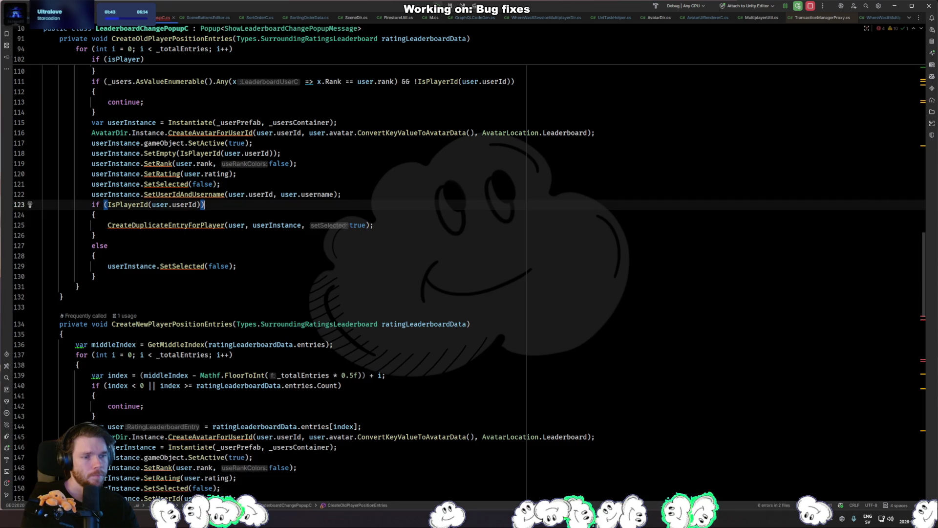
- In CreateNewPlayerPositionEntries, insert the combined SetUserIdAndUsername call and remove the separate setter lines
{"action": "scroll", "coordinate": [213, 183], "scroll_direction": "down", "scroll_amount": 5}
{"action": "left_click", "coordinate": [252, 214]}
{"action": "key", "text": "Return"}
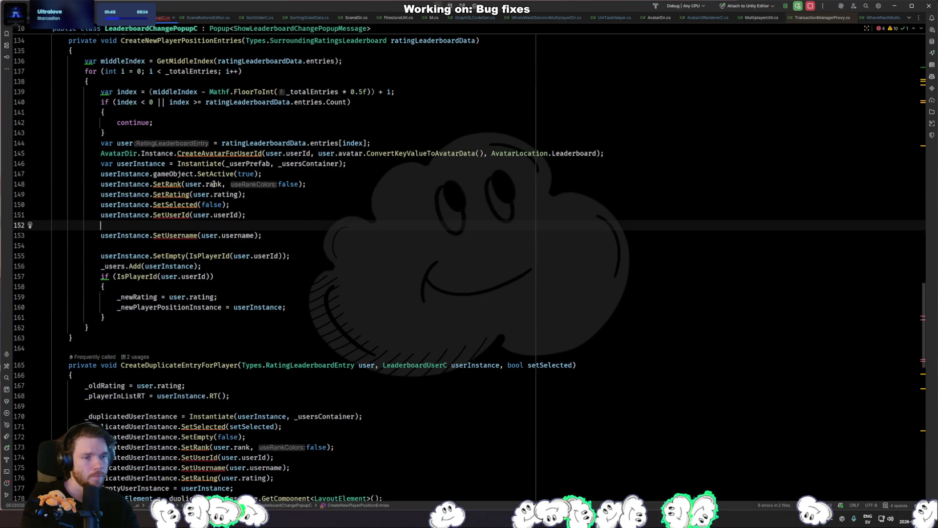
{"action": "key", "text": "ctrl+v"}
{"action": "key", "text": "Up"}
{"action": "key", "text": "Up"}
{"action": "key", "text": "ctrl+x"}
{"action": "key", "text": "Down"}
{"action": "key", "text": "Down"}
{"action": "key", "text": "ctrl+x"}
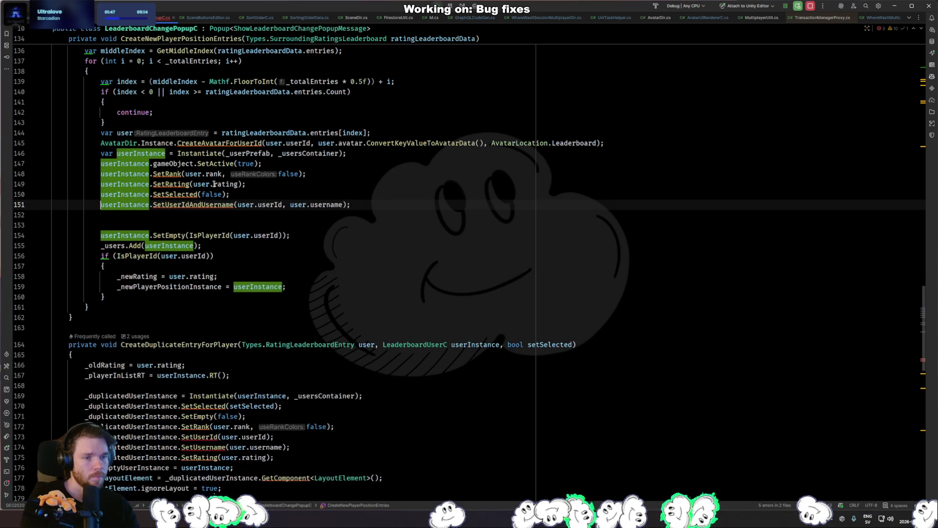
{"action": "key", "text": "F2"}
{"action": "key", "text": "Down"}
{"action": "key", "text": "ctrl+v"}
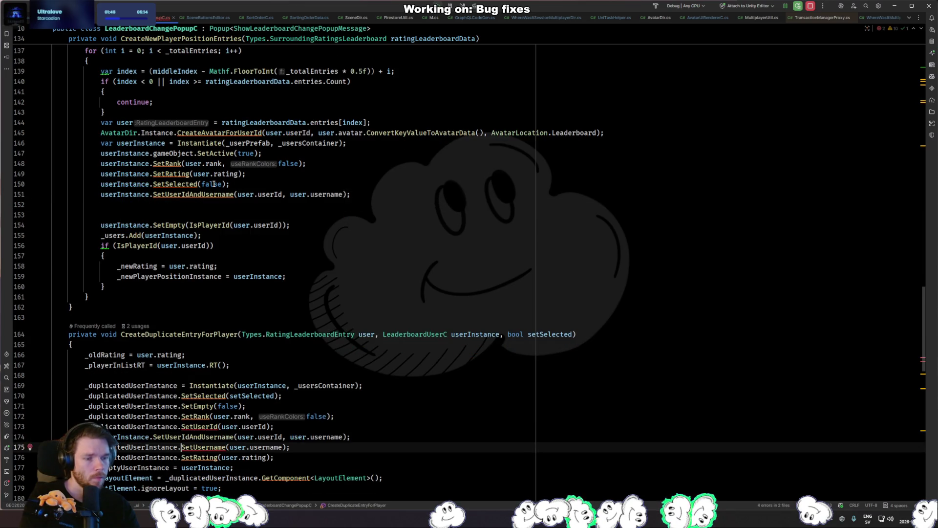
{"action": "key", "text": "ctrl+x"}
{"action": "key", "text": "Up"}
{"action": "key", "text": "Up"}
{"action": "key", "text": "ctrl+x"}
- Make _duplicatedUserInstance the receiver of the combined call on line 173
{"action": "key", "text": "BackSpace"}
{"action": "key", "text": "BackSpace"}
{"action": "key", "text": "BackSpace"}
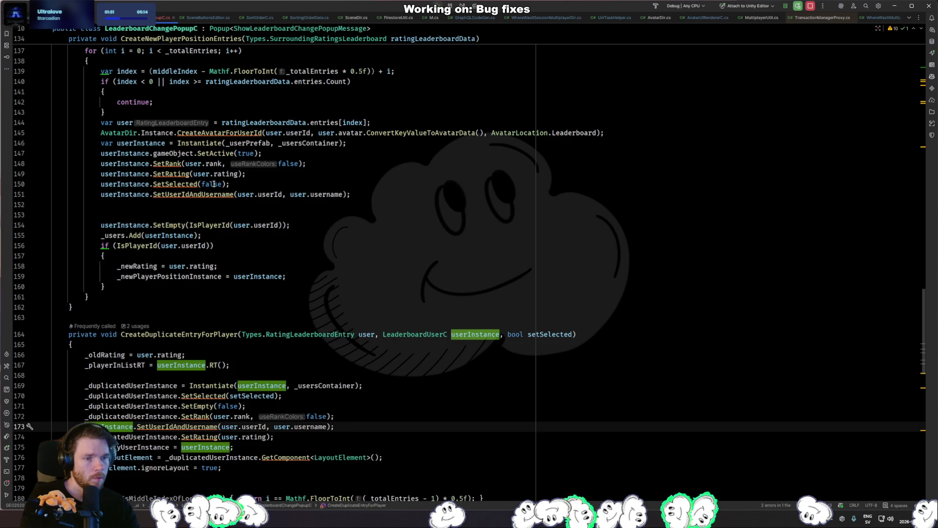
{"action": "type", "text": "_new"}
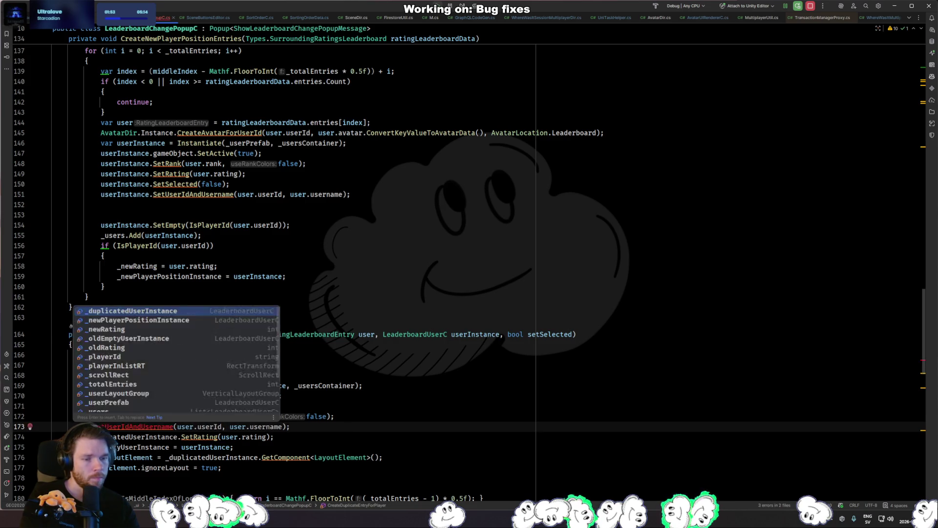
{"action": "key", "text": "BackSpace"}
{"action": "type", "text": "dup"}
{"action": "key", "text": "Return"}
- Navigate back through recent edit locations to the SetUsername call in LeaderboardPopupC's CreateUserObject
{"action": "key", "text": "ctrl+alt+Left"}
{"action": "key", "text": "ctrl+alt+Left"}
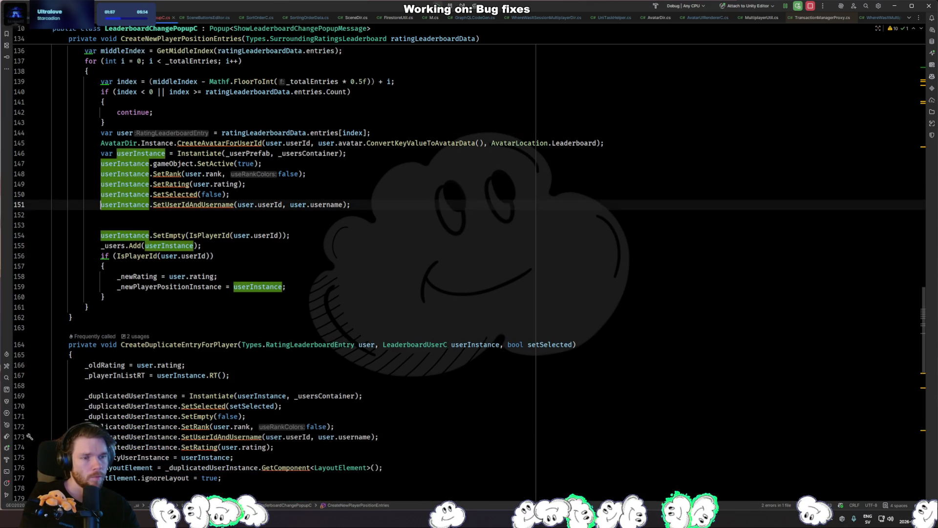
{"action": "key", "text": "ctrl+alt+Left"}
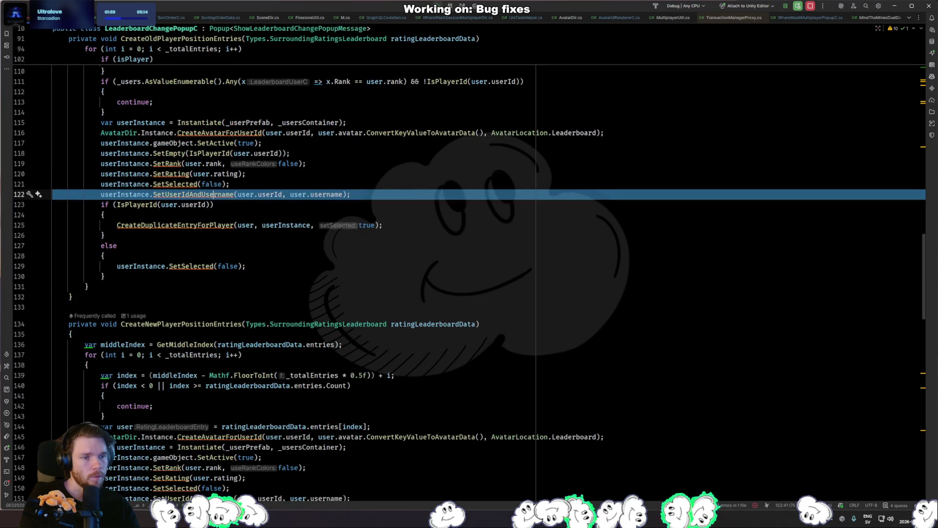
{"action": "key", "text": "ctrl+alt+Left"}
{"action": "key", "text": "ctrl+alt+Right"}
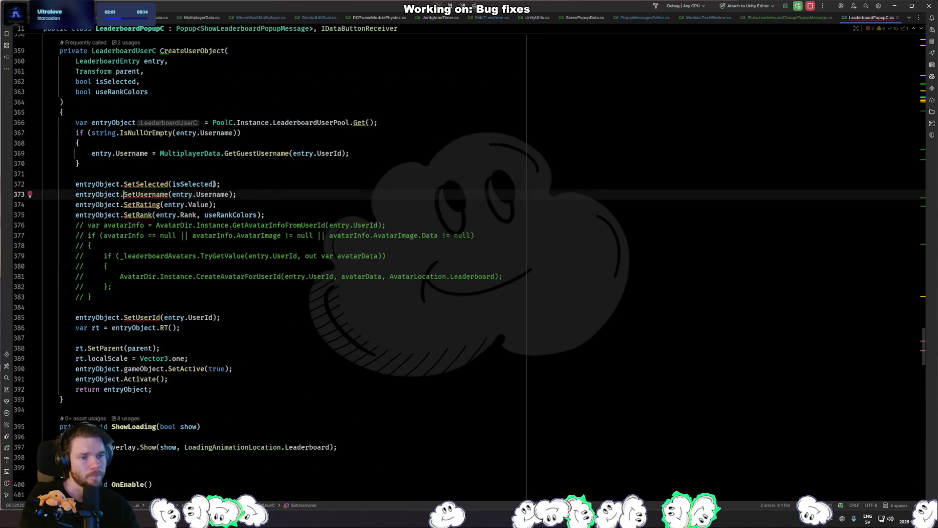
- Paste a SetUserIdAndUsername call into CreateUserObject with entryObject as its receiver
{"action": "scroll", "coordinate": [214, 184], "scroll_direction": "down", "scroll_amount": 1}
{"action": "key", "text": "ctrl+v"}
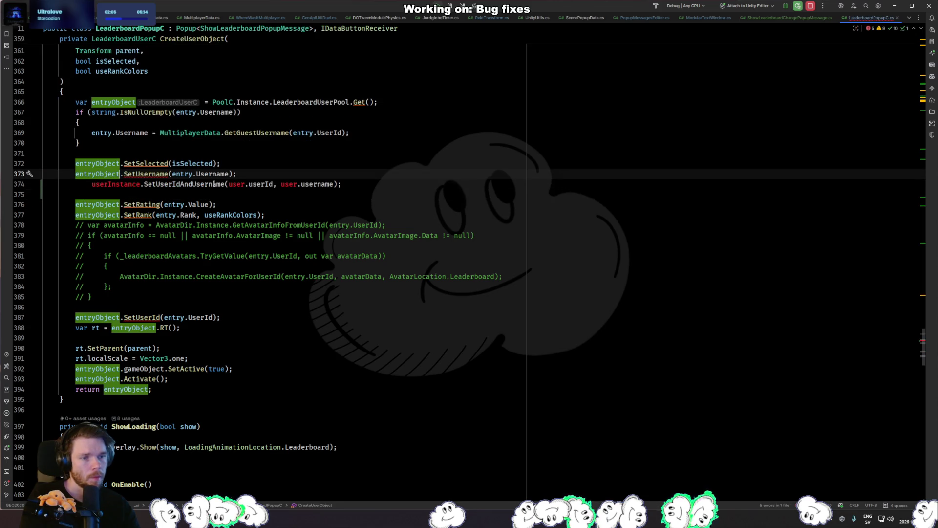
{"action": "key", "text": "ctrl+w"}
{"action": "key", "text": "ctrl+c"}
{"action": "key", "text": "Down"}
{"action": "key", "text": "ctrl+w"}
{"action": "key", "text": "ctrl+v"}
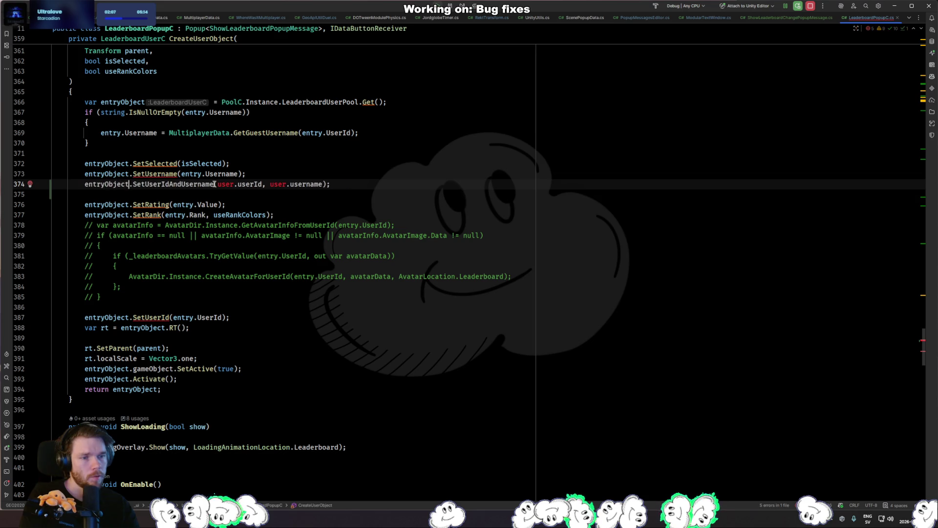
- Set the call's arguments to entry.UserId and entry.Username
{"action": "type", "text": "entry.us"}
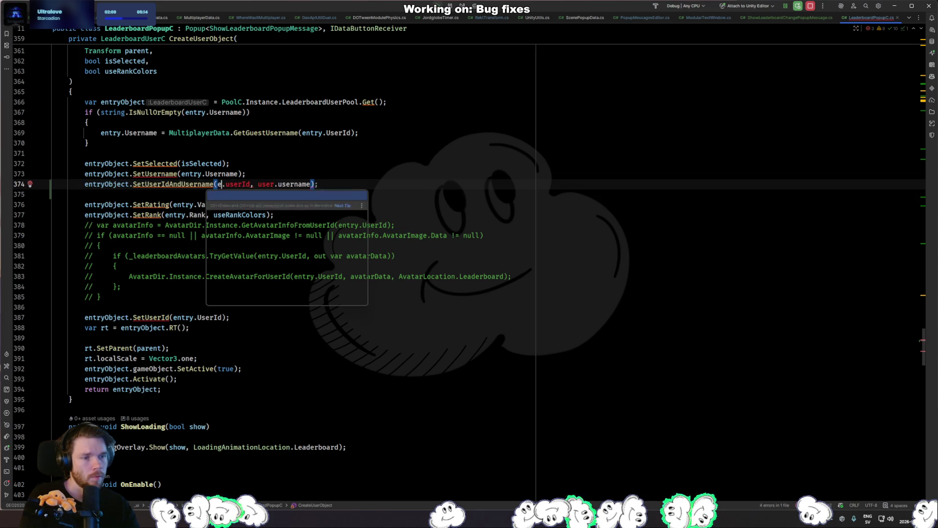
{"action": "type", "text": "erId, entry.Us"}
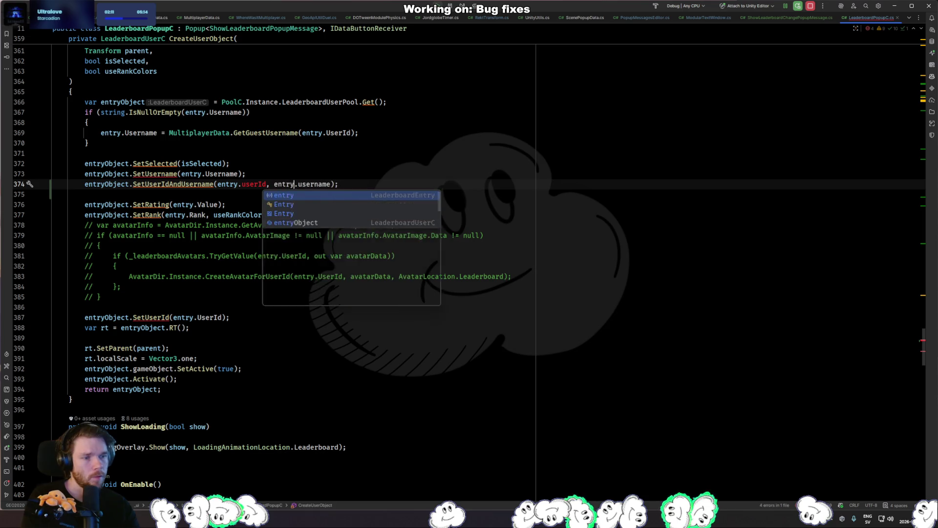
{"action": "key", "text": "Return"}
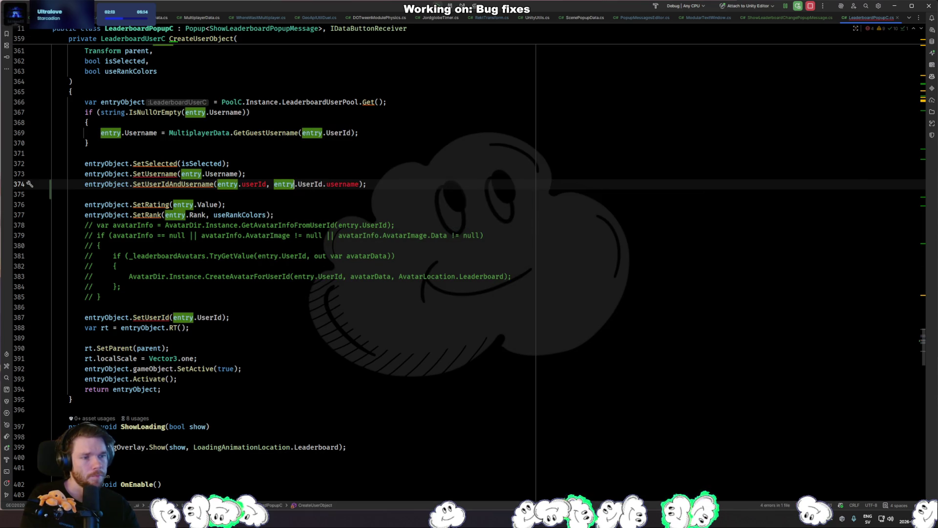
{"action": "key", "text": "BackSpace"}
{"action": "key", "text": "BackSpace"}
{"action": "key", "text": "BackSpace"}
{"action": "type", "text": "ern"}
{"action": "key", "text": "Return"}
{"action": "key", "text": "ctrl+Delete"}
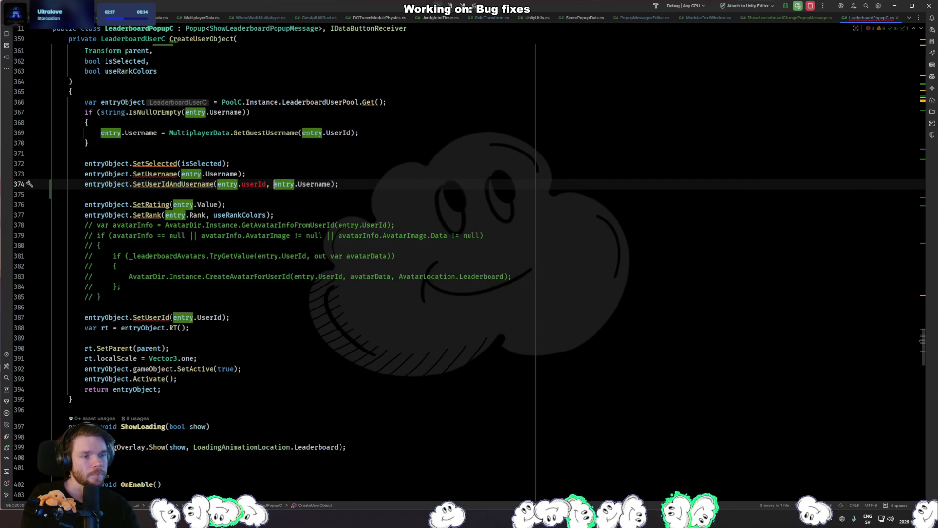
{"action": "type", "text": "U"}
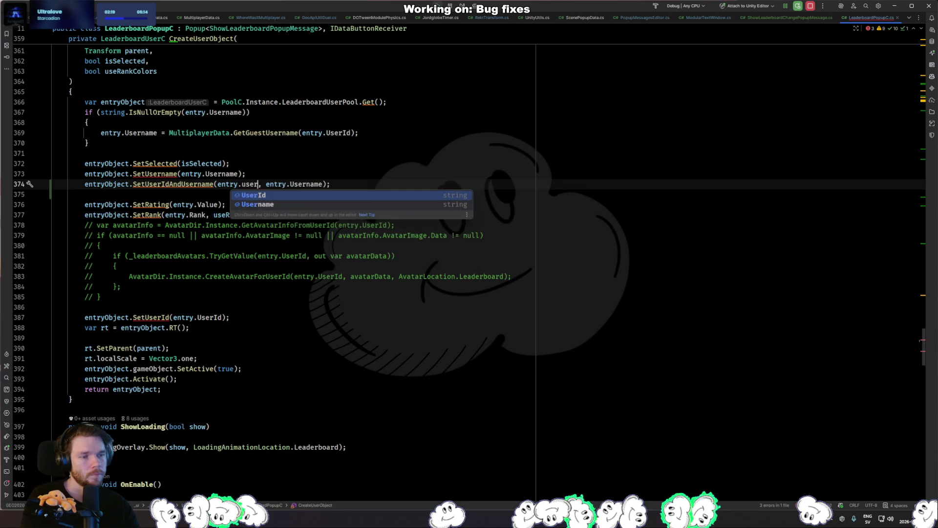
{"action": "key", "text": "Return"}
- Delete the now-redundant SetUsername and SetUserId lines
{"action": "key", "text": "Up"}
{"action": "key", "text": "ctrl+x"}
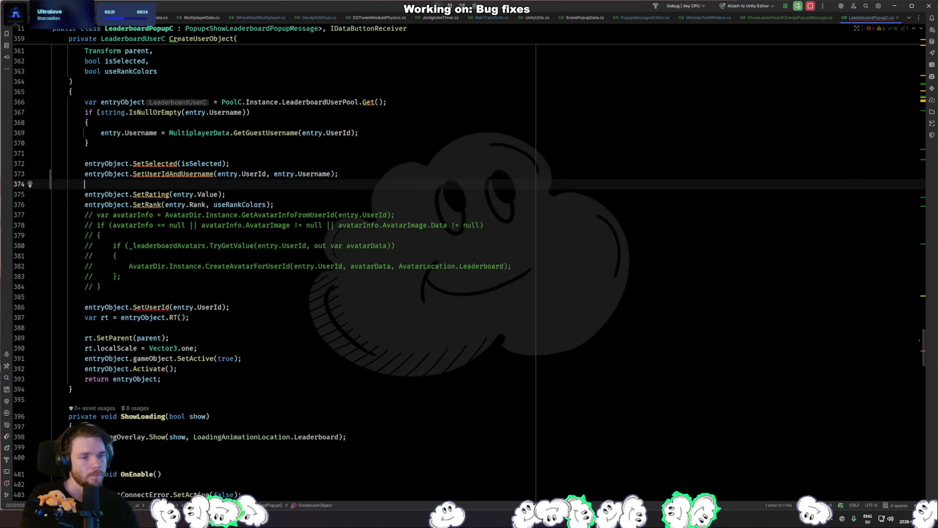
{"action": "left_click", "coordinate": [133, 307]}
{"action": "key", "text": "ctrl+x"}
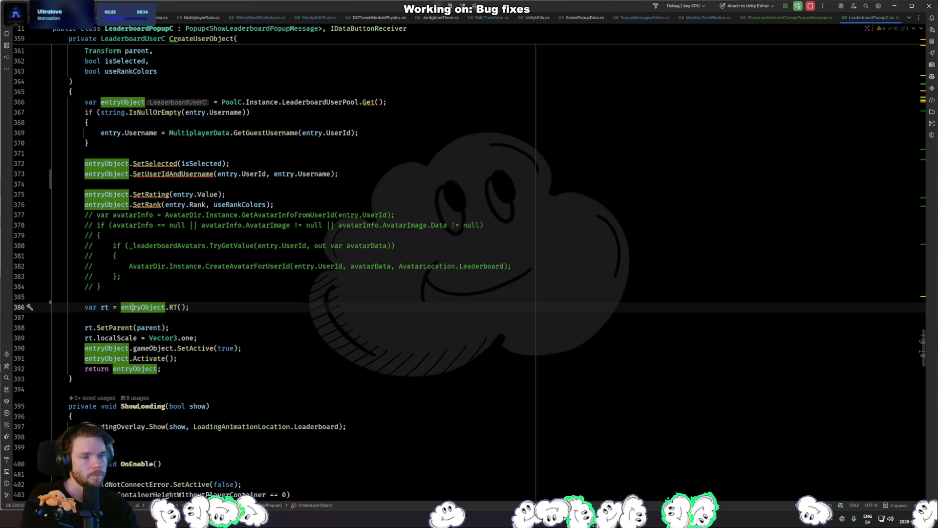
{"action": "key", "text": "alt+Tab"}
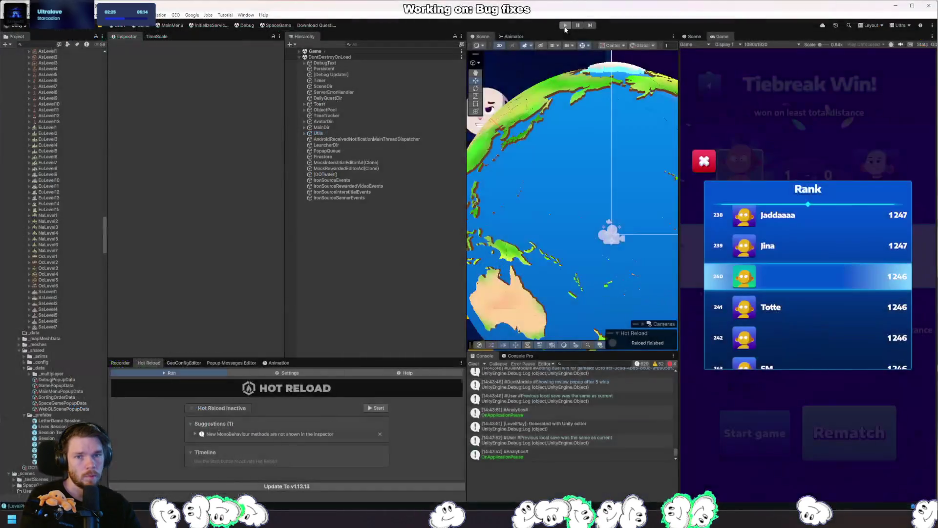
- Restart Unity play mode with the updated code and challenge the quick-play opponent to a new game
{"action": "left_click", "coordinate": [565, 25]}
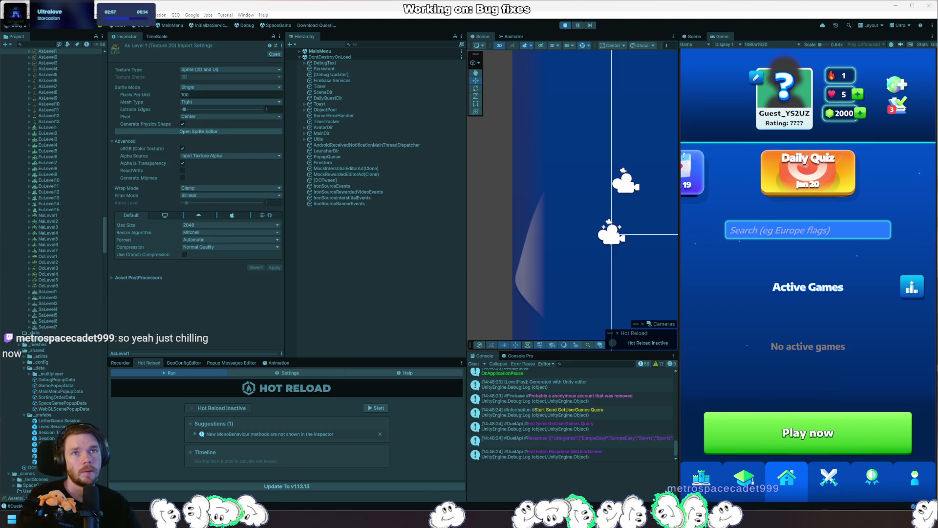
{"action": "left_click", "coordinate": [834, 429]}
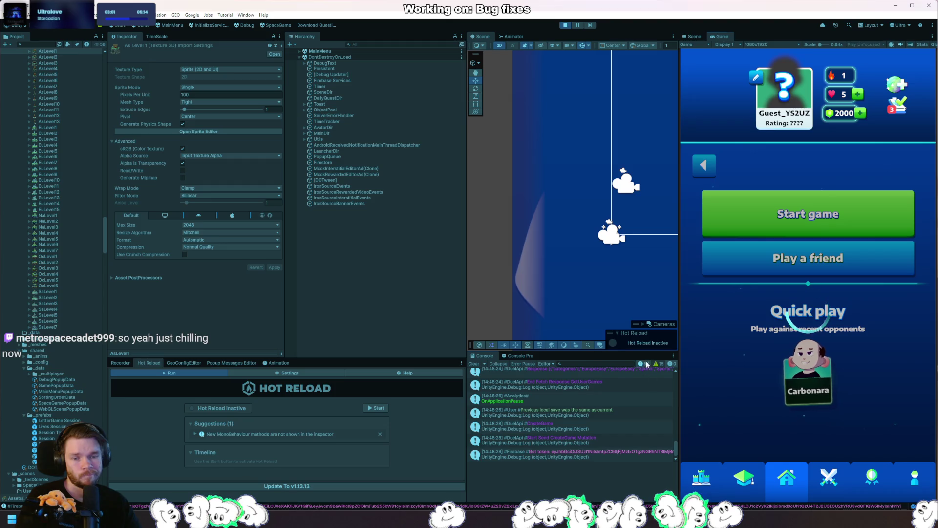
{"action": "left_click", "coordinate": [814, 370]}
{"action": "left_click", "coordinate": [802, 353]}
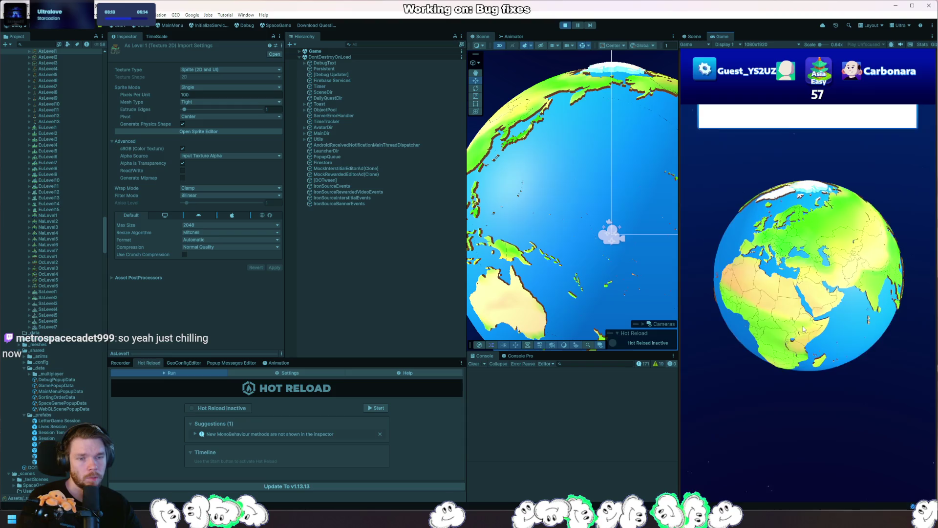
- Win the duel by placing pins for Jerusalem, Mumbai and Kyoto, continuing between rounds
{"action": "left_click", "coordinate": [806, 309]}
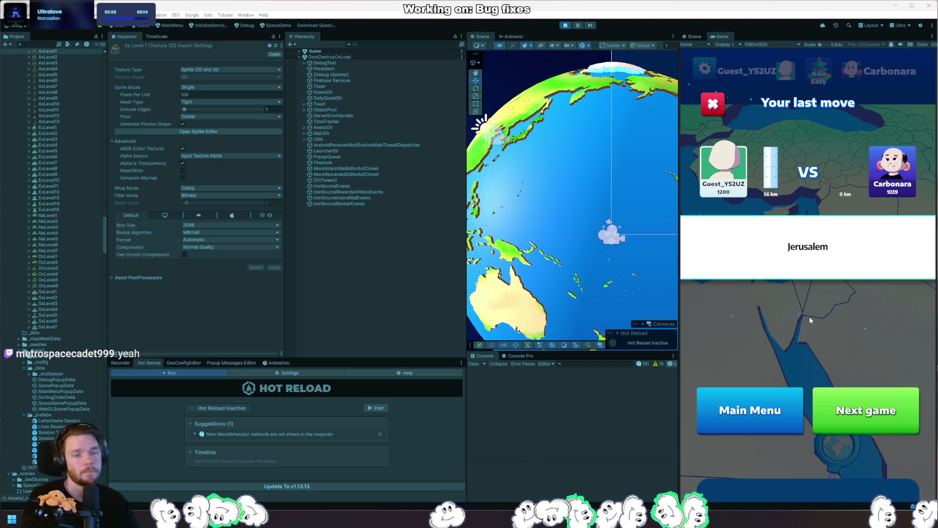
{"action": "left_click", "coordinate": [852, 394]}
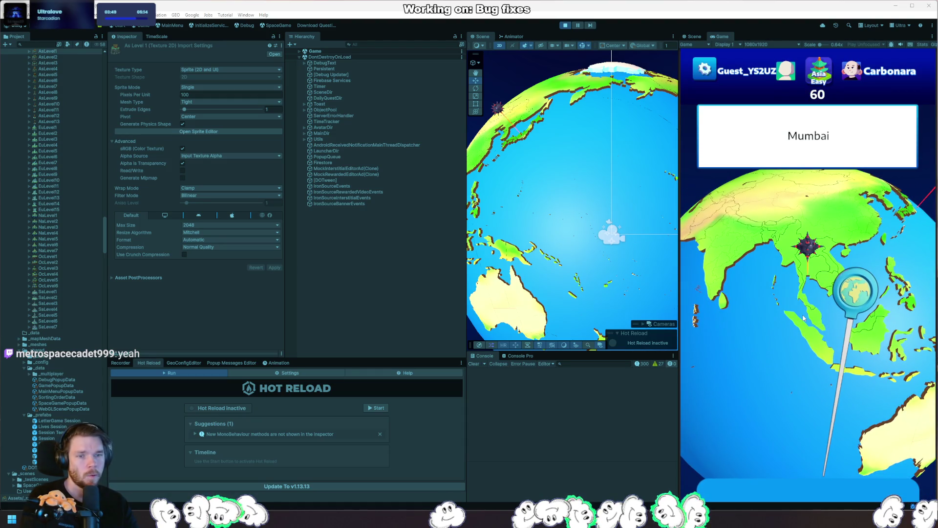
{"action": "mouse_move", "coordinate": [835, 430]}
{"action": "left_mouse_down"}
{"action": "mouse_move", "coordinate": [840, 332]}
{"action": "mouse_move", "coordinate": [829, 318]}
{"action": "left_mouse_up"}
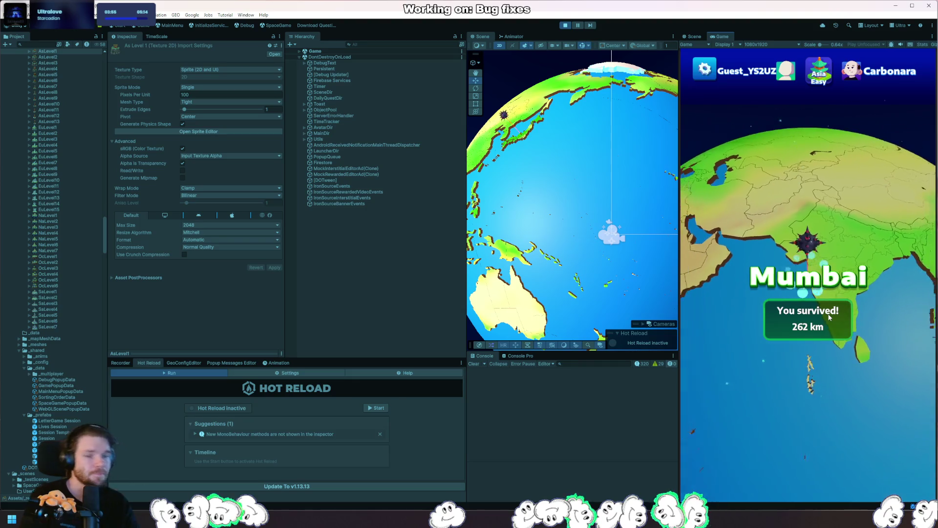
{"action": "left_click", "coordinate": [740, 324]}
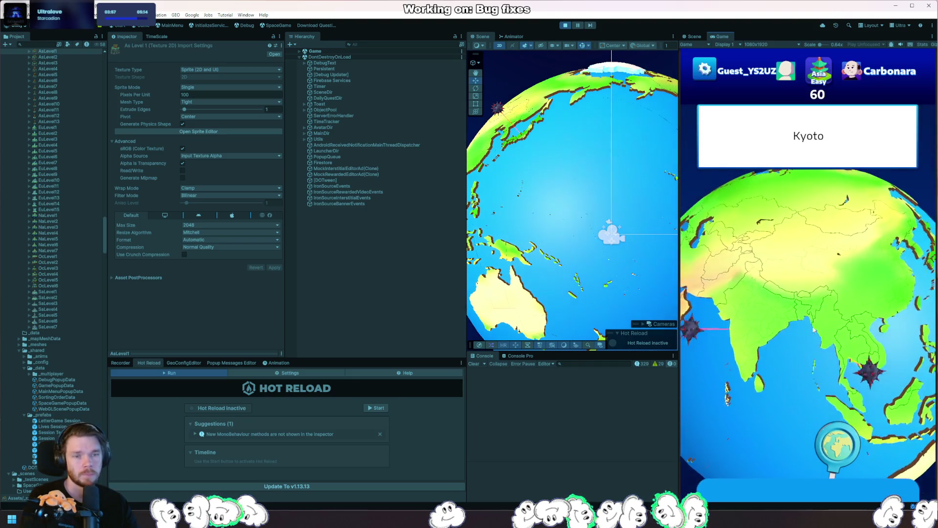
{"action": "mouse_move", "coordinate": [838, 437]}
{"action": "left_mouse_down"}
{"action": "mouse_move", "coordinate": [840, 301]}
{"action": "mouse_move", "coordinate": [885, 304]}
{"action": "mouse_move", "coordinate": [857, 281]}
{"action": "left_mouse_up"}
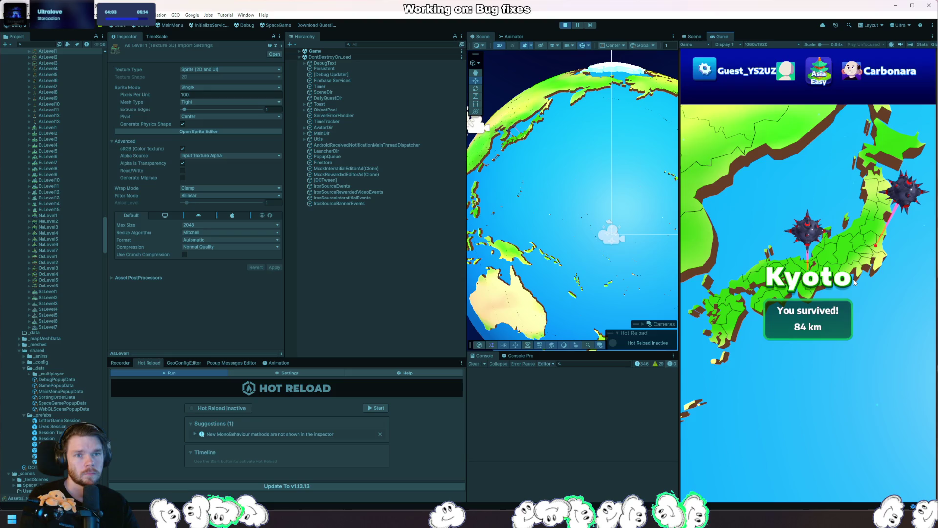
{"action": "left_click", "coordinate": [883, 415]}
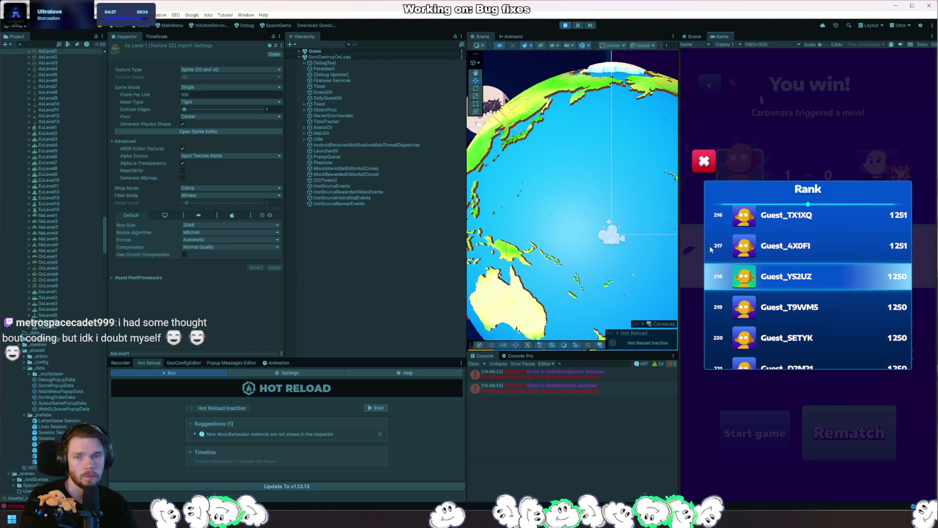
- Select the objects under the rank popup, down to a leaderboard row's Fill object
{"action": "scroll", "coordinate": [567, 190], "scroll_direction": "down", "scroll_amount": 10}
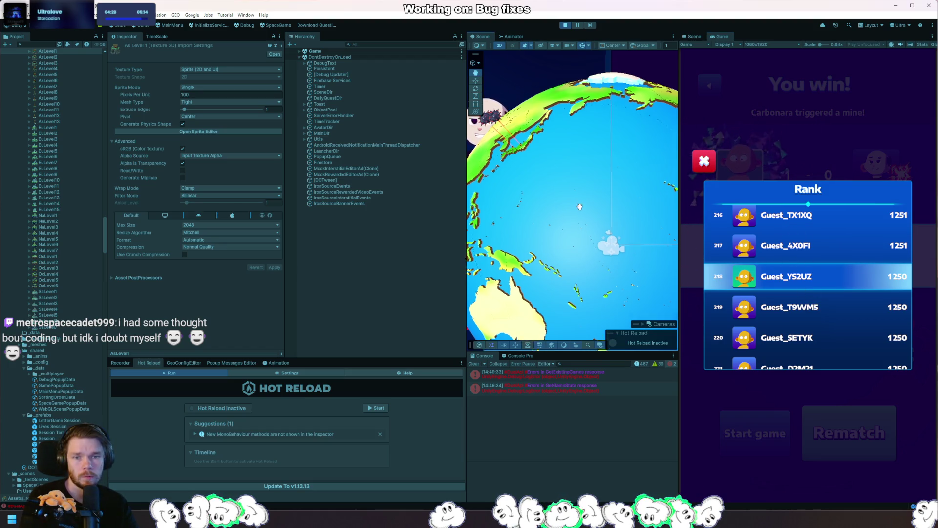
{"action": "left_click", "coordinate": [563, 184]}
{"action": "key", "text": "f"}
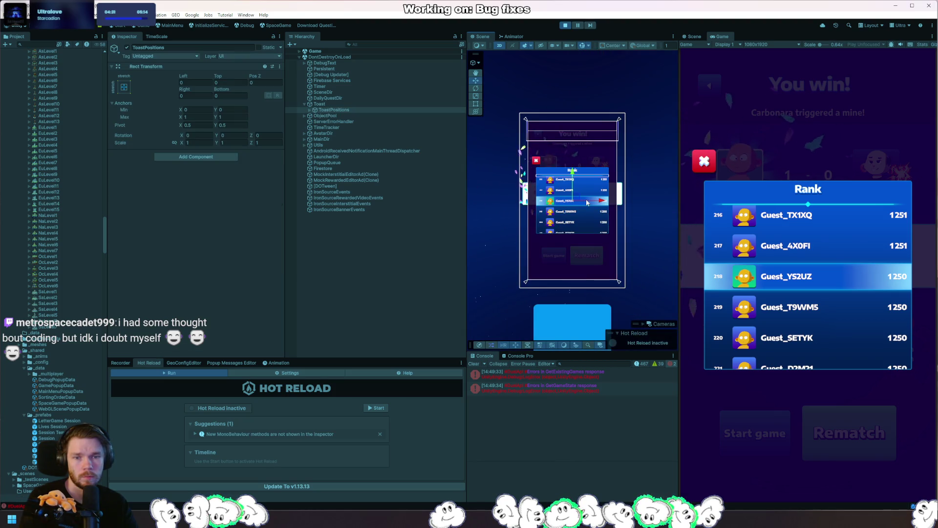
{"action": "right_click", "coordinate": [566, 206]}
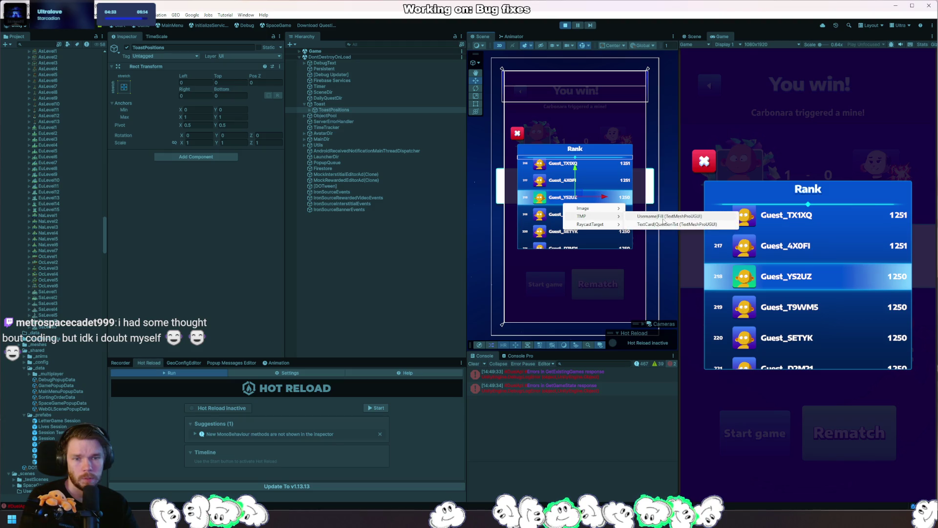
{"action": "left_click", "coordinate": [660, 220]}
- Inspect the leaderboard Content's LeaderboardUser rows, then stop play mode
{"action": "left_click", "coordinate": [397, 181]}
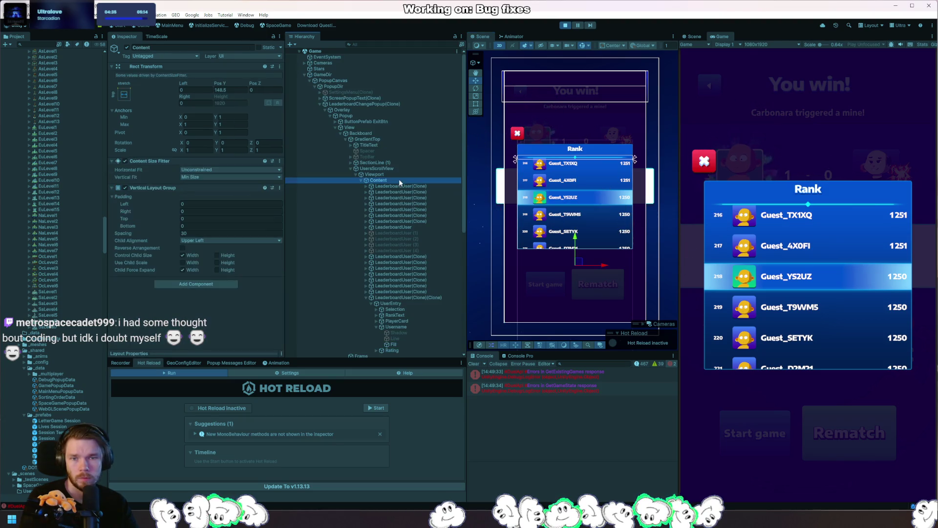
{"action": "scroll", "coordinate": [540, 220], "scroll_direction": "down", "scroll_amount": 1}
{"action": "mouse_move", "coordinate": [570, 236]}
{"action": "left_mouse_down"}
{"action": "mouse_move", "coordinate": [570, 179]}
{"action": "mouse_move", "coordinate": [570, 266]}
{"action": "mouse_move", "coordinate": [570, 231]}
{"action": "left_mouse_up"}
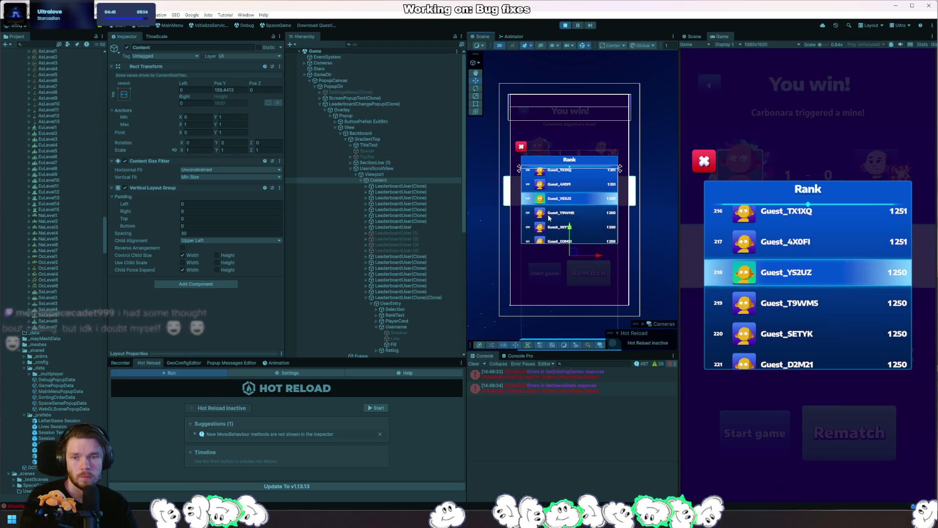
{"action": "left_click", "coordinate": [420, 227]}
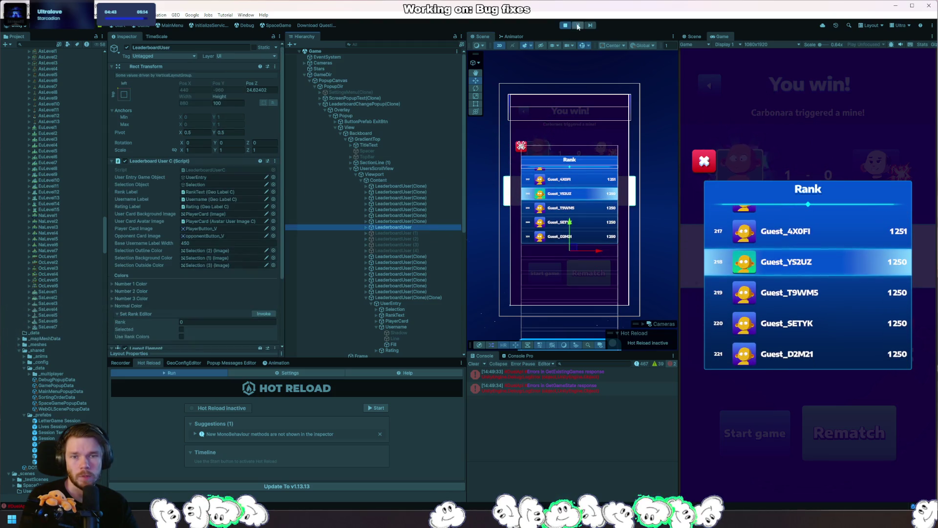
{"action": "left_click", "coordinate": [567, 26]}
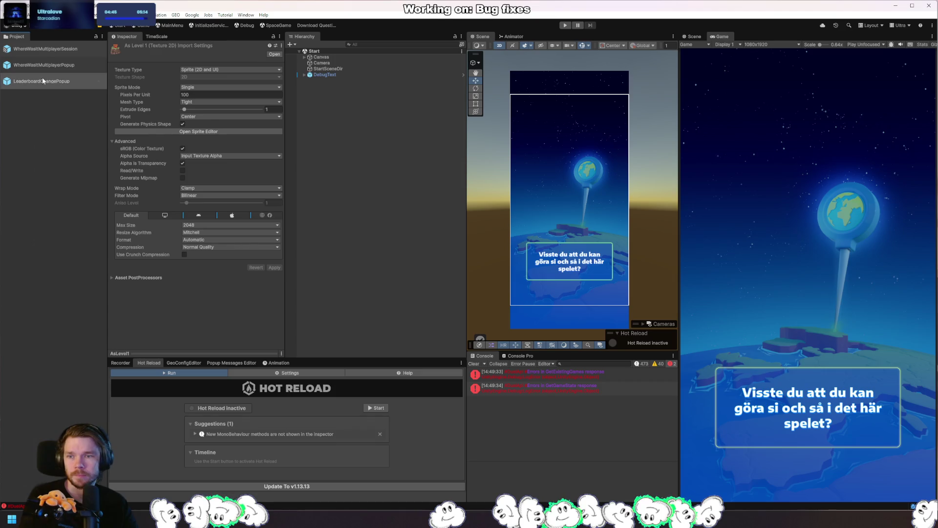
- Delete the five leftover LeaderboardUser entries from the LeaderboardChangePopup prefab
{"action": "left_click", "coordinate": [391, 149]}
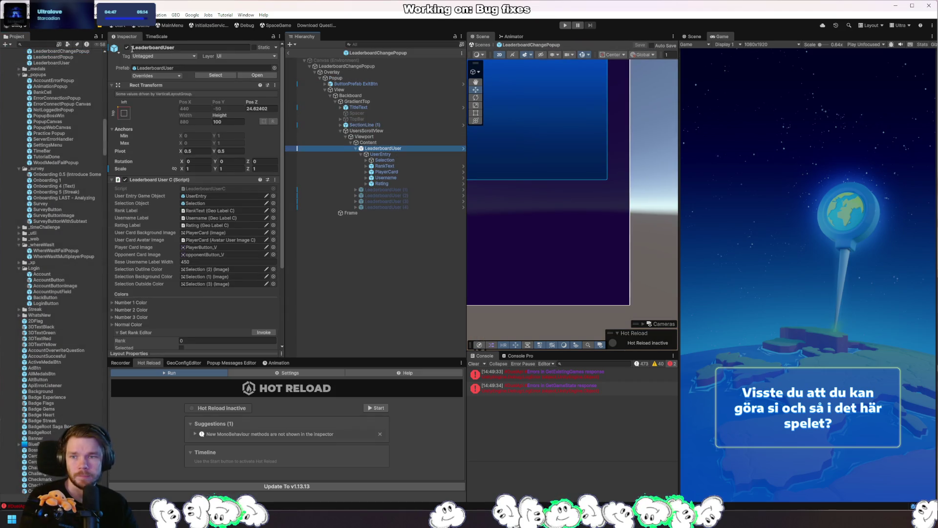
{"action": "left_click", "coordinate": [127, 49]}
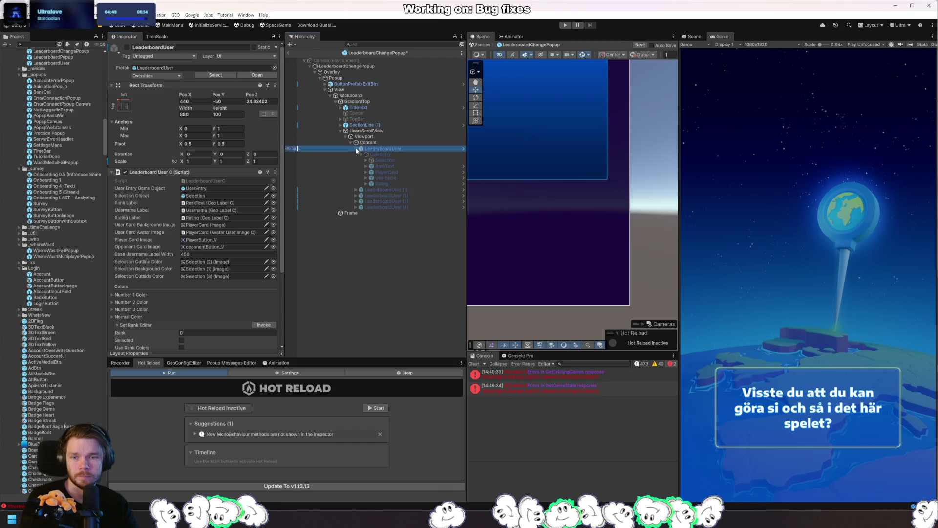
{"action": "left_click", "coordinate": [402, 169], "text": "shift"}
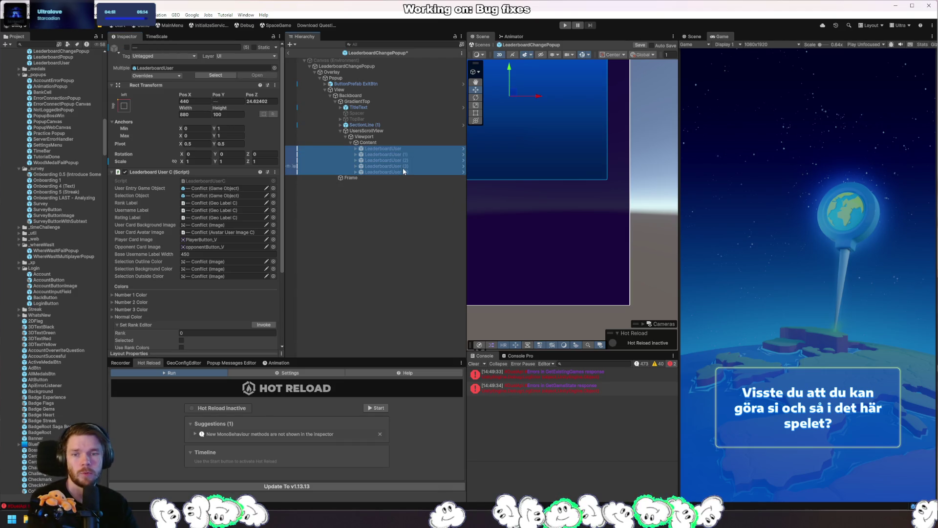
{"action": "key", "text": "Delete"}
- Save the prefab, frame the whole popup in the scene view, and enter play mode
{"action": "left_click", "coordinate": [375, 119]}
{"action": "key", "text": "ctrl+s"}
{"action": "left_click", "coordinate": [455, 248]}
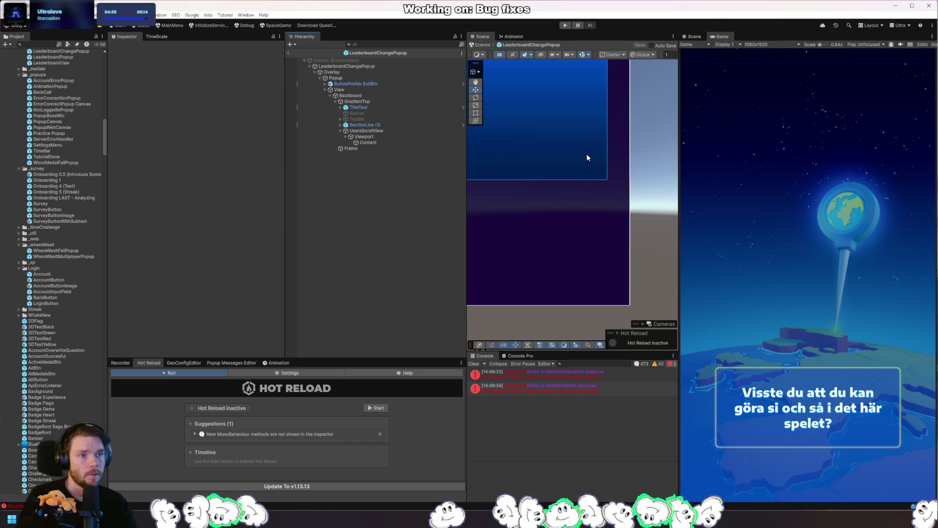
{"action": "scroll", "coordinate": [587, 159], "scroll_direction": "down", "scroll_amount": 3}
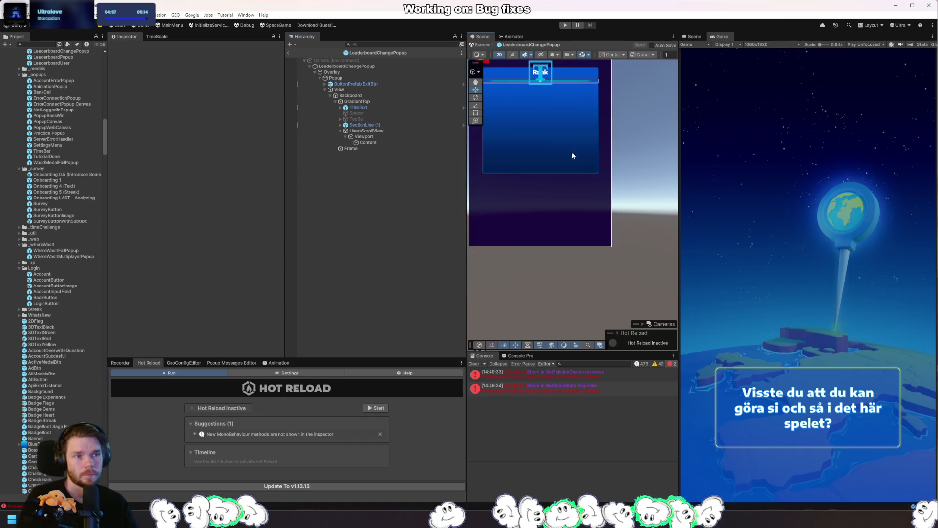
{"action": "key", "text": "f"}
{"action": "left_click", "coordinate": [564, 25]}
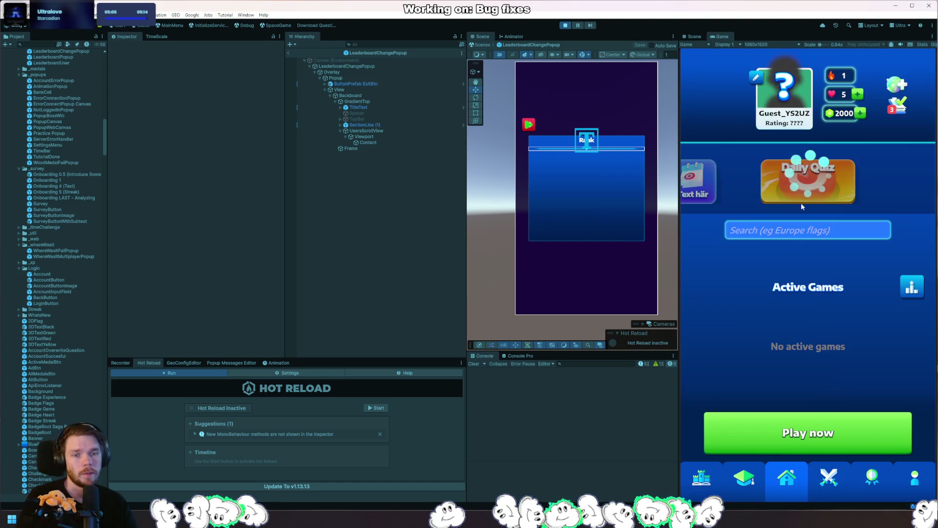
- Start a Europe Easy match against Carbonara, pin Stockholm, and open the video recorder settings
{"action": "left_click", "coordinate": [864, 430]}
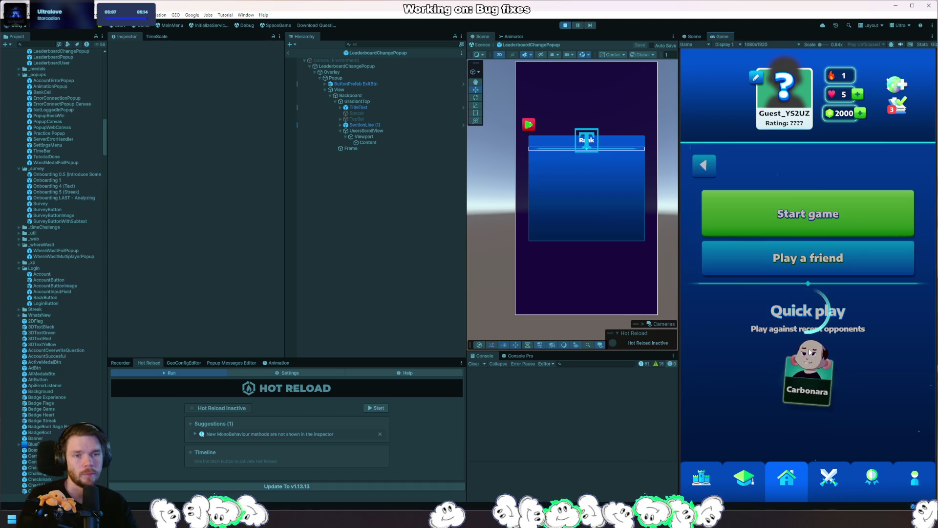
{"action": "left_click", "coordinate": [820, 377]}
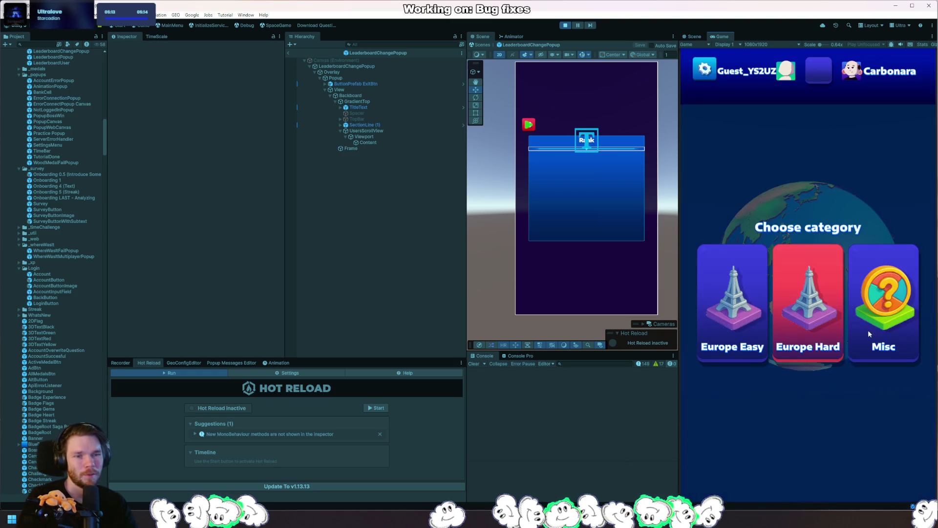
{"action": "left_click", "coordinate": [739, 309]}
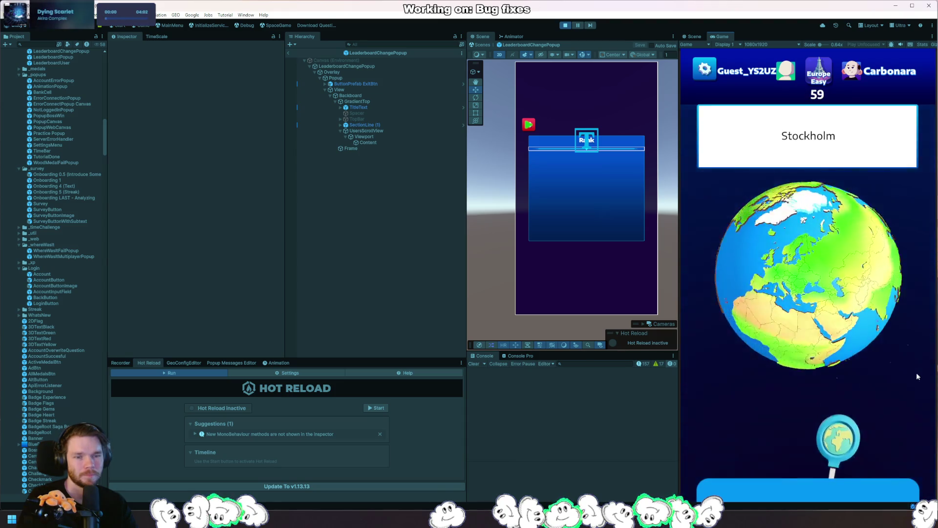
{"action": "left_click_drag", "start_coordinate": [830, 369], "coordinate": [827, 319]}
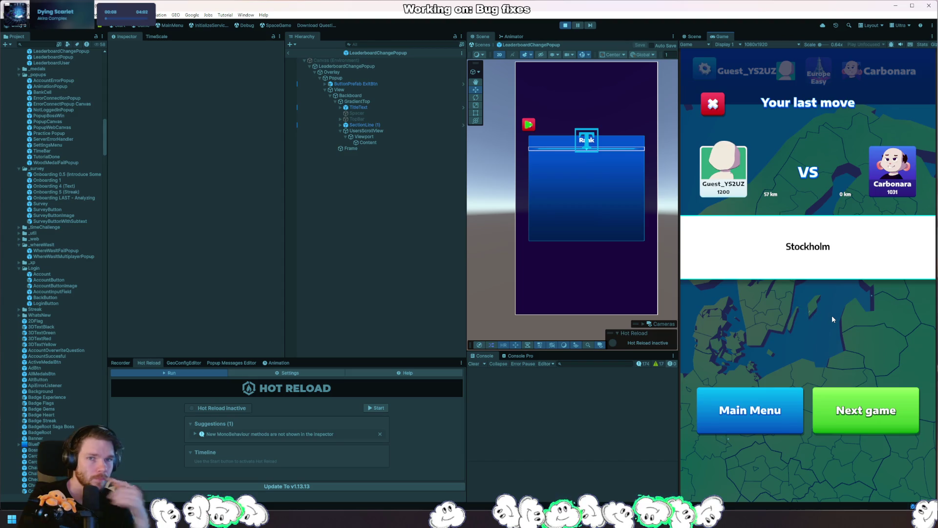
{"action": "left_click", "coordinate": [852, 396]}
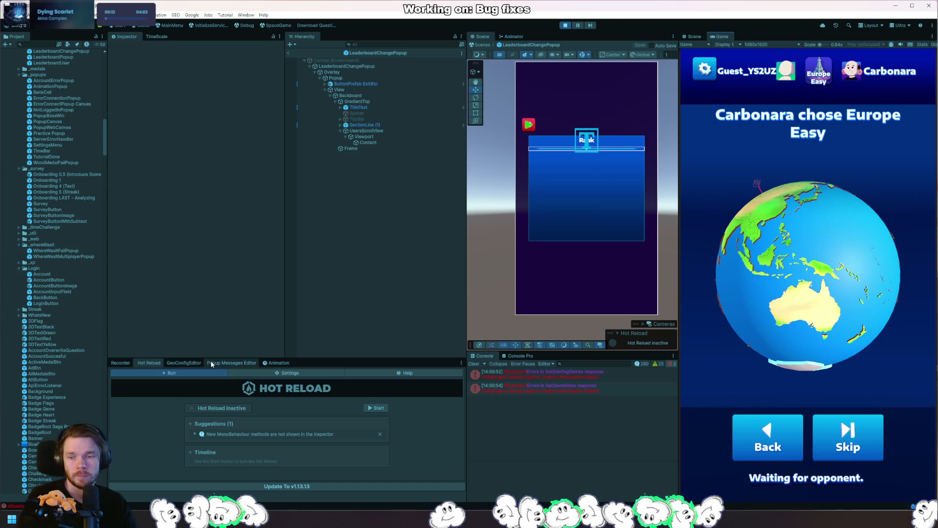
{"action": "left_click", "coordinate": [184, 363]}
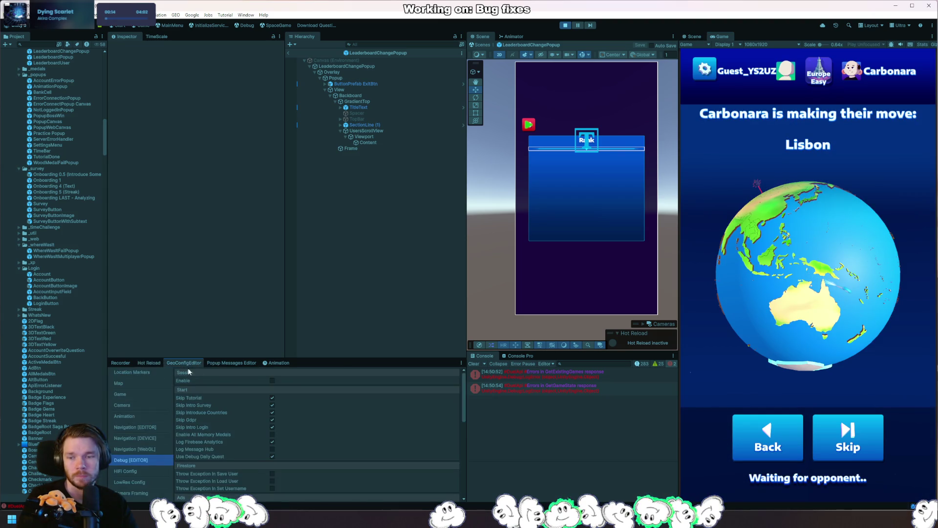
{"action": "left_click", "coordinate": [128, 364]}
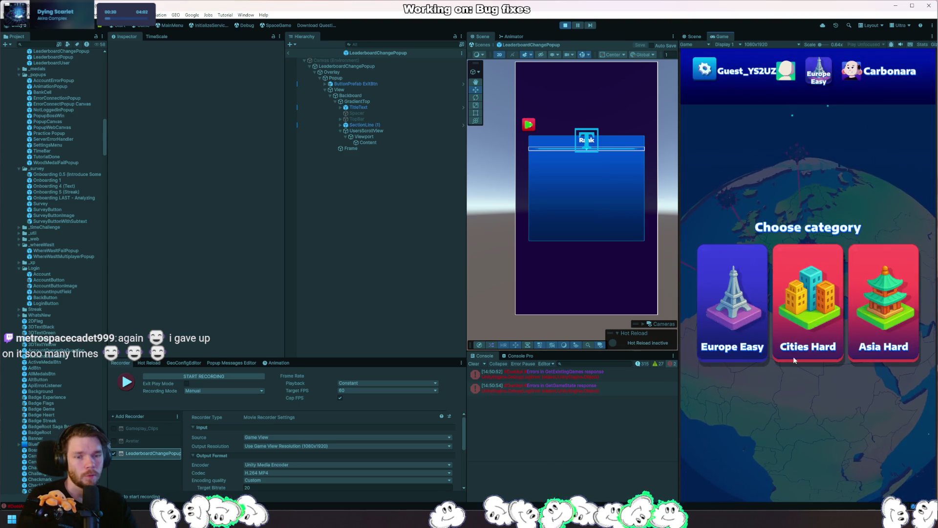
- Play another Europe Easy round pinning Zagreb, continue, and start recording the Game view
{"action": "left_click", "coordinate": [759, 309]}
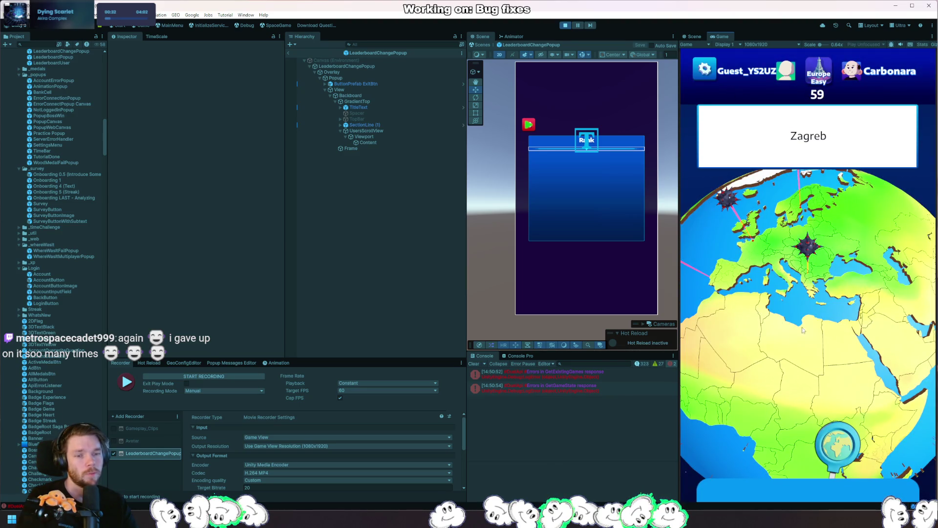
{"action": "scroll", "coordinate": [810, 332], "scroll_direction": "up", "scroll_amount": 5}
{"action": "left_click_drag", "start_coordinate": [838, 445], "coordinate": [863, 362]}
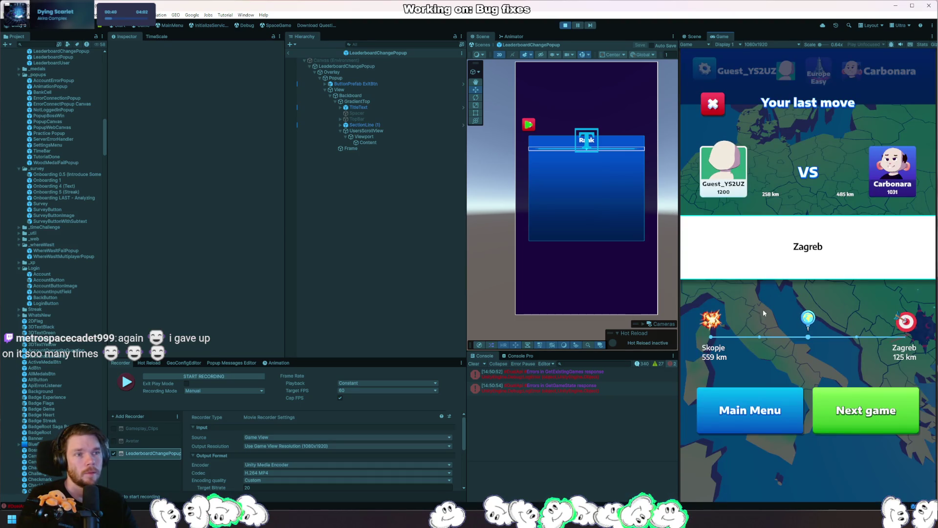
{"action": "left_click", "coordinate": [868, 422]}
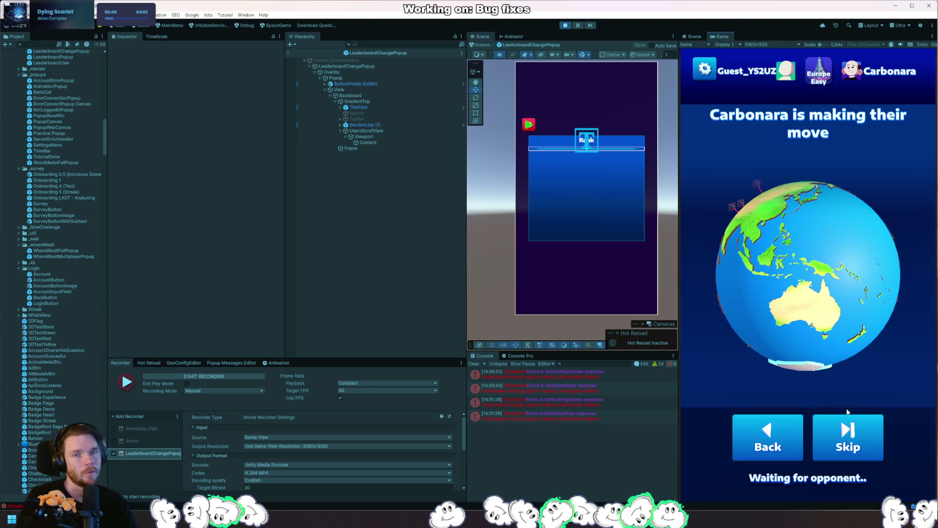
{"action": "left_click", "coordinate": [208, 377]}
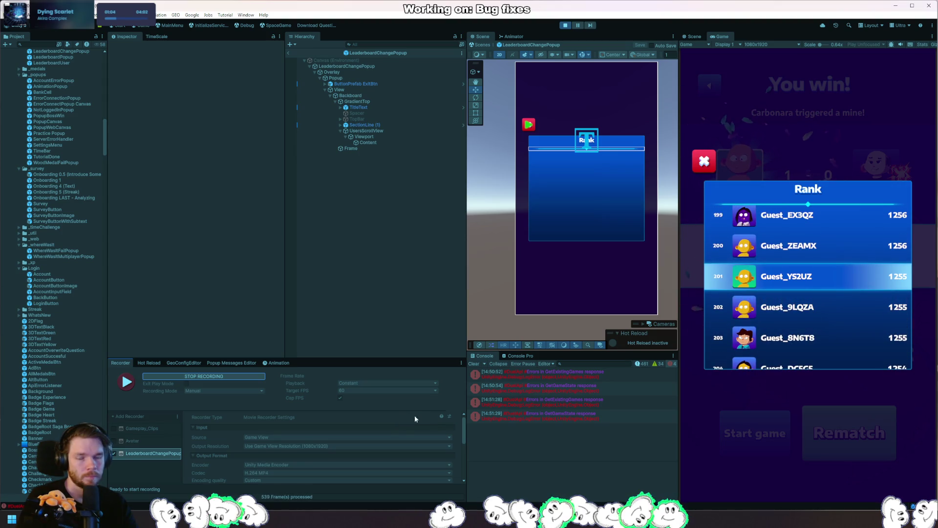
- Stop the Game view recording once the player reaches rank 201, then review the Recorder settings
{"action": "left_click", "coordinate": [236, 377]}
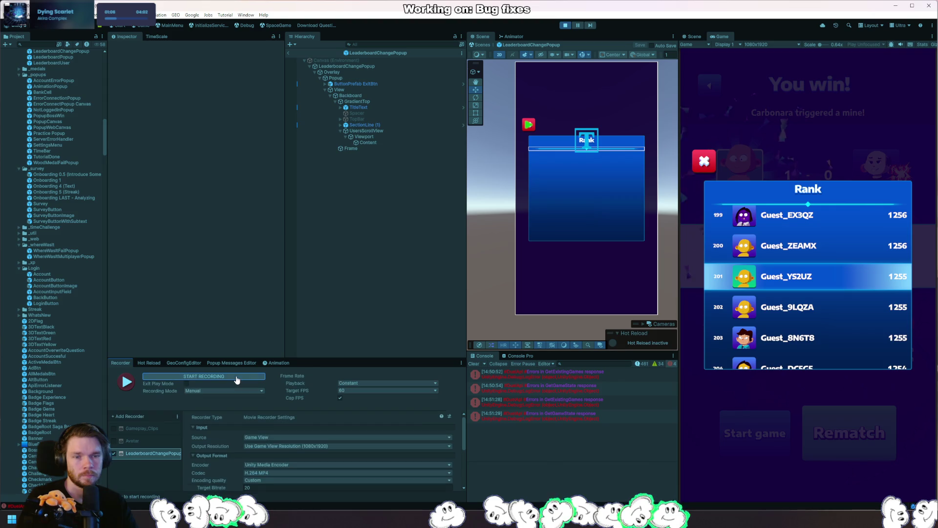
{"action": "scroll", "coordinate": [289, 438], "scroll_direction": "down", "scroll_amount": 5}
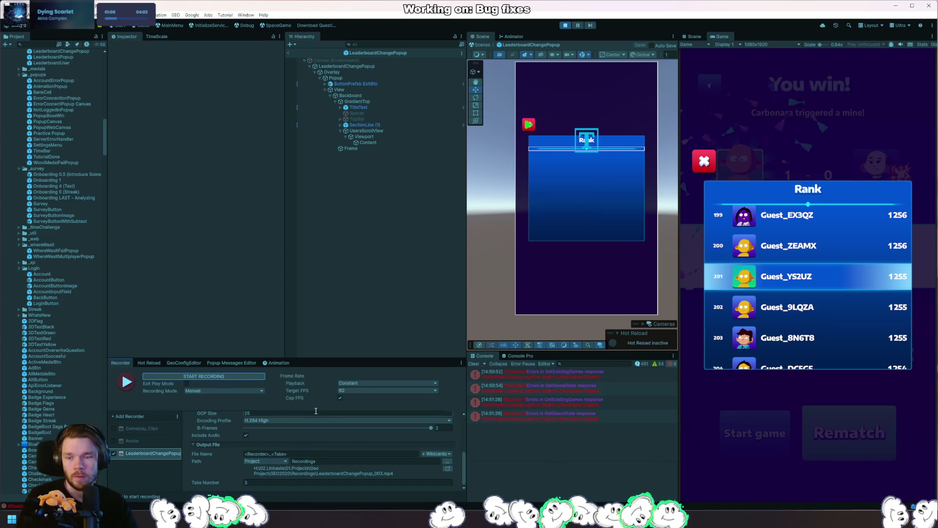
{"action": "scroll", "coordinate": [346, 459], "scroll_direction": "up", "scroll_amount": 2}
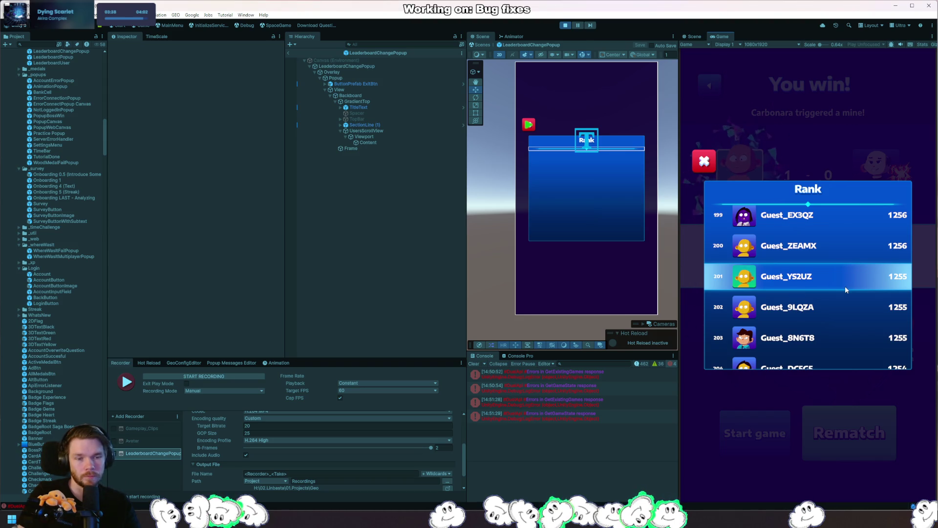
- In SetUsername, replace the empty string in the IsNullOrWhiteSpace check with username
{"action": "key", "text": "alt+Tab"}
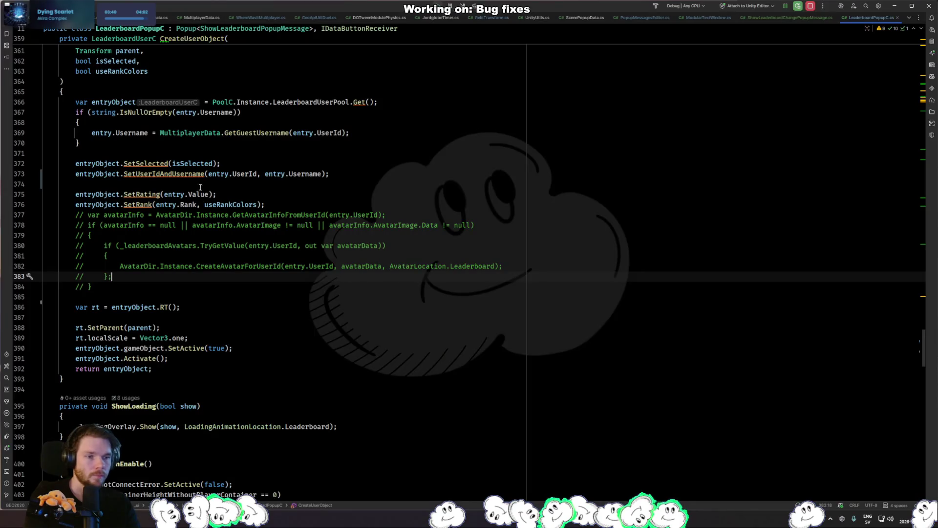
{"action": "left_click", "coordinate": [127, 174], "text": "ctrl"}
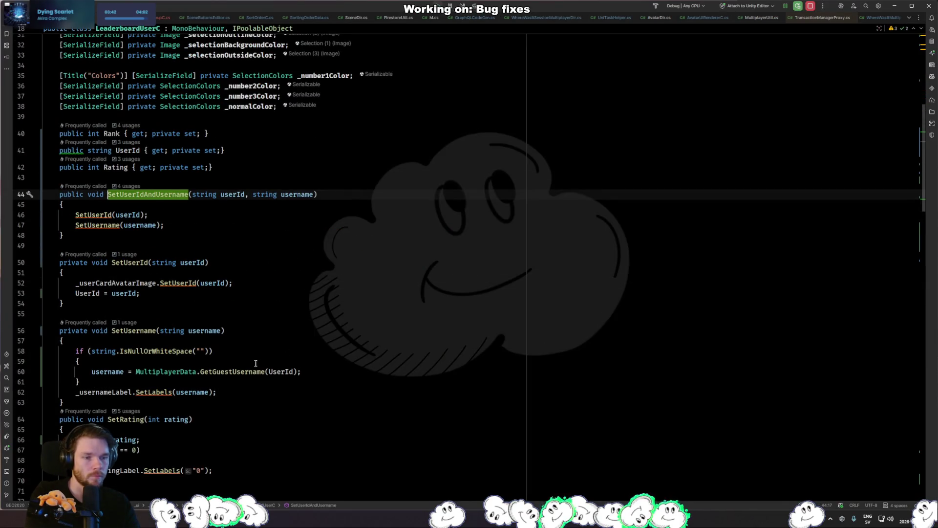
{"action": "left_click", "coordinate": [124, 352]}
{"action": "double_click", "coordinate": [202, 351]}
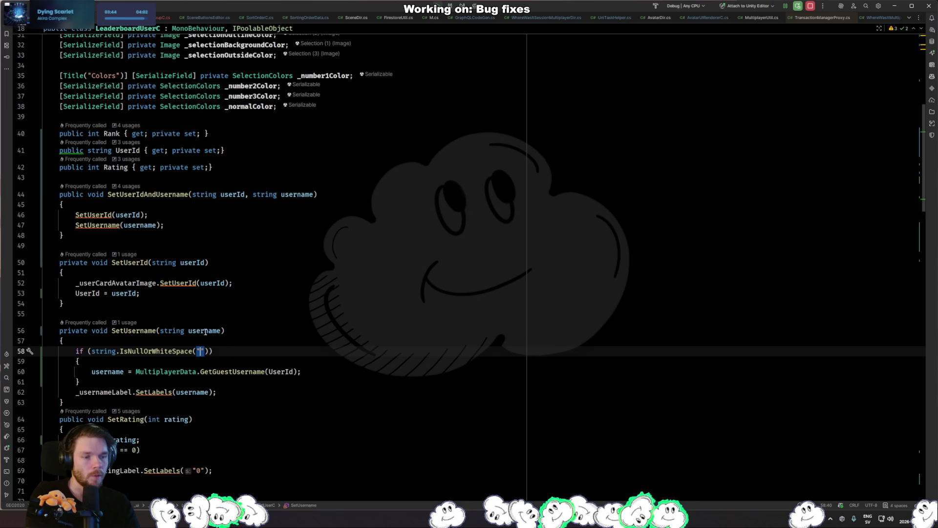
{"action": "type", "text": "username"}
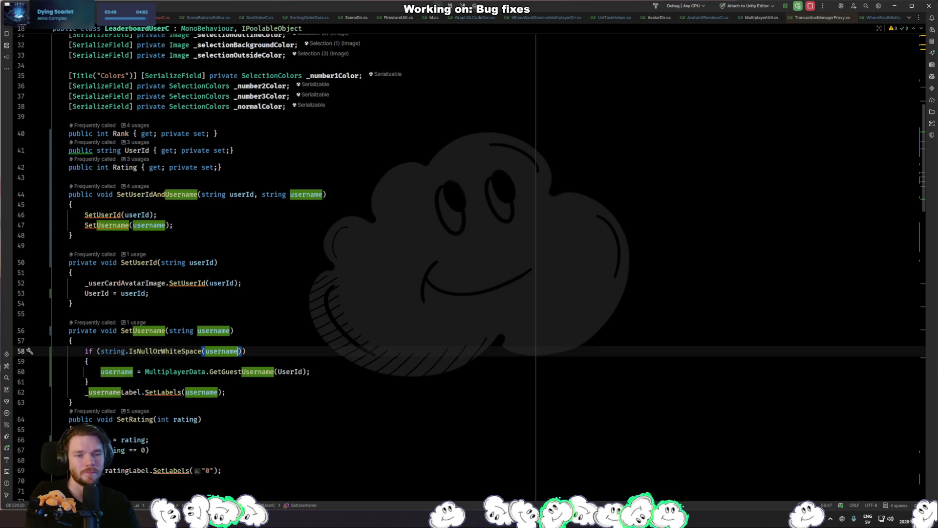
- Let Unity recompile the change, resume the paused debugger, and return to the Unity Editor
{"action": "key", "text": "alt+Tab"}
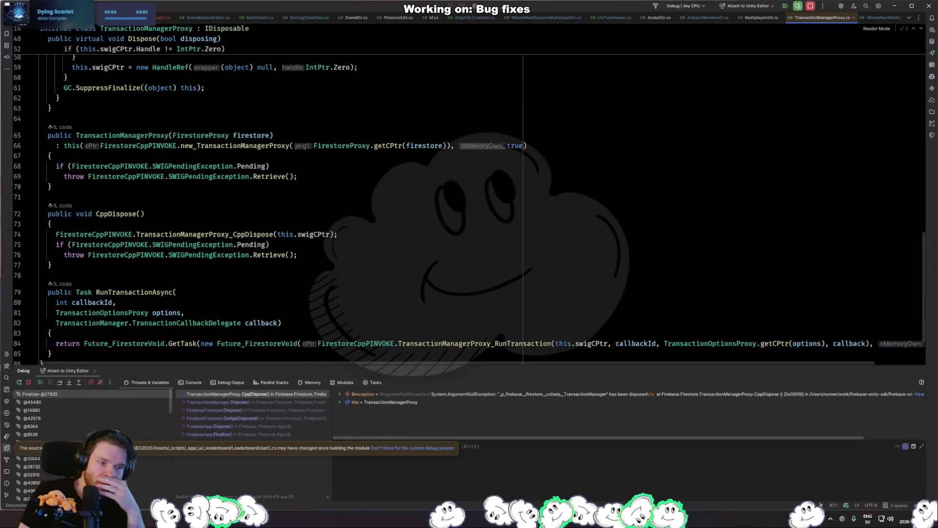
{"action": "key", "text": "F5"}
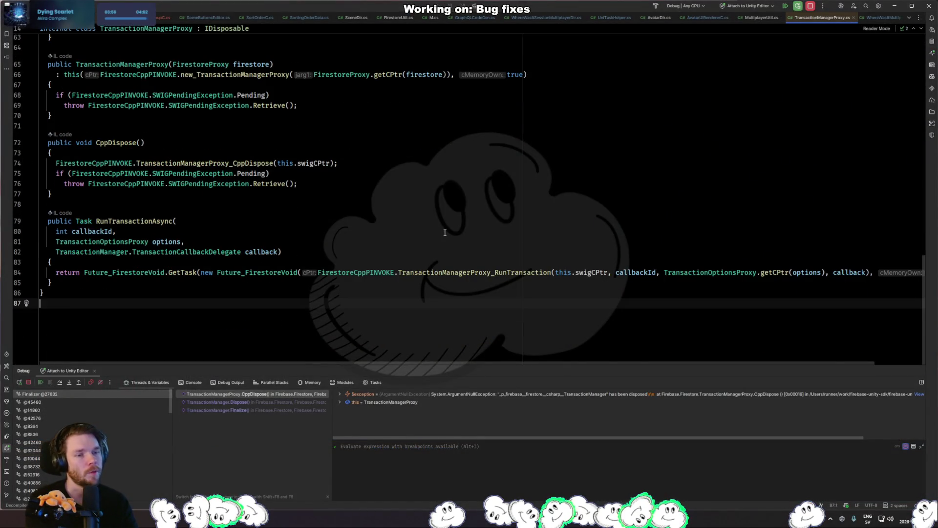
{"action": "key", "text": "alt+Tab"}
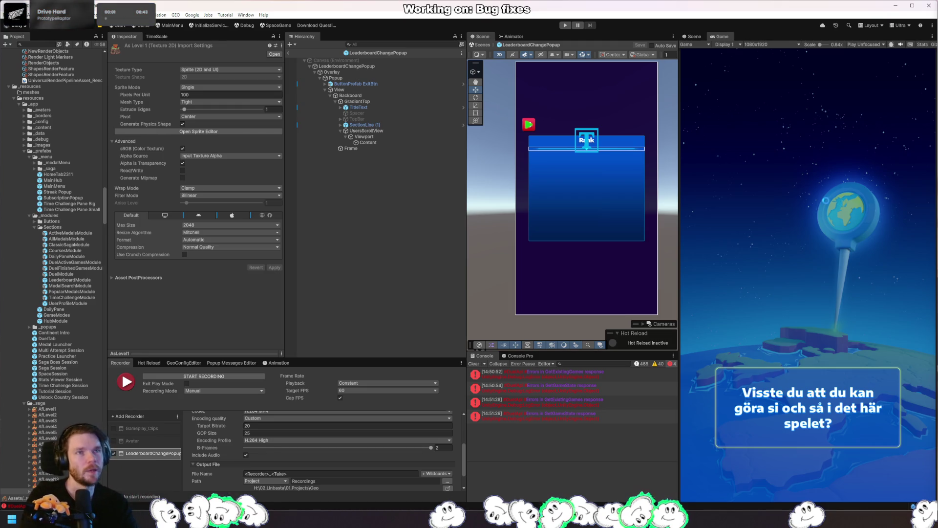
- Enter play mode to retest the username fix, then switch to Rider's attached debugger
{"action": "left_click", "coordinate": [565, 25]}
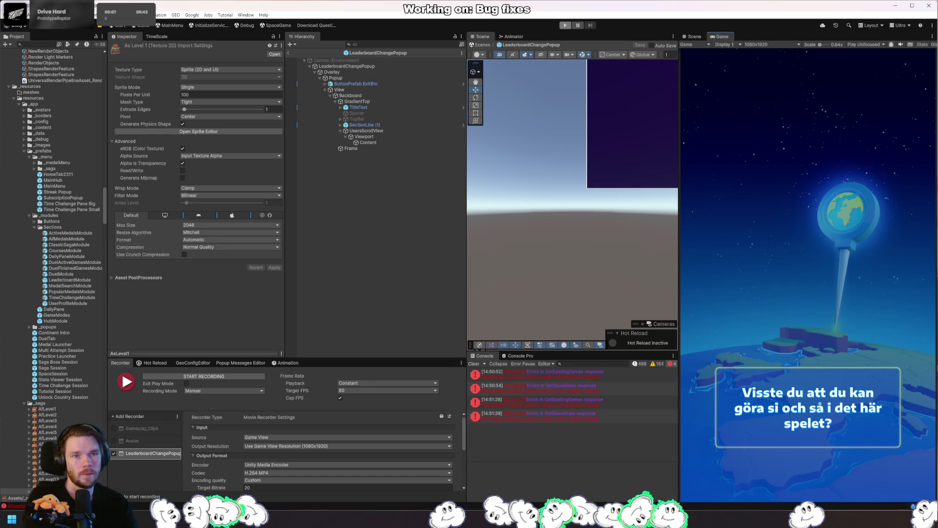
{"action": "key", "text": "alt+Tab"}
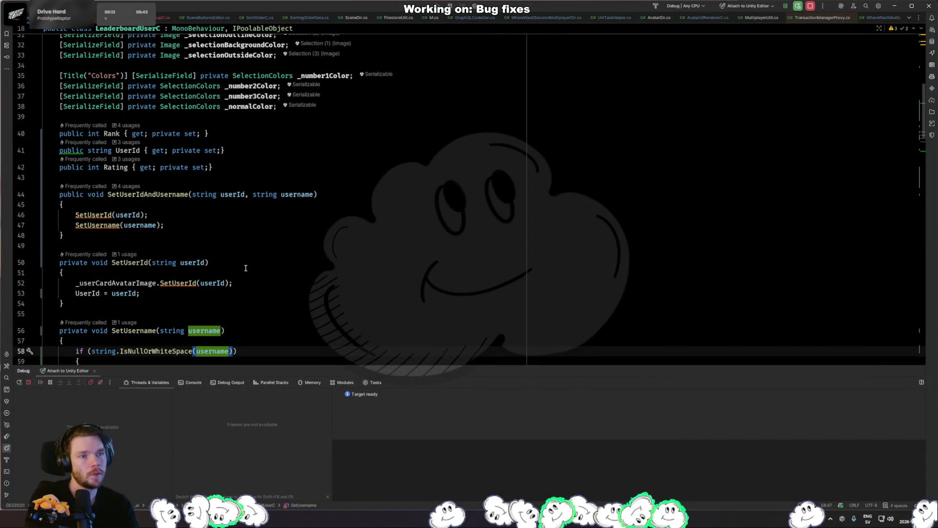
- Comment out the ShowAlways call on line 23 of LeaderboardChangePopupC
{"action": "key", "text": "ctrl+alt+Left"}
{"action": "scroll", "coordinate": [237, 237], "scroll_direction": "up", "scroll_amount": 15}
{"action": "scroll", "coordinate": [237, 237], "scroll_direction": "down", "scroll_amount": 2}
{"action": "scroll", "coordinate": [237, 237], "scroll_direction": "down", "scroll_amount": 2}
{"action": "left_click", "coordinate": [295, 148]}
{"action": "triple_click", "coordinate": [289, 145]}
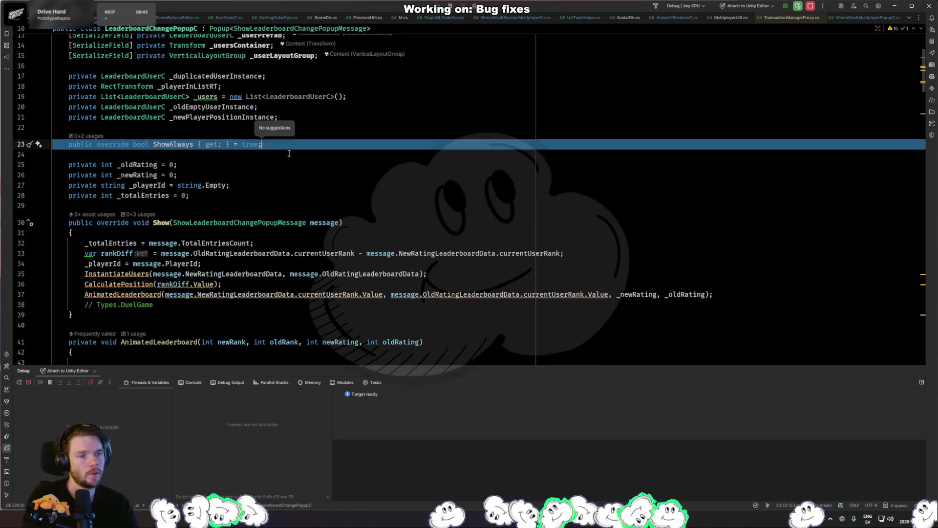
- Search the file for an existing Close method
{"action": "scroll", "coordinate": [282, 277], "scroll_direction": "down", "scroll_amount": 5}
{"action": "scroll", "coordinate": [282, 277], "scroll_direction": "down", "scroll_amount": 1}
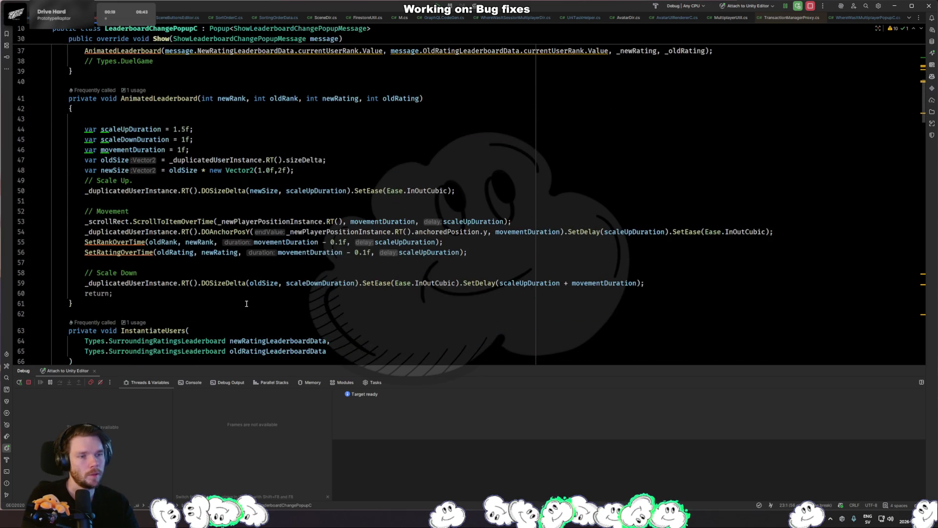
{"action": "key", "text": "ctrl+f"}
{"action": "type", "text": "Close"}
{"action": "key", "text": "Escape"}
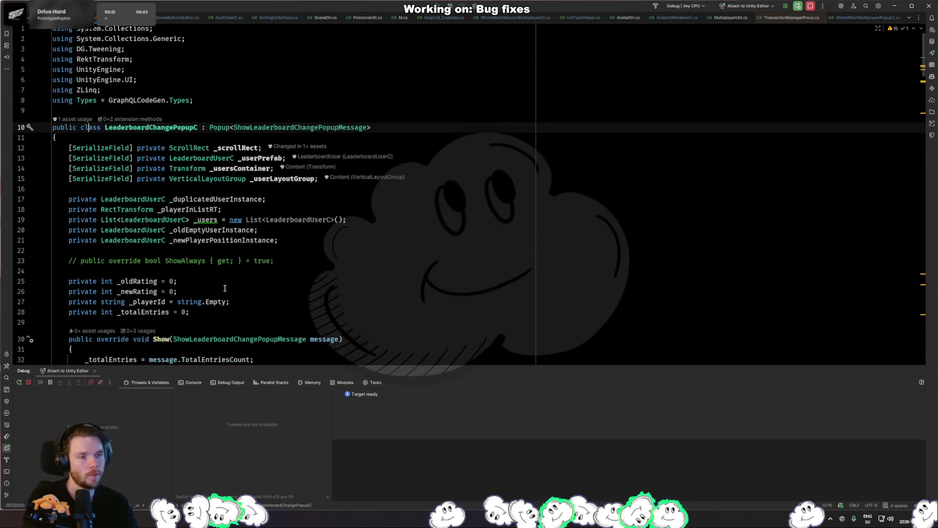
{"action": "key", "text": "ctrl+End"}
- Add a private Close() method that calls gameObject.SetActive(false) after SetRatingOverTime
{"action": "left_click", "coordinate": [116, 276]}
{"action": "key", "text": "Down"}
{"action": "key", "text": "Down"}
{"action": "key", "text": "Return"}
{"action": "type", "text": "private voidClose"}
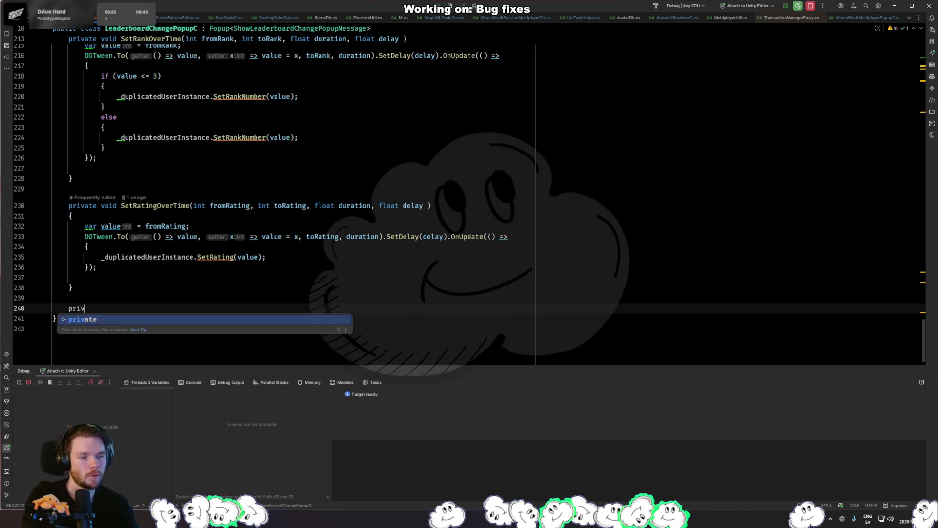
{"action": "key", "text": "BackSpace"}
{"action": "key", "text": "BackSpace"}
{"action": "key", "text": "BackSpace"}
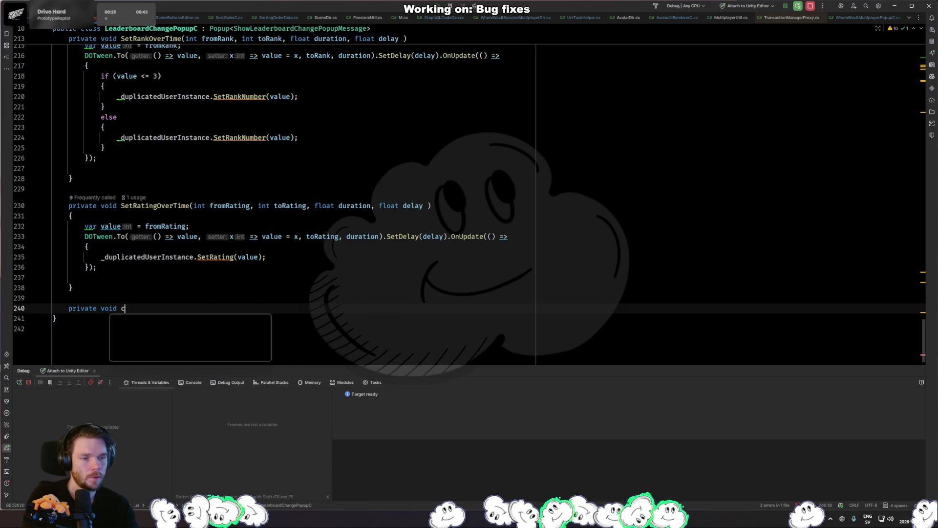
{"action": "type", "text": "Close()"}
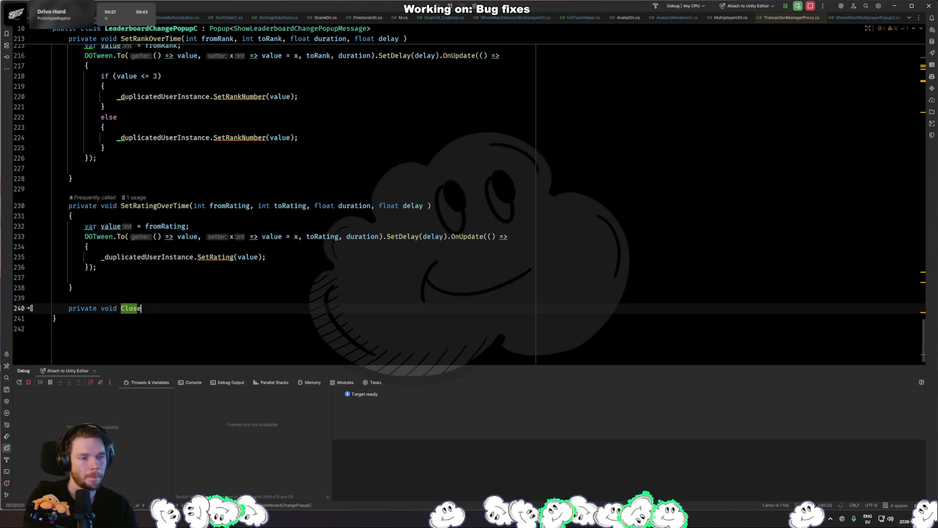
{"action": "key", "text": "Return"}
{"action": "type", "text": "{"}
{"action": "key", "text": "Return"}
{"action": "type", "text": "gameObject.set"}
{"action": "key", "text": "Return"}
{"action": "type", "text": "false);"}
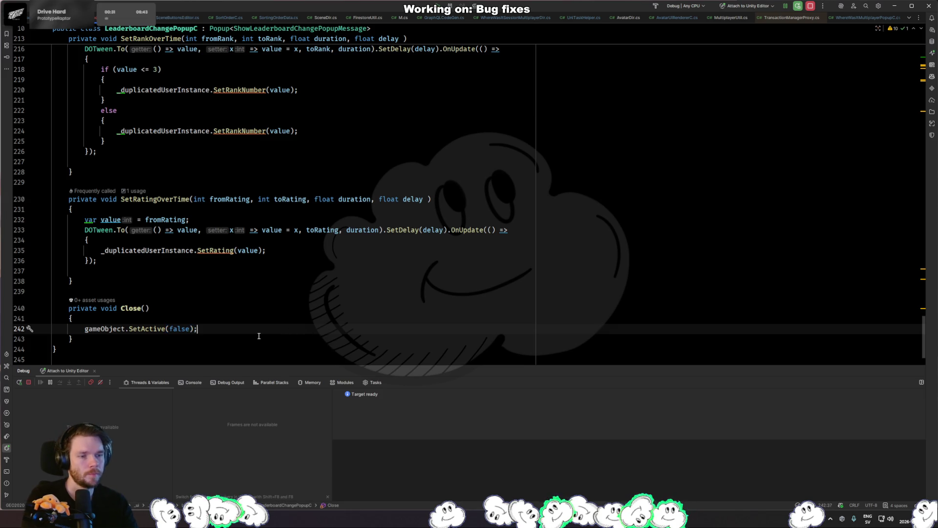
- Look over SetRankOverTime and the AnimatedLeaderboard scale-down tween for a completion callback
{"action": "scroll", "coordinate": [293, 332], "scroll_direction": "up", "scroll_amount": 5}
{"action": "left_click", "coordinate": [250, 312]}
{"action": "scroll", "coordinate": [250, 319], "scroll_direction": "up", "scroll_amount": 5}
{"action": "scroll", "coordinate": [250, 319], "scroll_direction": "up", "scroll_amount": 20}
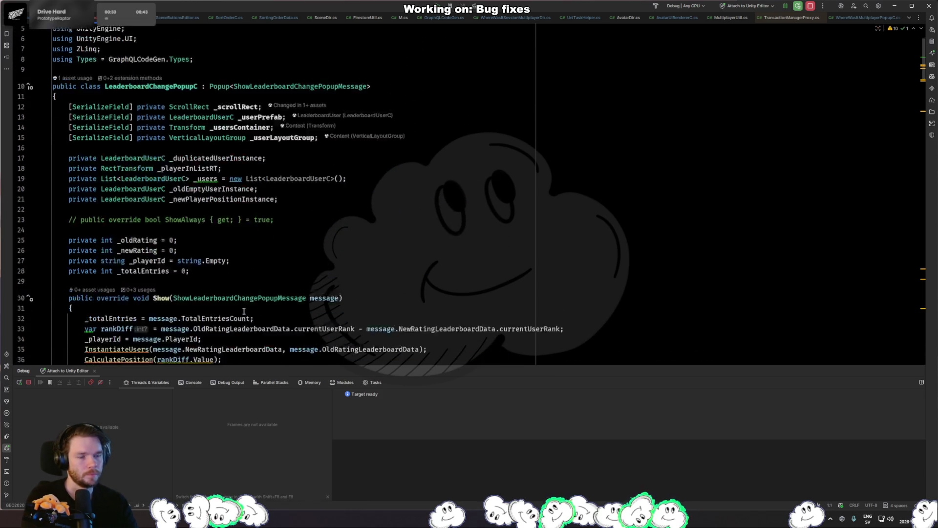
{"action": "scroll", "coordinate": [259, 244], "scroll_direction": "down", "scroll_amount": 5}
{"action": "left_click", "coordinate": [282, 181]}
{"action": "scroll", "coordinate": [130, 147], "scroll_direction": "down", "scroll_amount": 3}
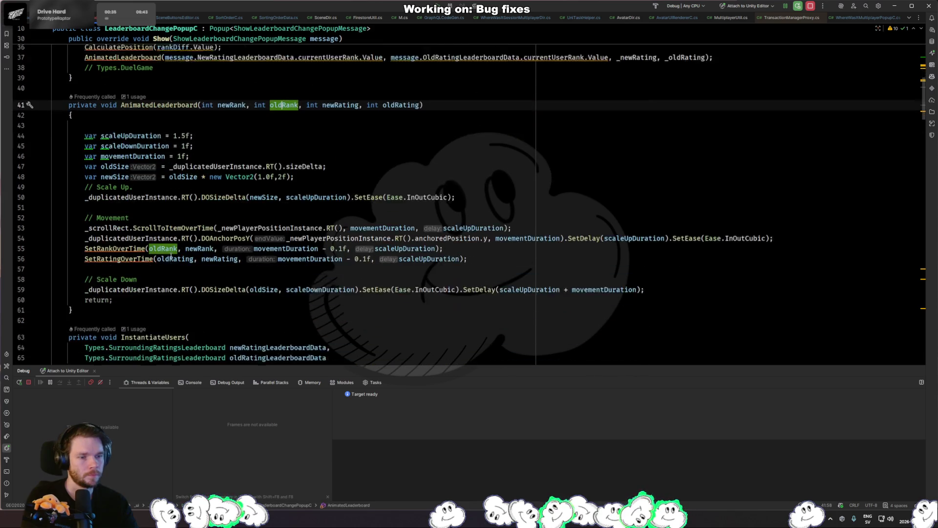
{"action": "left_click", "coordinate": [242, 254]}
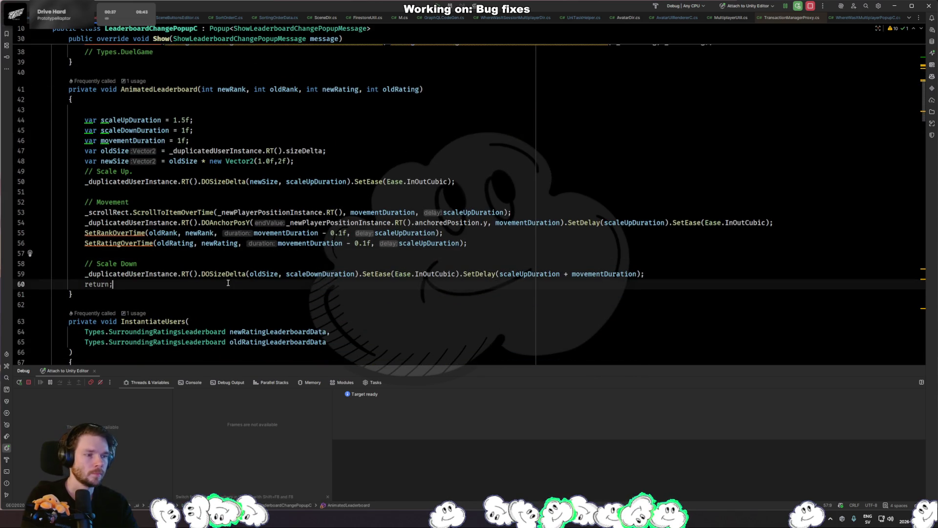
{"action": "left_click", "coordinate": [650, 274]}
{"action": "key", "text": "Left"}
{"action": "type", "text": "."}
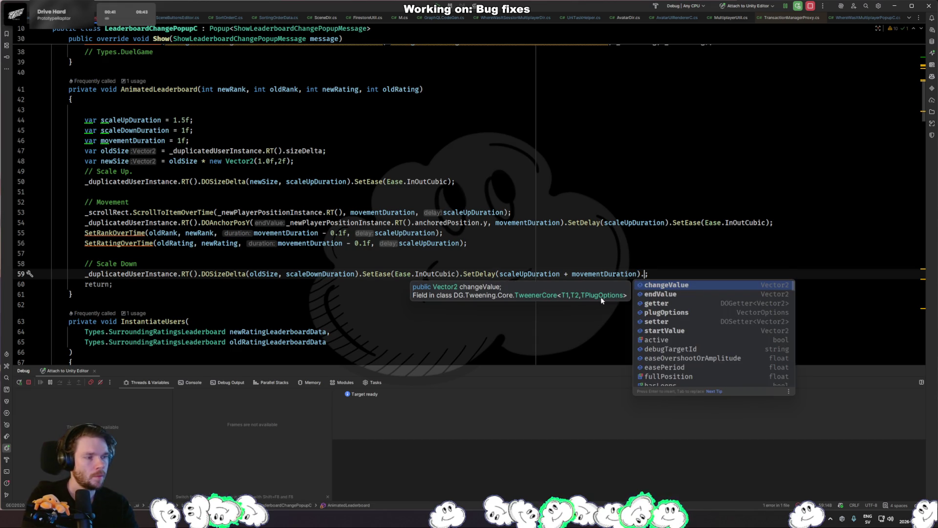
{"action": "key", "text": "BackSpace"}
- Add DOVirtual.DelayedCall(scaleDownDuration + .5f, Close) after the scale-down tween
{"action": "key", "text": "End"}
{"action": "key", "text": "Return"}
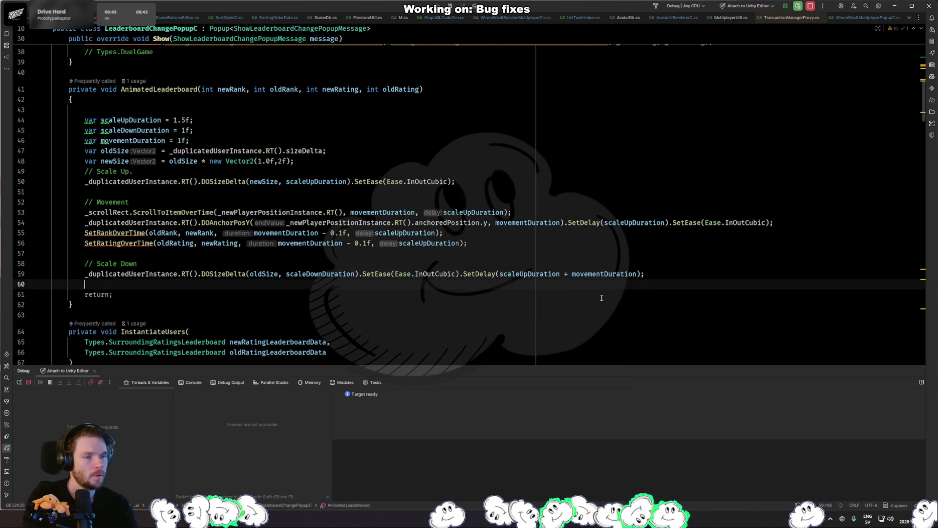
{"action": "key", "text": "Tab"}
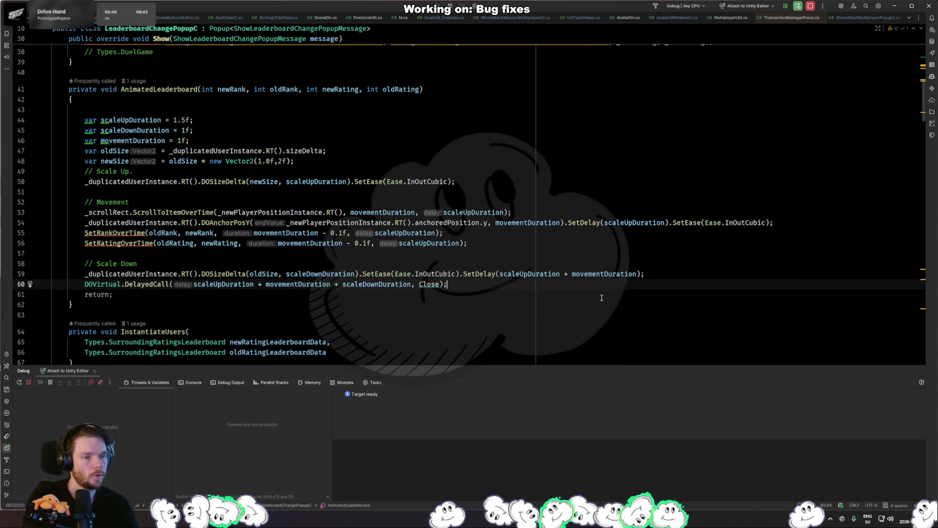
{"action": "left_click", "coordinate": [412, 284]}
{"action": "type", "text": "+ .5f"}
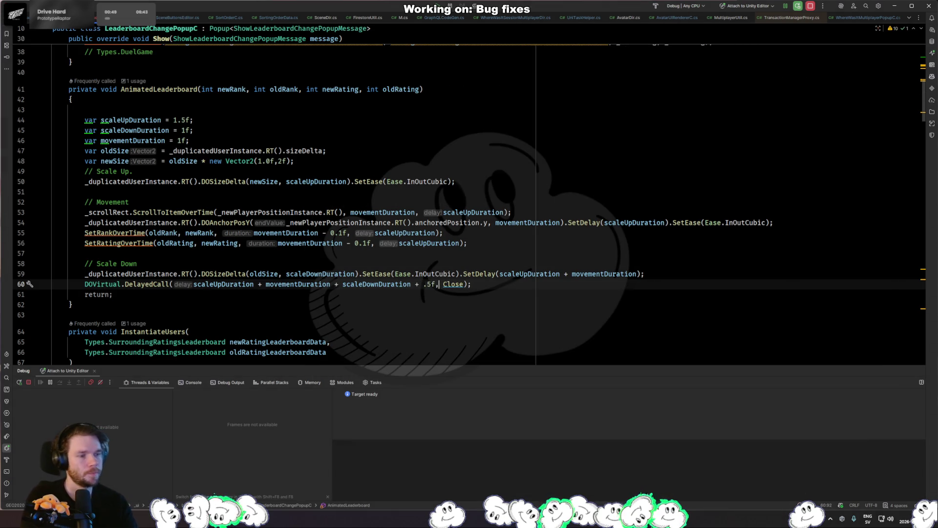
{"action": "key", "text": "alt+Tab"}
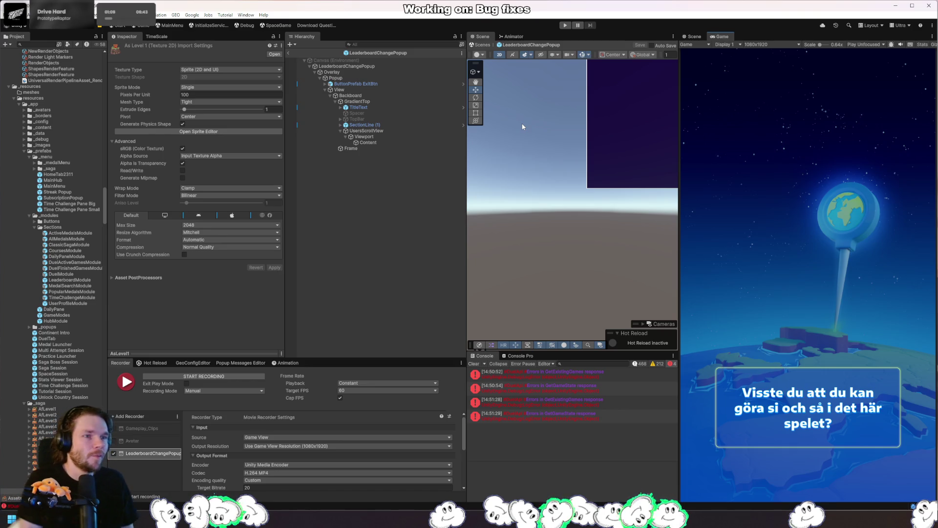
- Select Overlay, enter play mode, and start a quick-play match against recent opponent Carbonara
{"action": "left_click", "coordinate": [615, 108]}
{"action": "left_click", "coordinate": [567, 26]}
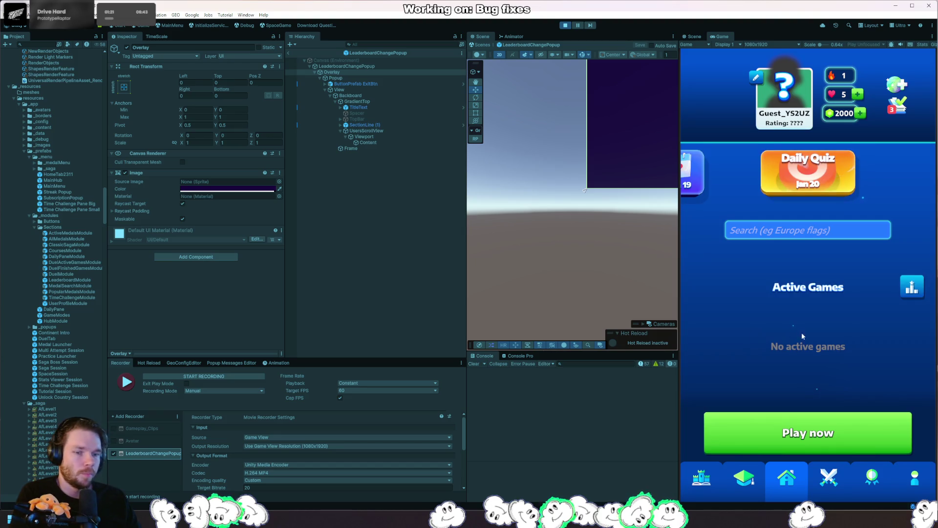
{"action": "left_click", "coordinate": [815, 432]}
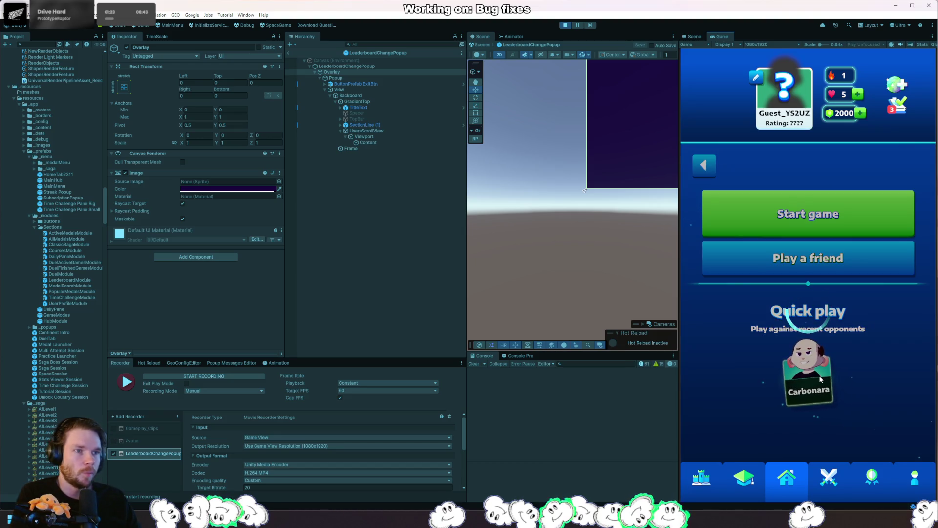
{"action": "left_click", "coordinate": [864, 374]}
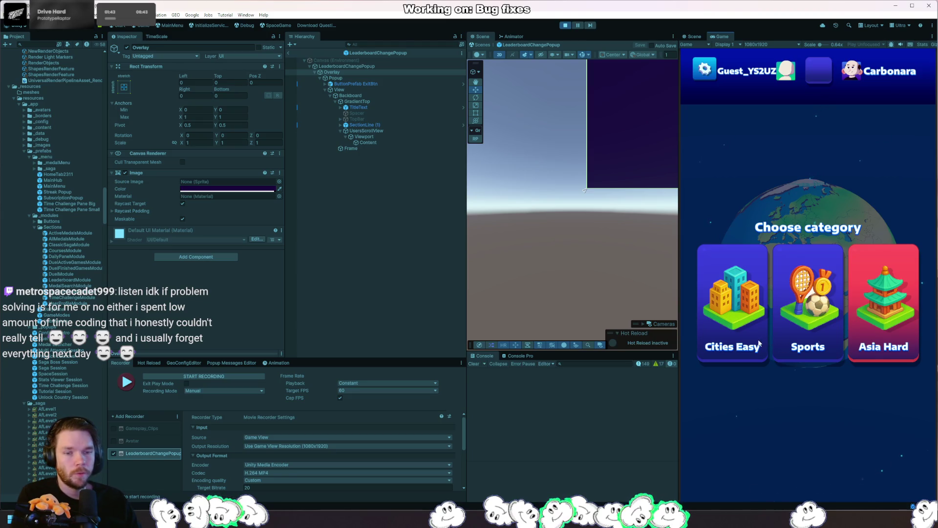
- Choose Cities Easy and place globe guesses for Dublin and Abu Dhabi
{"action": "left_click", "coordinate": [746, 303]}
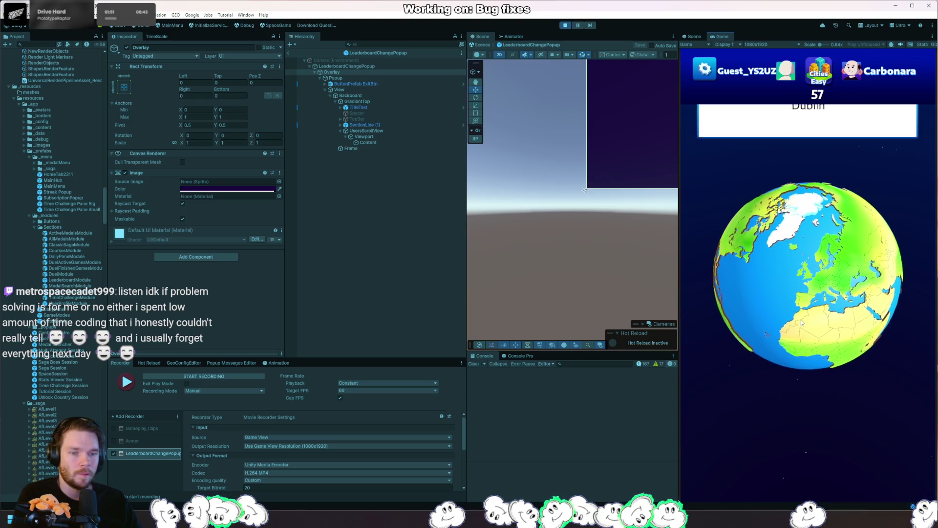
{"action": "left_click", "coordinate": [808, 324]}
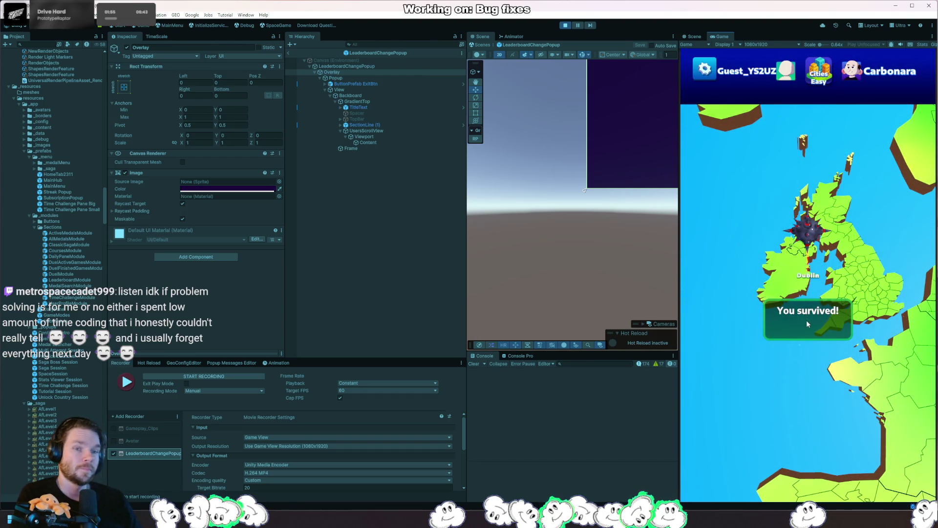
{"action": "left_click", "coordinate": [871, 416]}
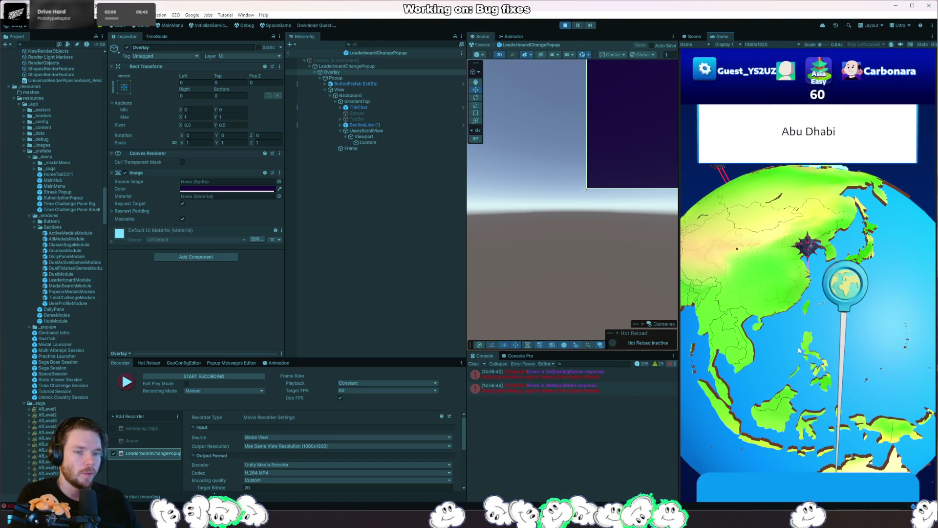
{"action": "mouse_move", "coordinate": [764, 333]}
{"action": "left_mouse_down"}
{"action": "mouse_move", "coordinate": [847, 340]}
{"action": "mouse_move", "coordinate": [820, 359]}
{"action": "left_mouse_up"}
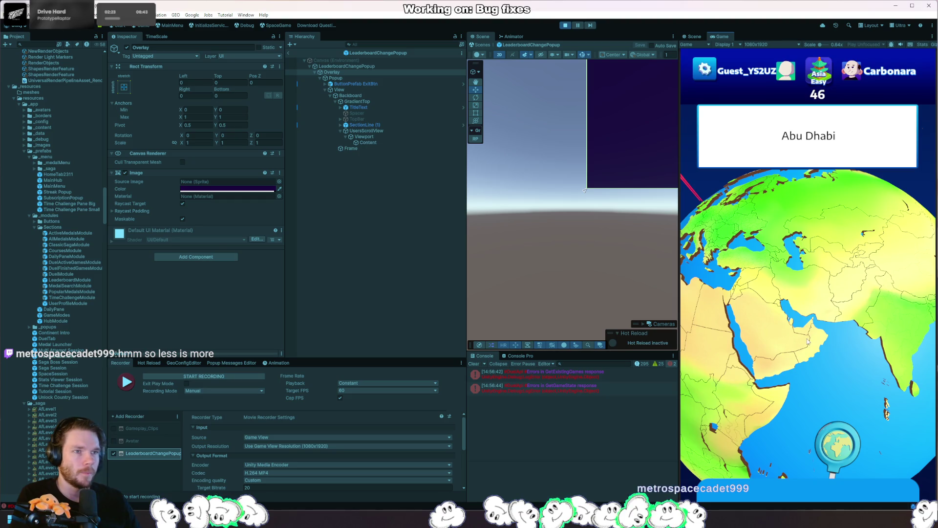
{"action": "left_click", "coordinate": [848, 464]}
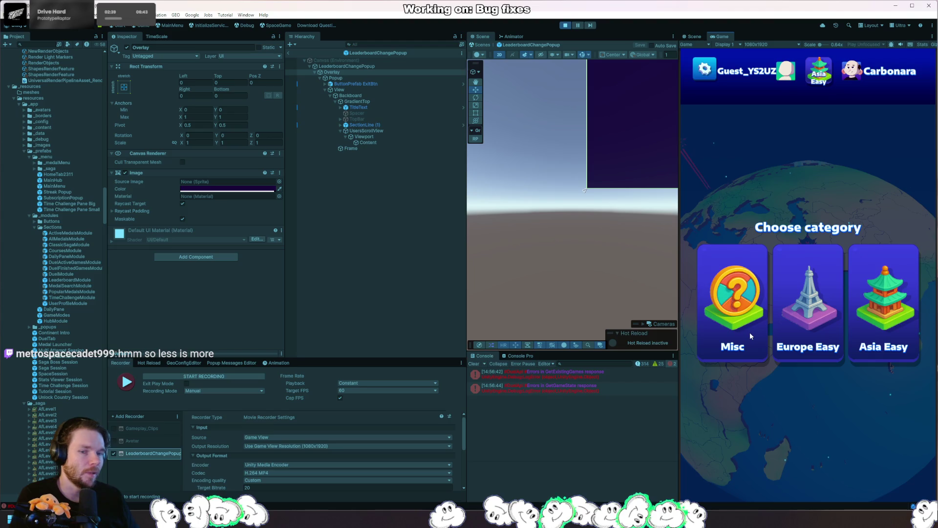
- Choose Misc and place the White House guess on the US east coast
{"action": "left_click", "coordinate": [749, 332]}
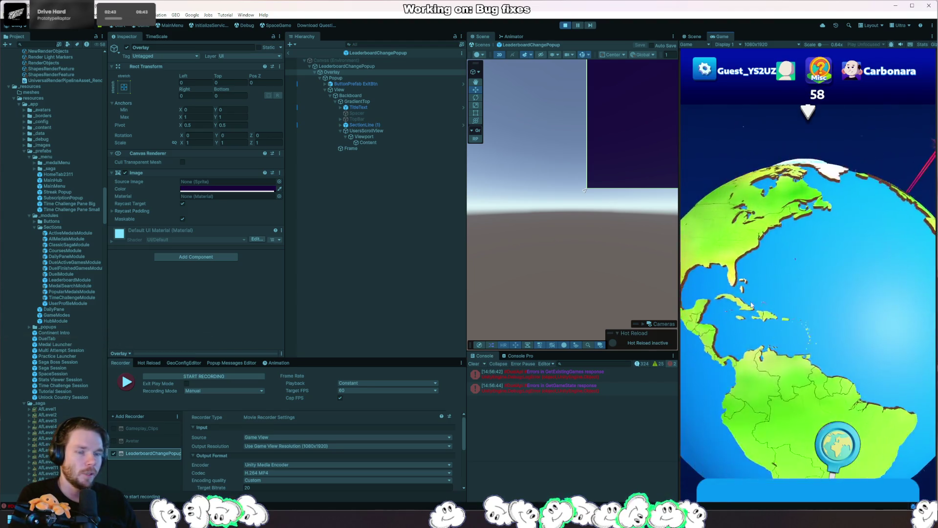
{"action": "left_click_drag", "start_coordinate": [828, 323], "coordinate": [795, 341]}
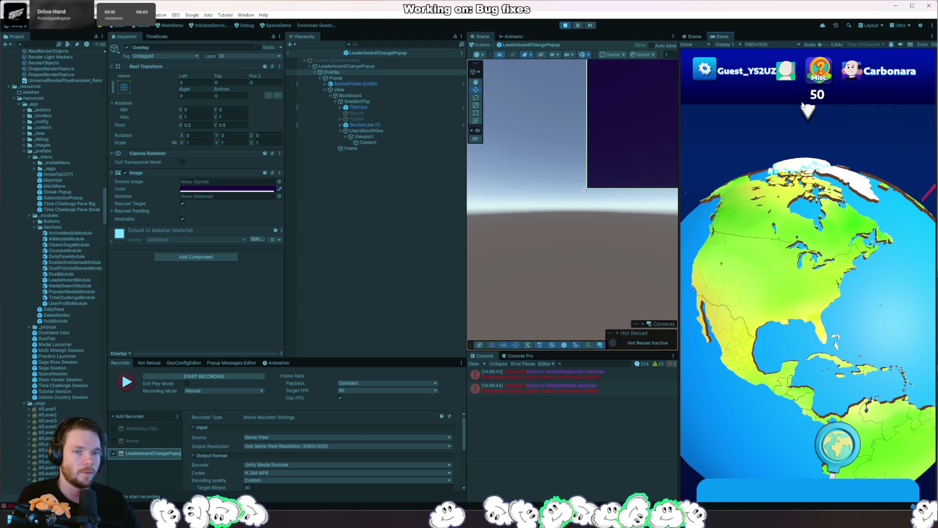
{"action": "left_click", "coordinate": [840, 312]}
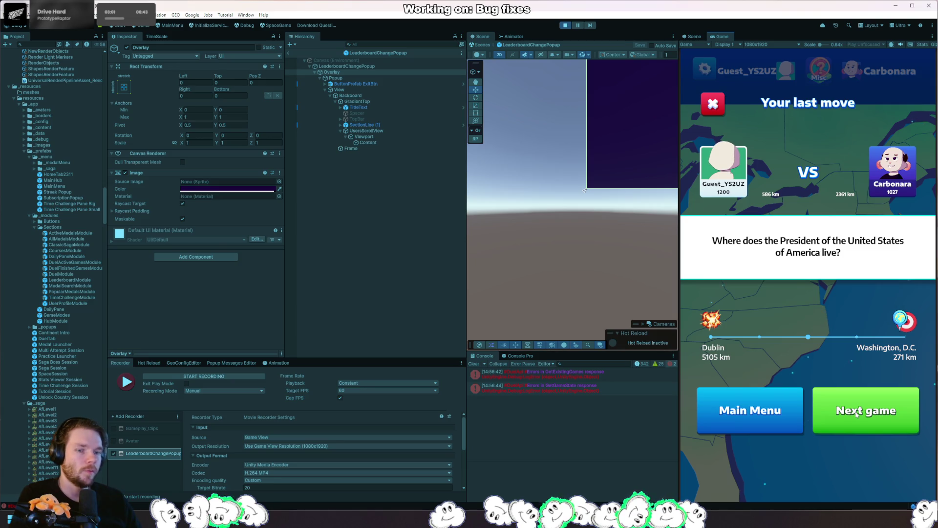
- Go to the next game and record a Game view clip until the win screen appears
{"action": "left_click", "coordinate": [855, 413]}
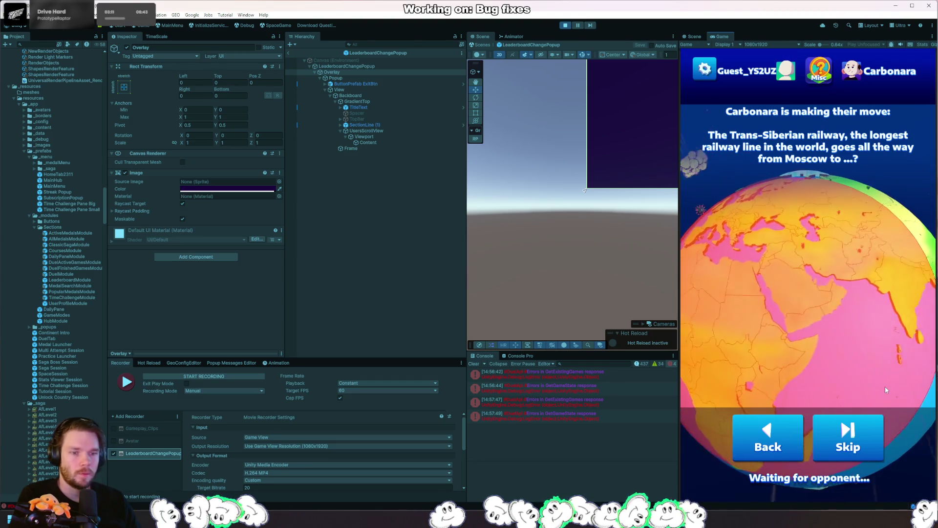
{"action": "left_click", "coordinate": [239, 378]}
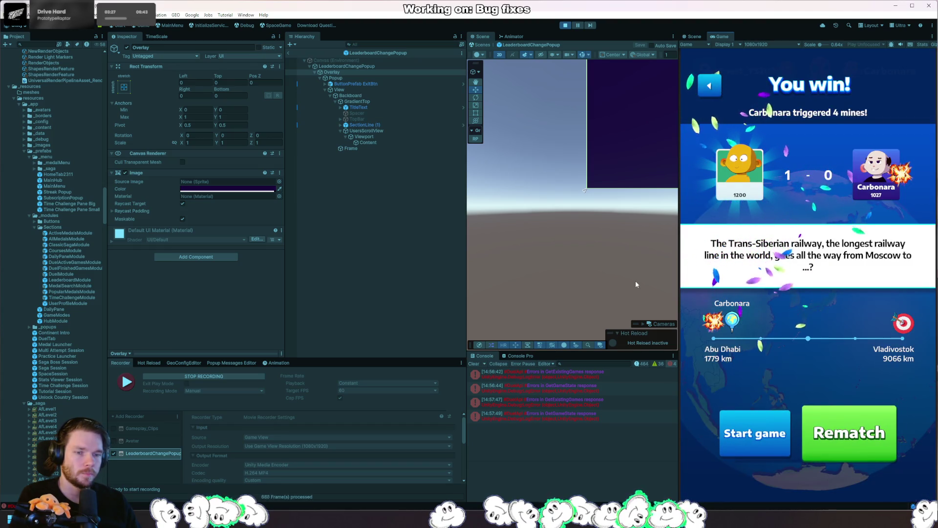
{"action": "left_click", "coordinate": [209, 376]}
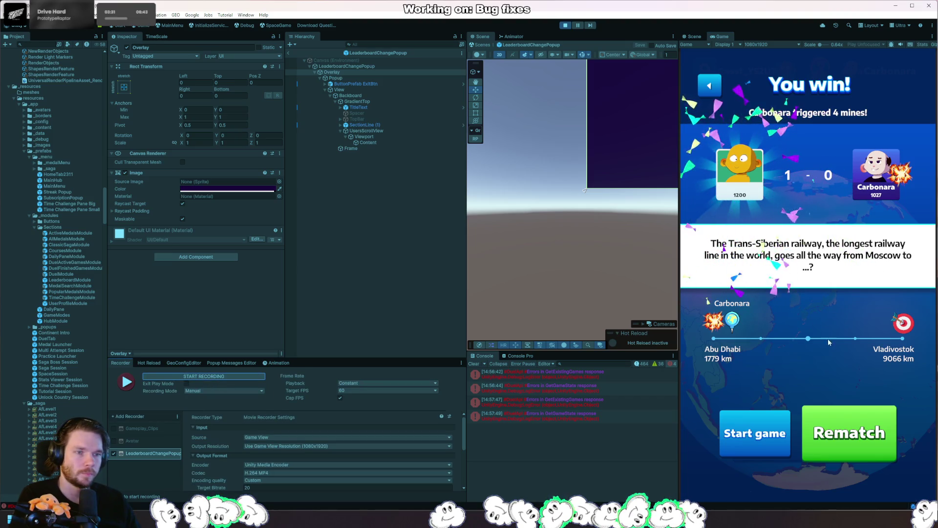